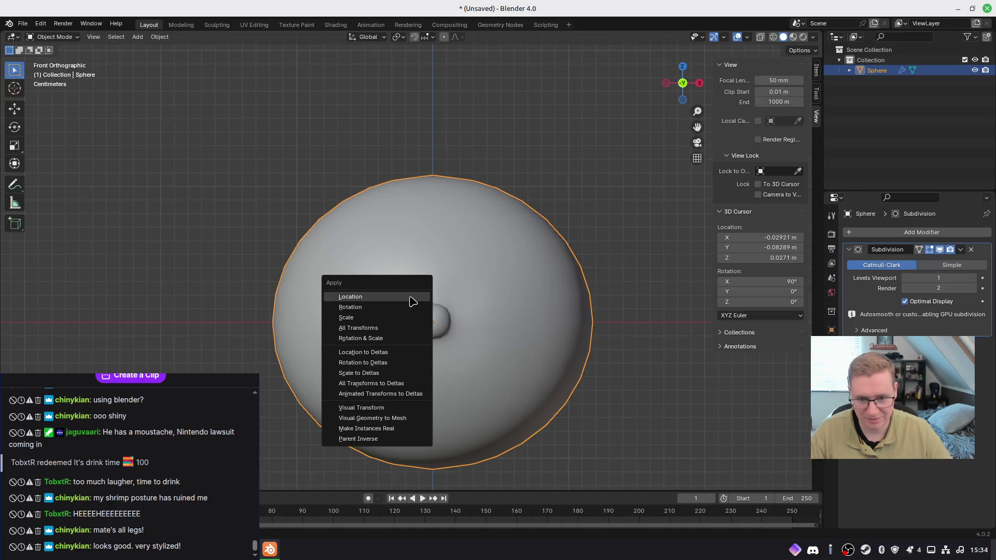
Step: Add a UV sphere (Sphere.001) at the head's centre and begin scaling it down
key("Escape")
key("shift+a")
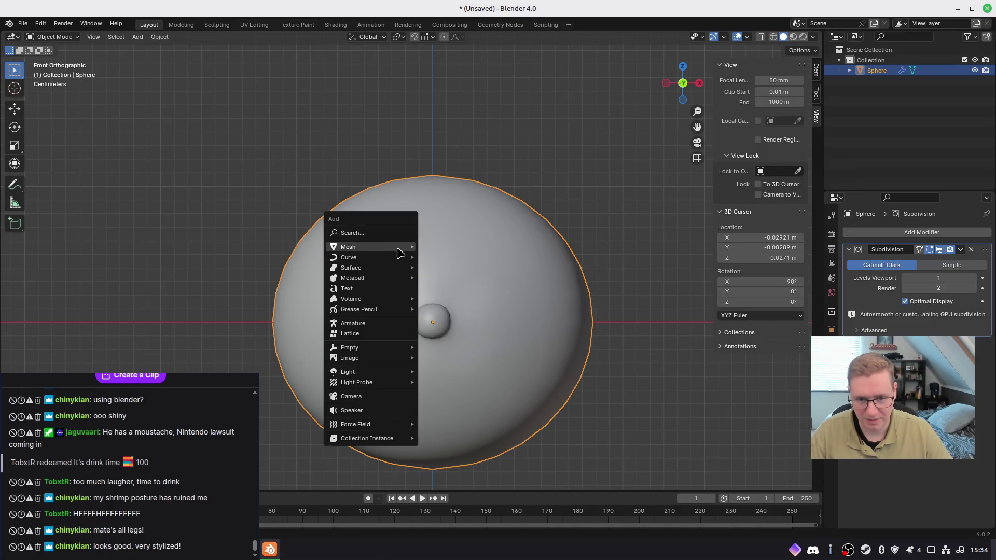
mouse_move(397, 248)
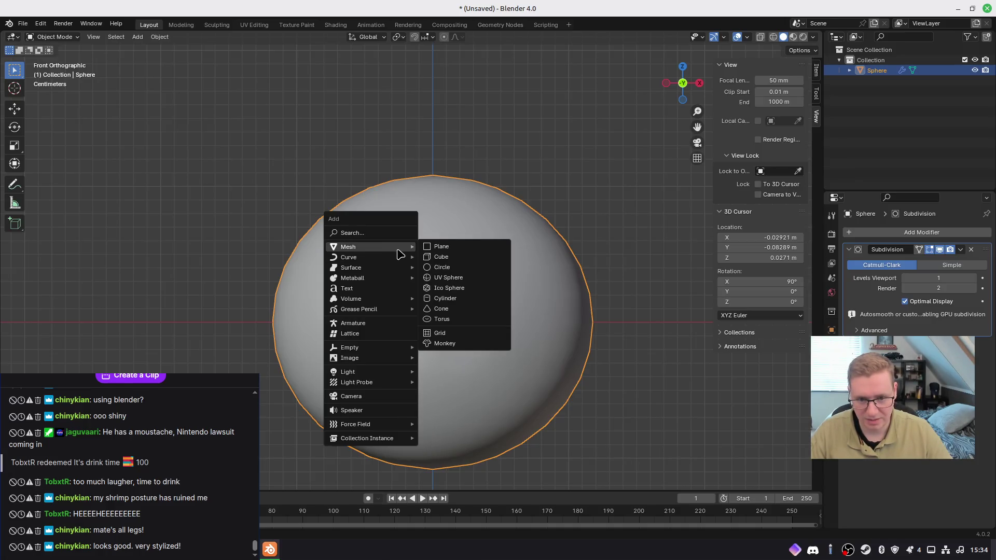
left_click(467, 278)
key("s")
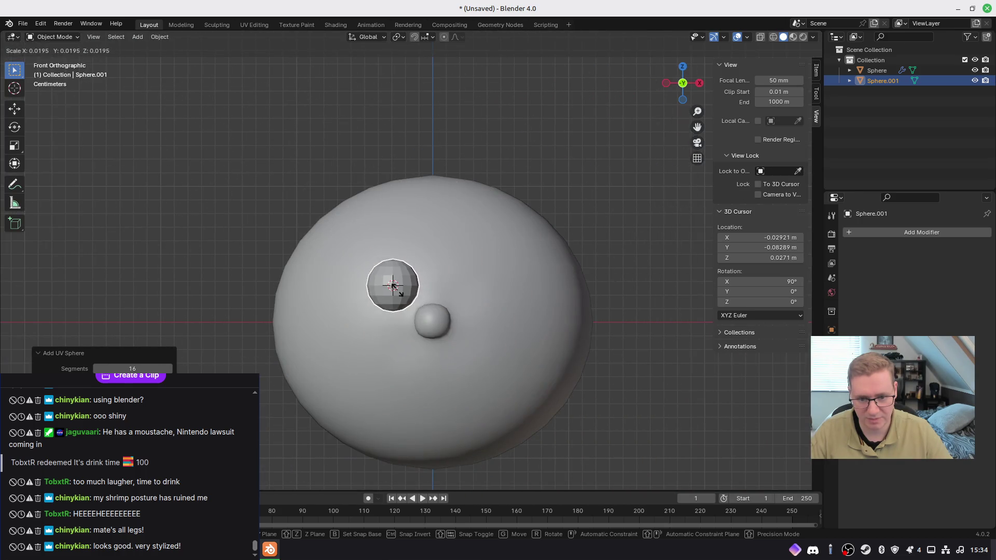
Step: Shrink the sphere, stretch it tall along Z and flatten its depth along Y
left_click(395, 288)
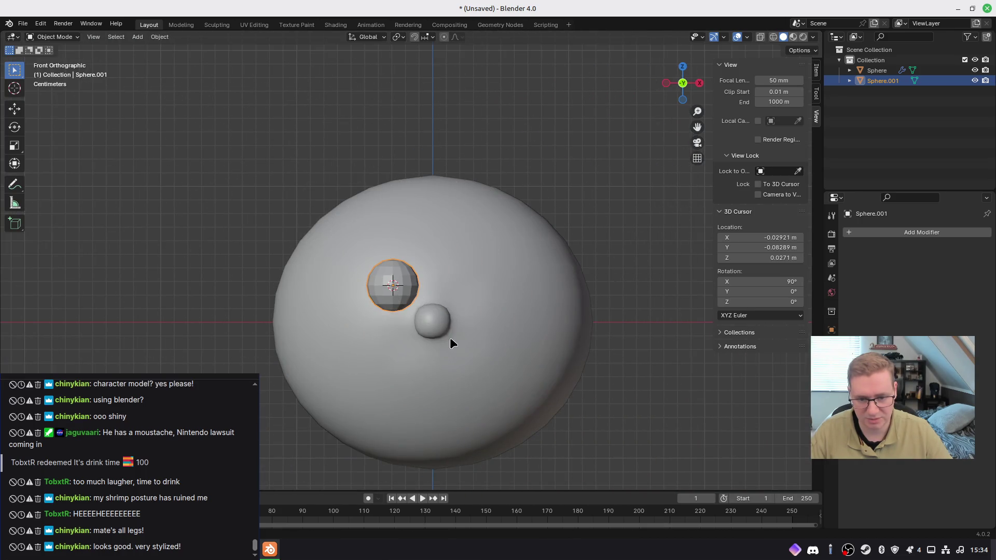
key("s")
key("z")
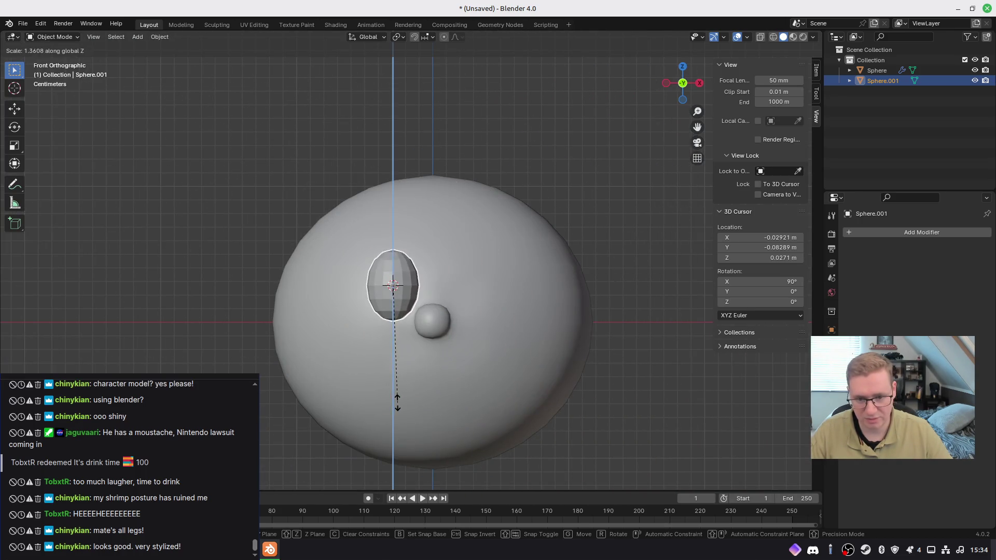
left_click(398, 409)
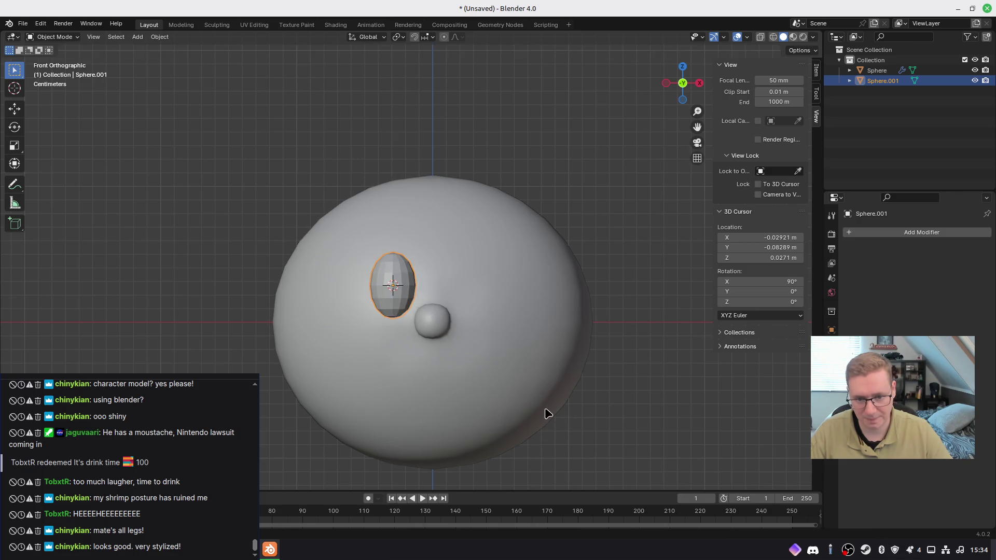
mouse_move(538, 406)
middle_mouse_down()
mouse_move(532, 368)
mouse_move(436, 400)
mouse_move(605, 393)
middle_mouse_up()
key("KP_7")
key("s")
key("y")
left_click(385, 370)
mouse_move(389, 378)
middle_mouse_down()
mouse_move(363, 316)
mouse_move(391, 235)
mouse_move(467, 282)
mouse_move(382, 271)
mouse_move(371, 253)
middle_mouse_up()
key("KP_1")
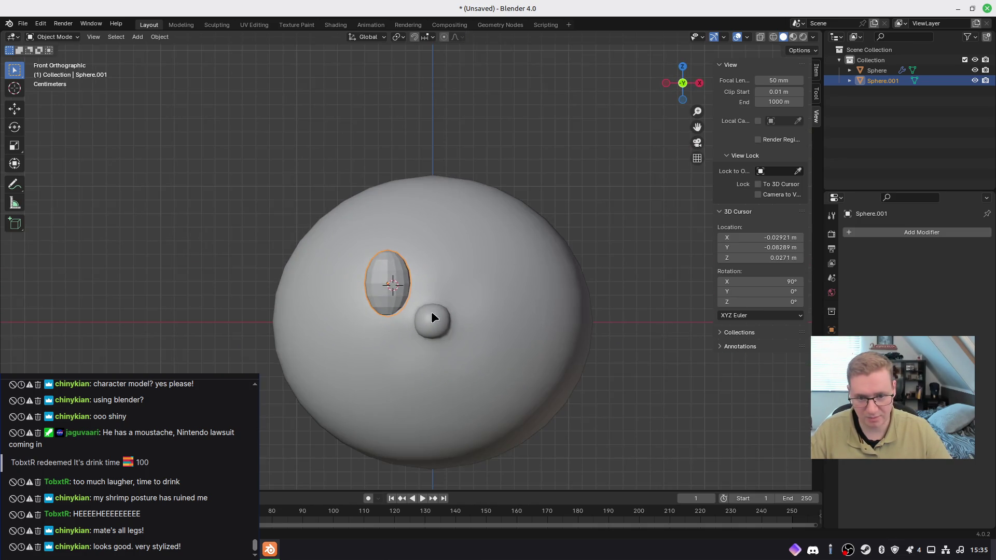
Step: Move the eye oval onto the head's upper left and apply its scale
scroll(433, 316, "up", 3)
middle_click_drag(438, 318, 442, 270, "shift")
key("g")
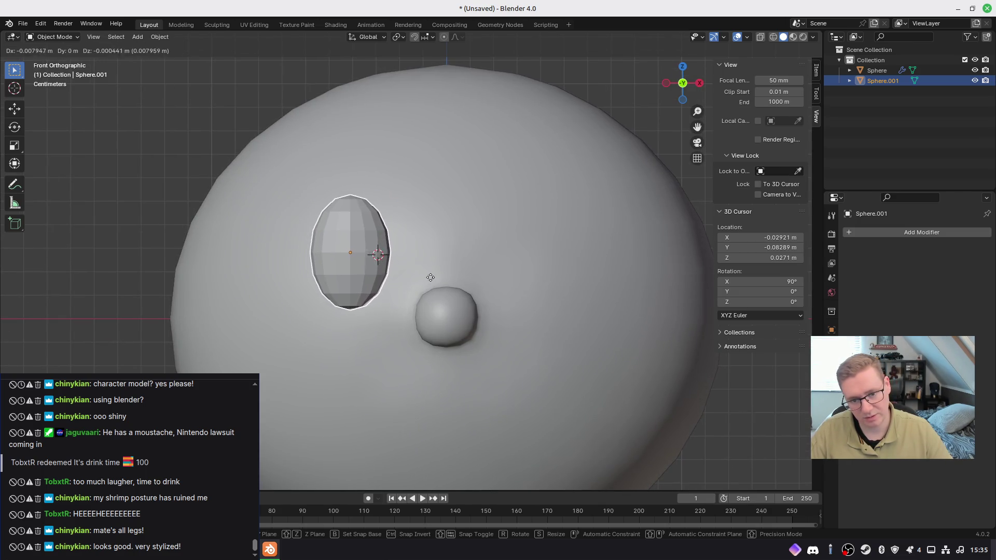
left_click(432, 281)
mouse_move(421, 300)
middle_mouse_down()
mouse_move(444, 344)
mouse_move(471, 343)
mouse_move(316, 327)
mouse_move(435, 326)
mouse_move(438, 300)
mouse_move(423, 300)
middle_mouse_up()
key("KP_1")
mouse_move(359, 334)
middle_mouse_down("shift")
mouse_move(365, 308)
mouse_move(400, 362)
mouse_move(394, 390)
middle_mouse_up("shift")
middle_click_drag(391, 356, 371, 356)
key("ctrl+a")
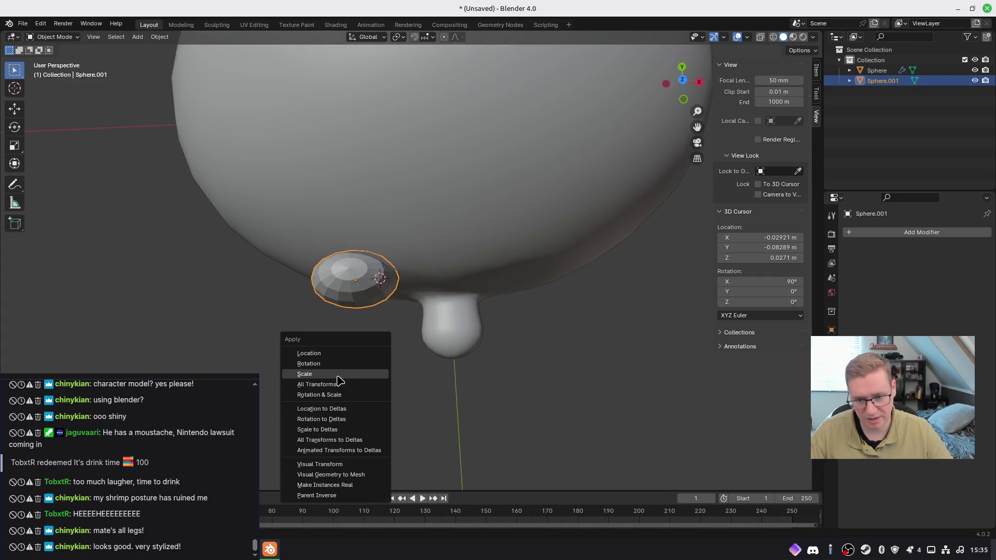
left_click(336, 375)
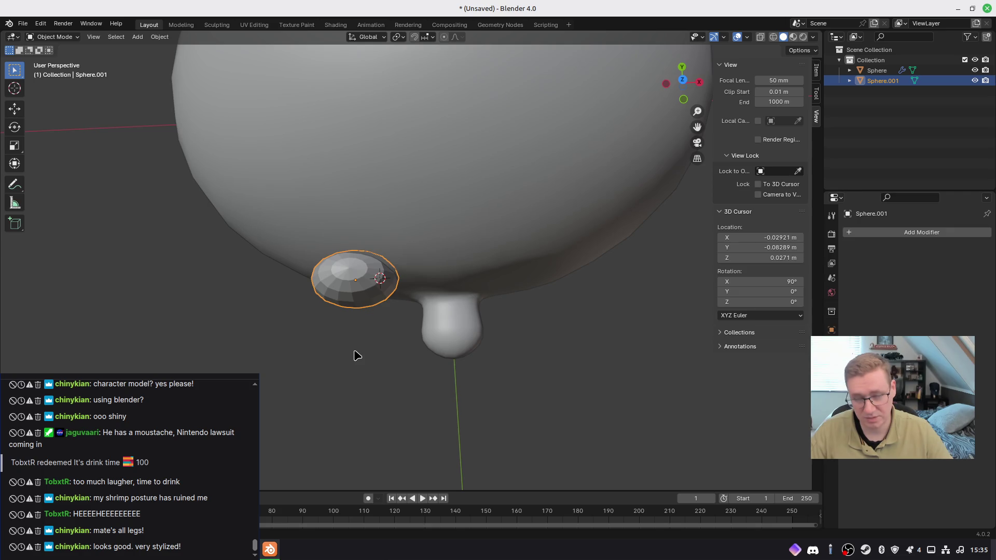
mouse_move(363, 367)
middle_mouse_down()
mouse_move(467, 311)
mouse_move(462, 338)
mouse_move(466, 329)
middle_mouse_up()
Step: Edit the eye mesh from the top view in wireframe shading
key("Tab")
key("KP_7")
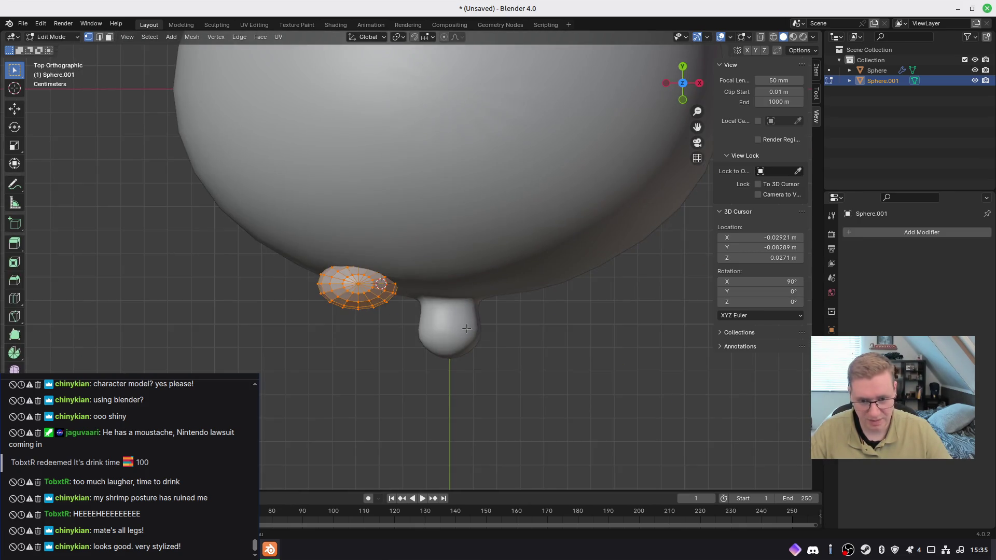
key("z")
left_click(358, 321)
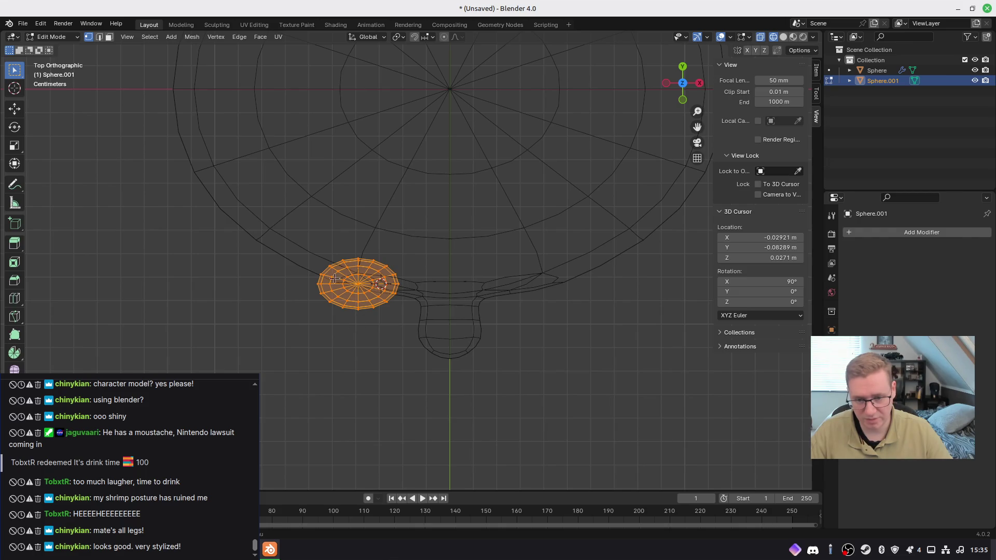
Step: Box-select and delete the eye's back-half vertices, then return to Object Mode in solid shading
left_click_drag(275, 235, 423, 281)
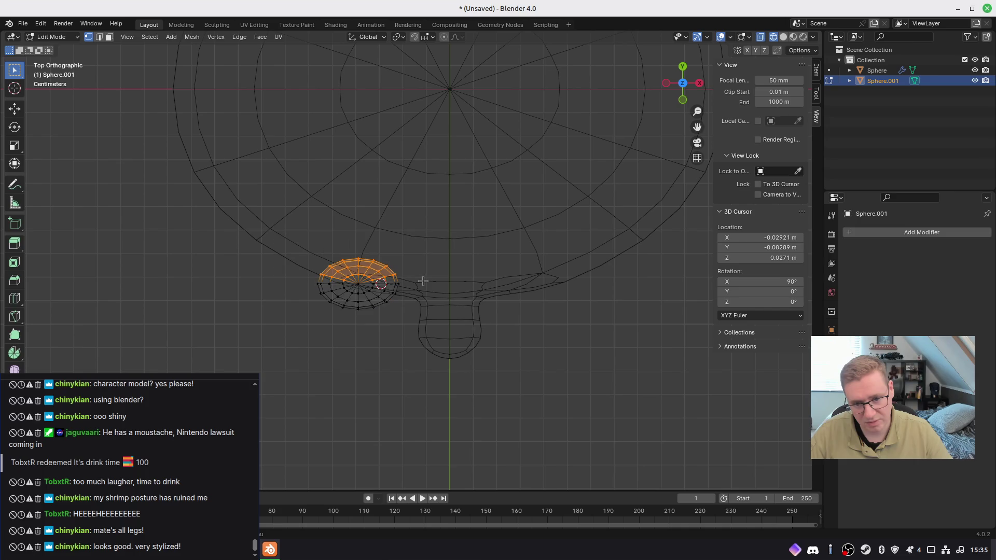
key("x")
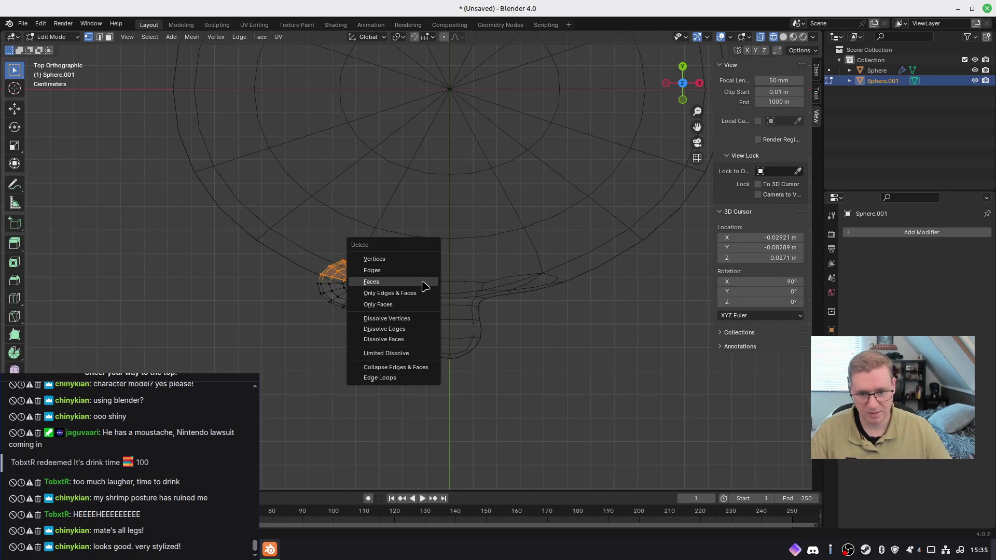
left_click(402, 260)
mouse_move(402, 260)
middle_mouse_down()
mouse_move(413, 298)
mouse_move(394, 311)
mouse_move(411, 232)
mouse_move(333, 193)
mouse_move(402, 246)
middle_mouse_up()
key("Tab")
key("z")
left_click(457, 249)
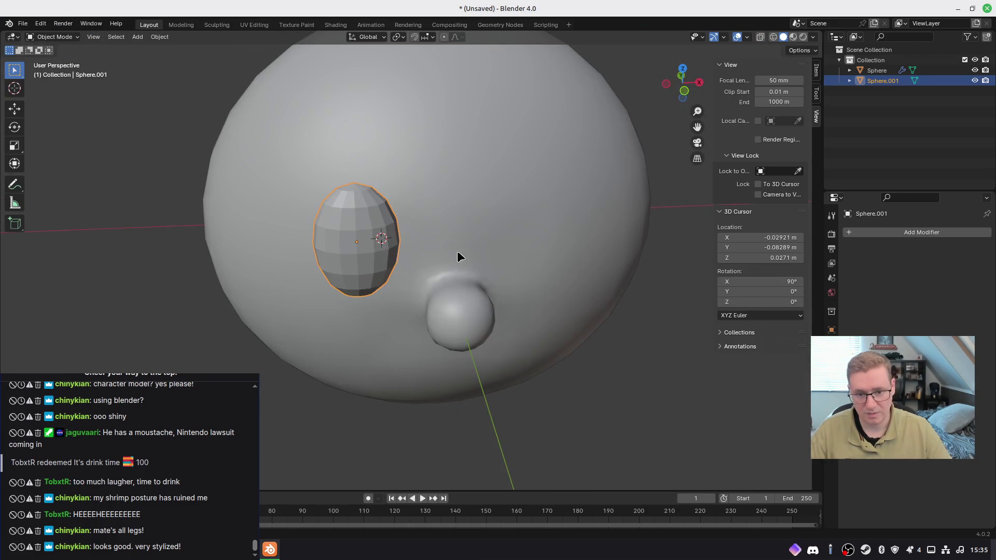
Step: Add a Mirror modifier to the eye with the head Sphere as its mirror object
left_click(849, 238)
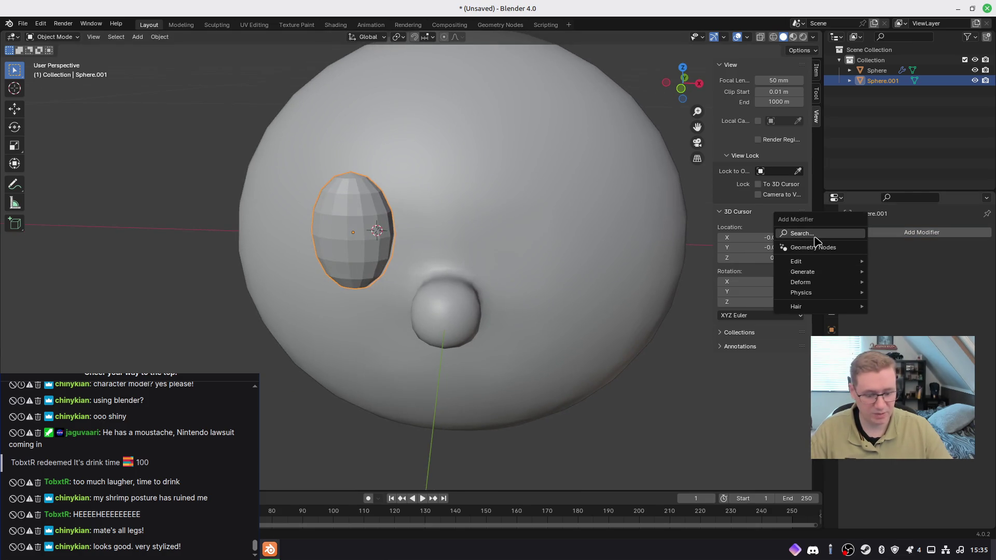
type("mirr")
key("Return")
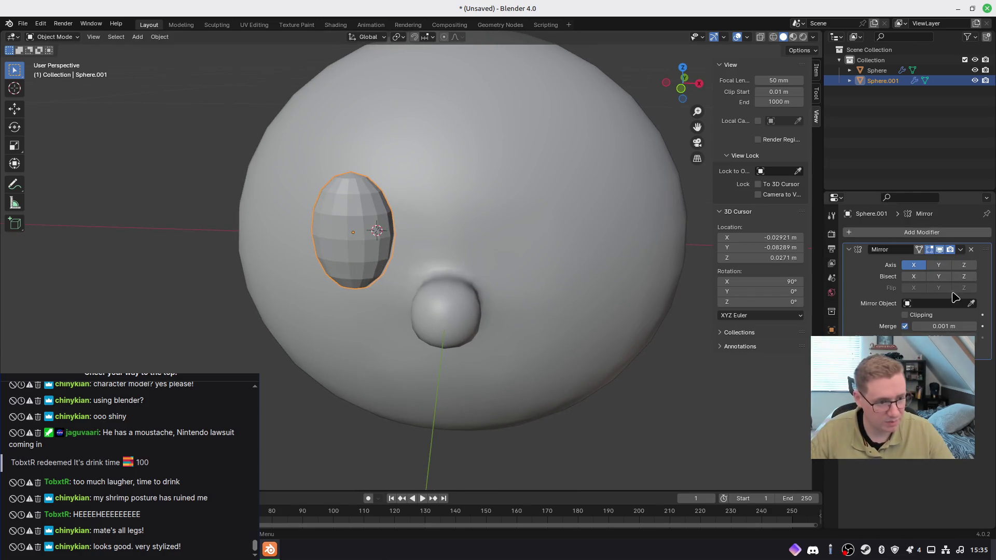
left_click(634, 207)
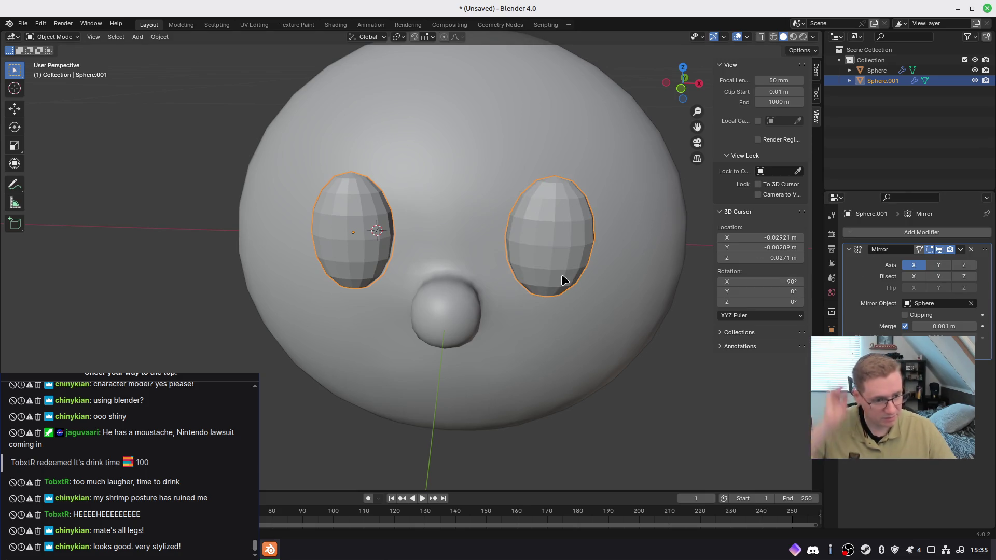
mouse_move(487, 335)
middle_mouse_down()
mouse_move(558, 291)
mouse_move(612, 356)
mouse_move(529, 344)
mouse_move(473, 360)
middle_mouse_up()
key("KP_7")
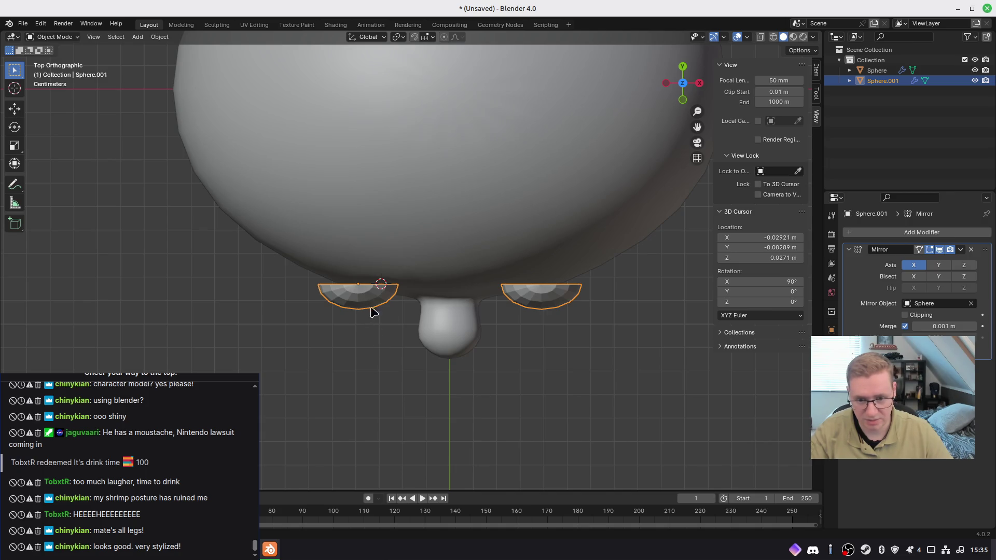
Step: Rotate the eyes in top and side views so they follow the head's curve
key("r")
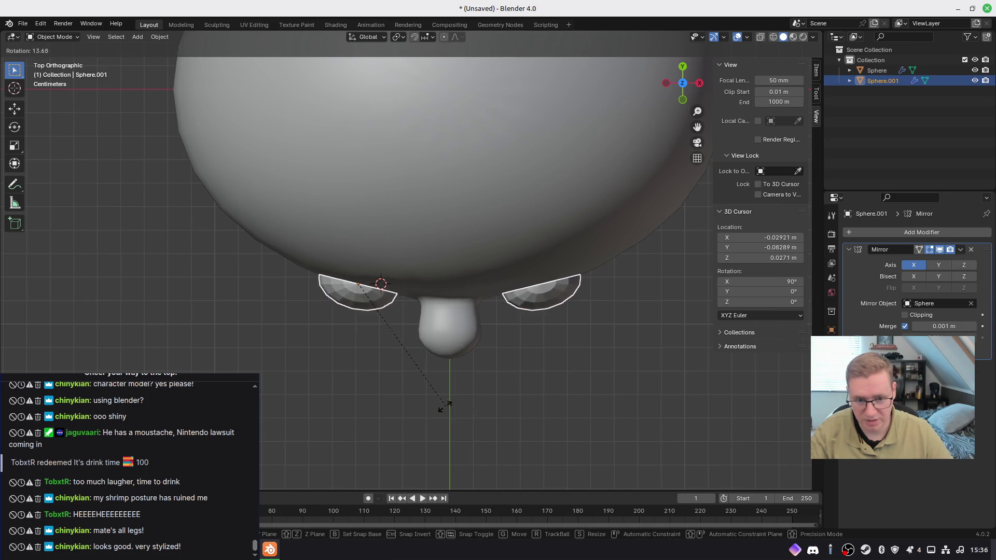
left_click(445, 401)
key("g")
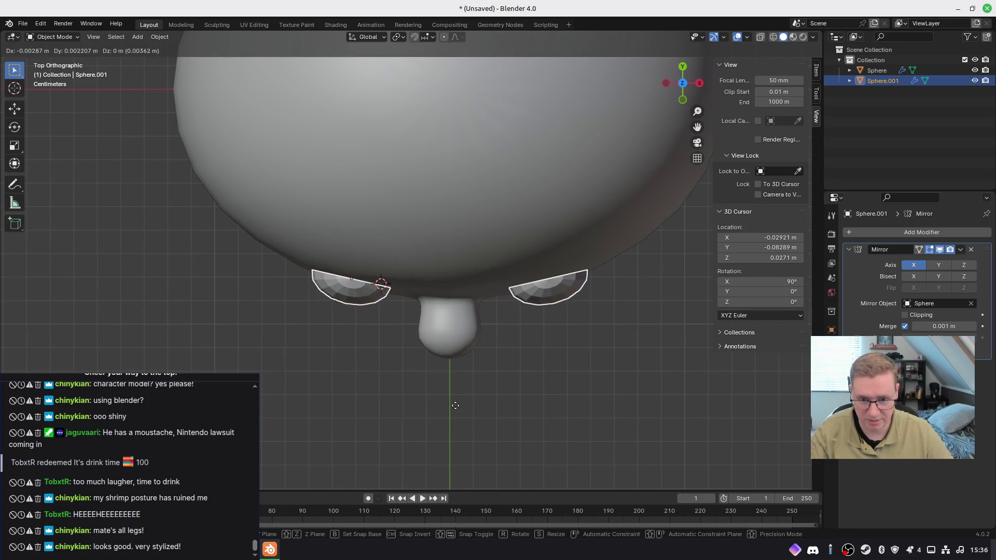
left_click(463, 401)
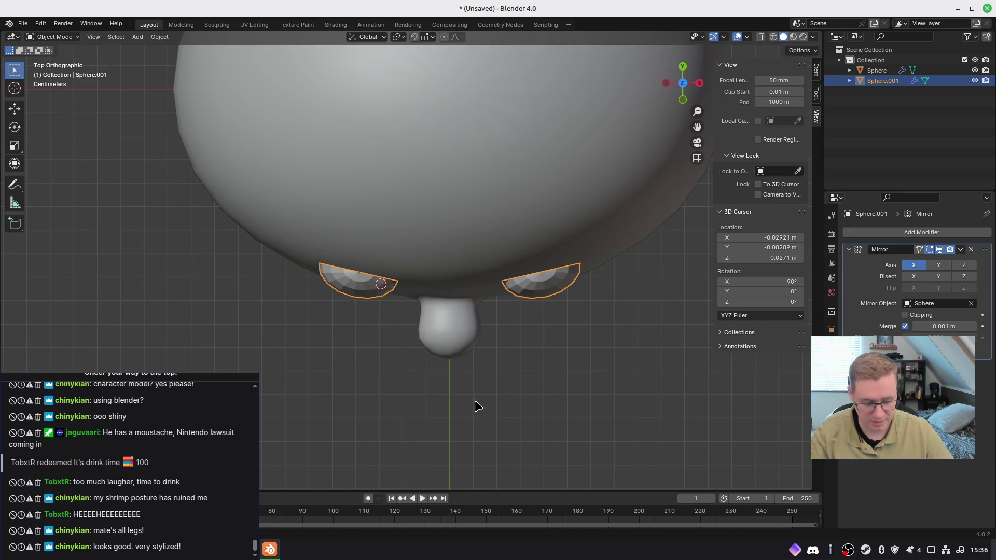
key("KP_3")
key("r")
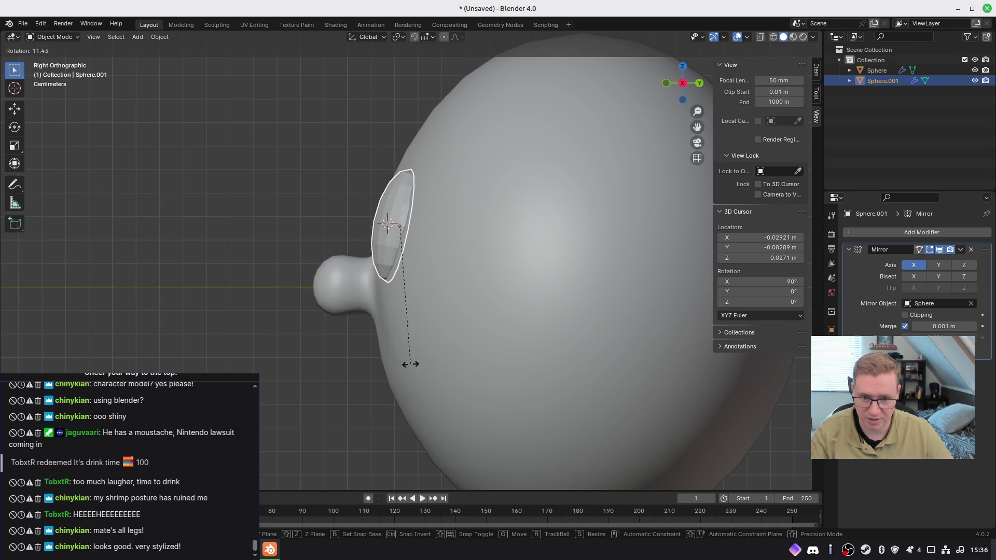
left_click(413, 363)
Step: In front view, slide the eyes along X with depth locked so they sit above the nose
mouse_move(412, 357)
middle_mouse_down()
mouse_move(469, 367)
mouse_move(451, 358)
middle_mouse_up()
scroll(452, 356, "up", 1)
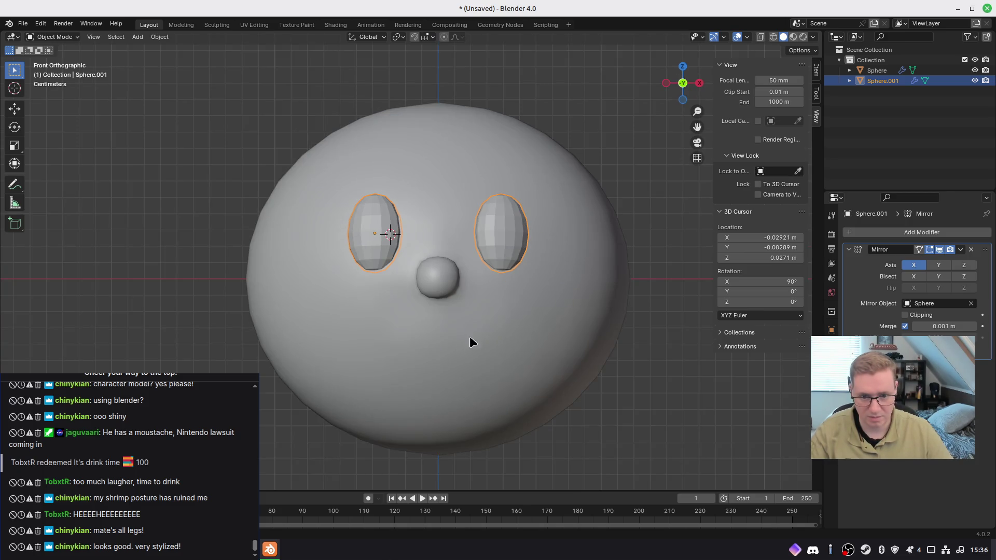
key("KP_1")
key("g")
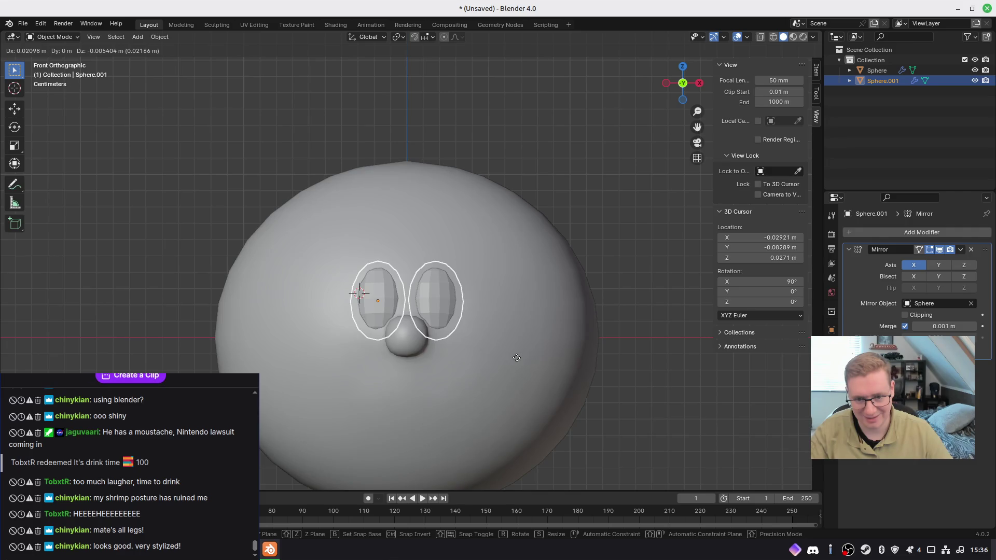
key("x")
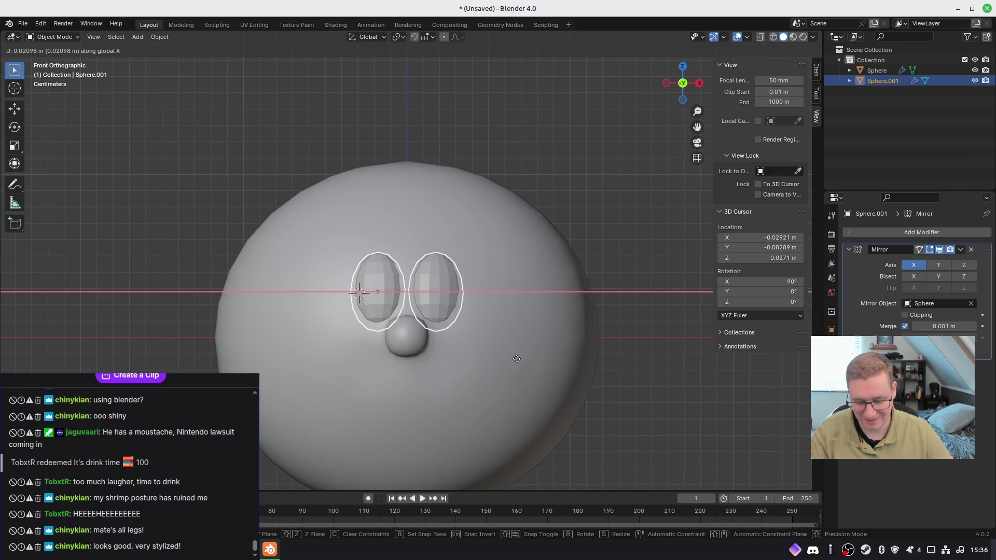
key("shift+y")
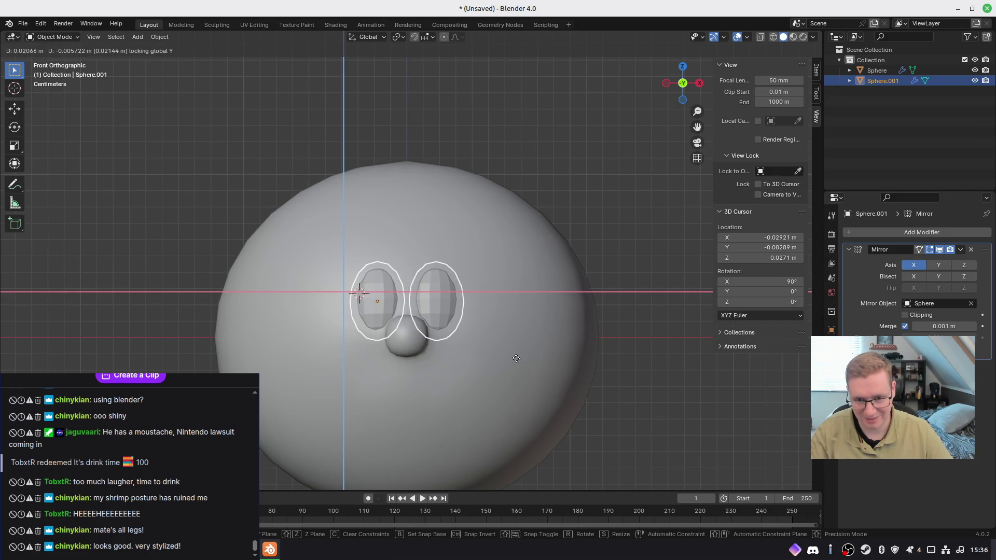
left_click(512, 358)
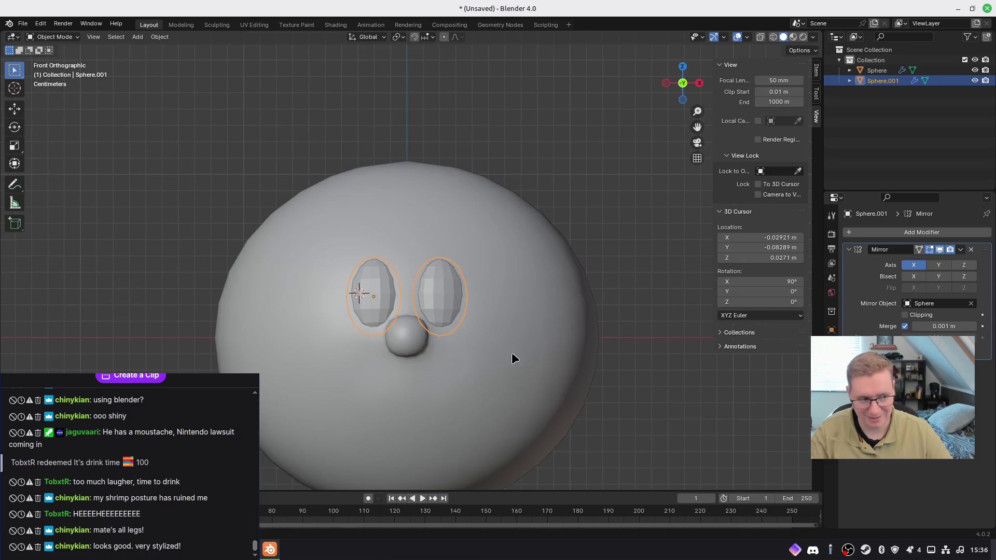
left_click(621, 352)
mouse_move(627, 335)
middle_mouse_down()
mouse_move(509, 358)
mouse_move(696, 338)
mouse_move(580, 349)
mouse_move(625, 345)
mouse_move(639, 331)
mouse_move(617, 309)
mouse_move(653, 344)
middle_mouse_up()
key("KP_1")
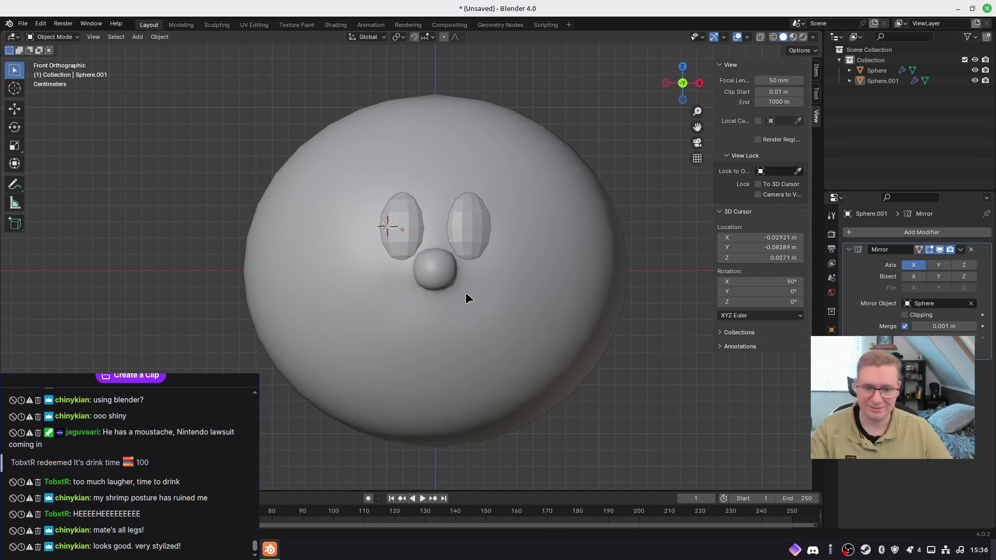
Step: Add a Subdivision Surface modifier to the eyes and shade them smooth
left_click(466, 233)
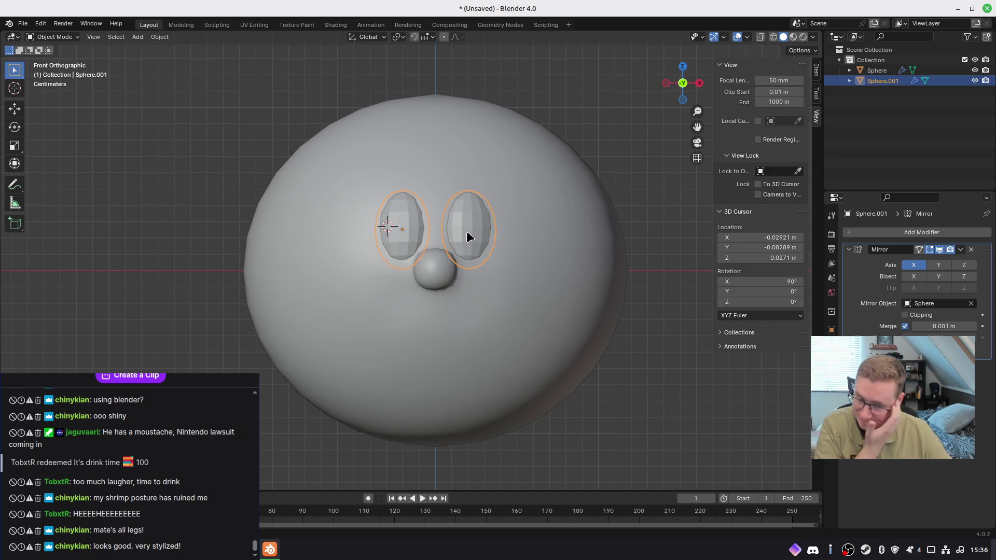
left_click(857, 232)
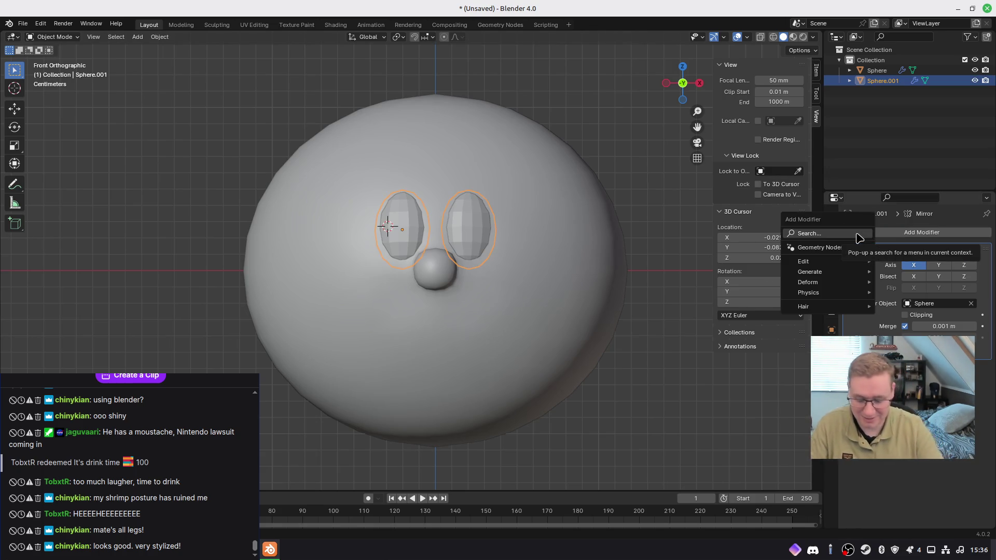
type("sub")
key("Return")
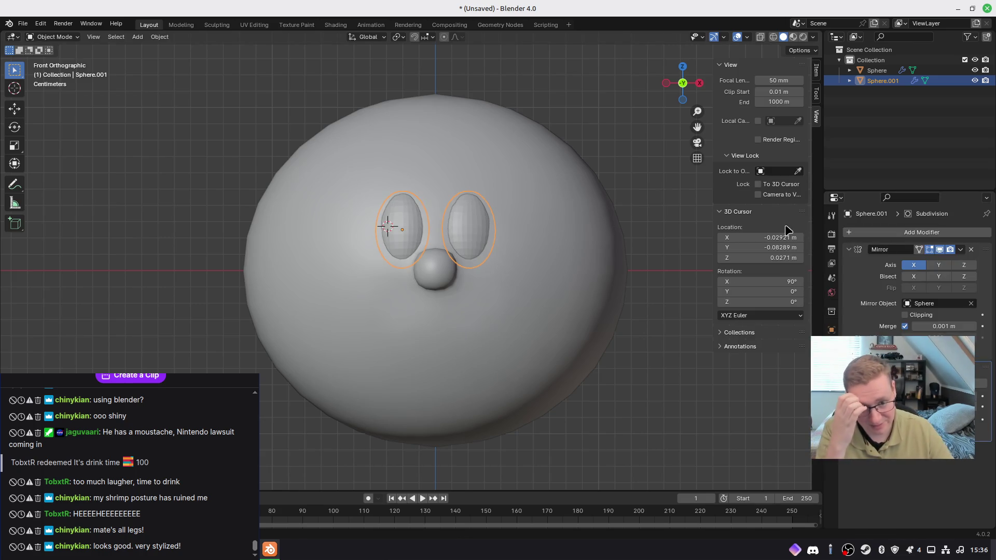
right_click(472, 225)
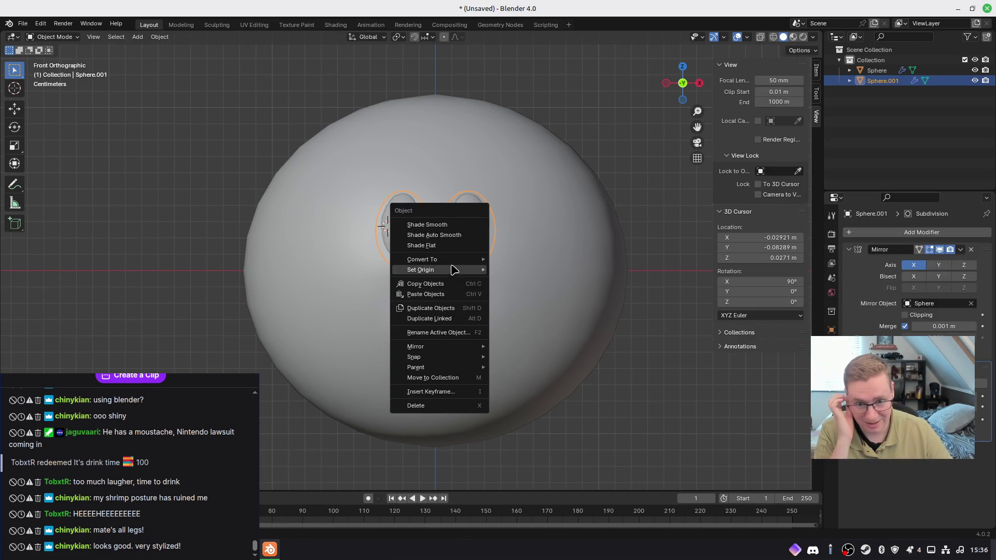
left_click(451, 238)
left_click(684, 354)
Step: Nudge the eye about 0.004 m along Y so it sits flush on the head
mouse_move(622, 328)
middle_mouse_down()
mouse_move(529, 362)
mouse_move(534, 376)
mouse_move(469, 291)
middle_mouse_up()
left_click(444, 263)
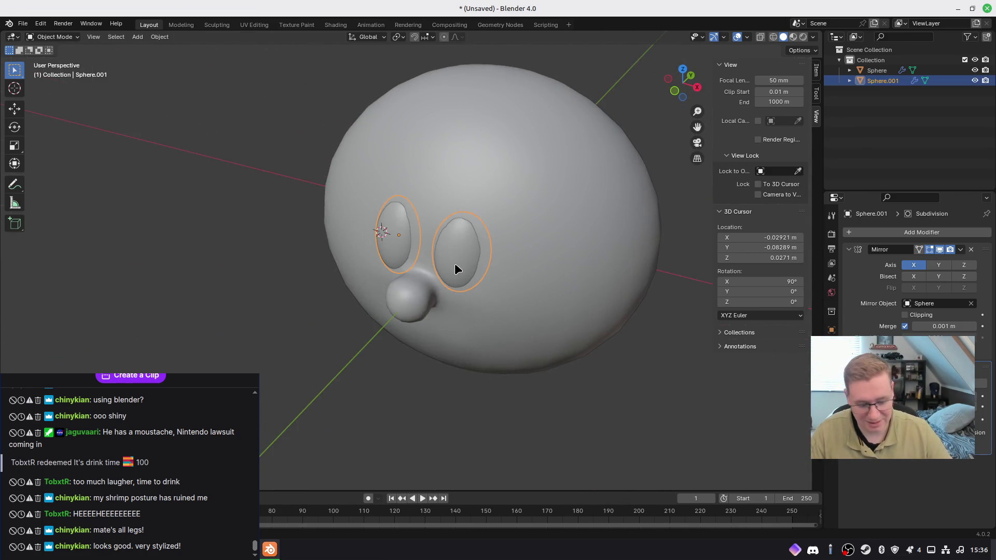
key("KP_3")
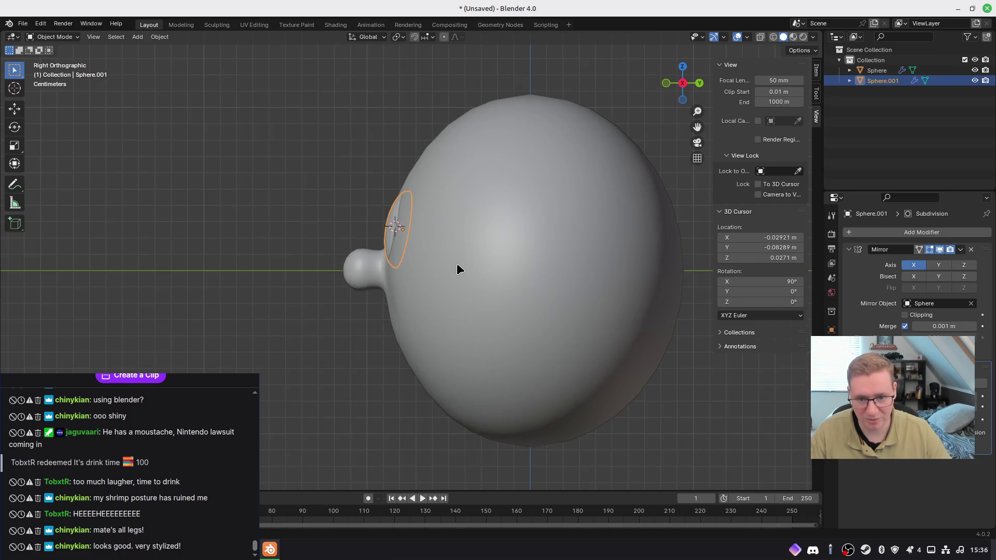
key("g")
key("y")
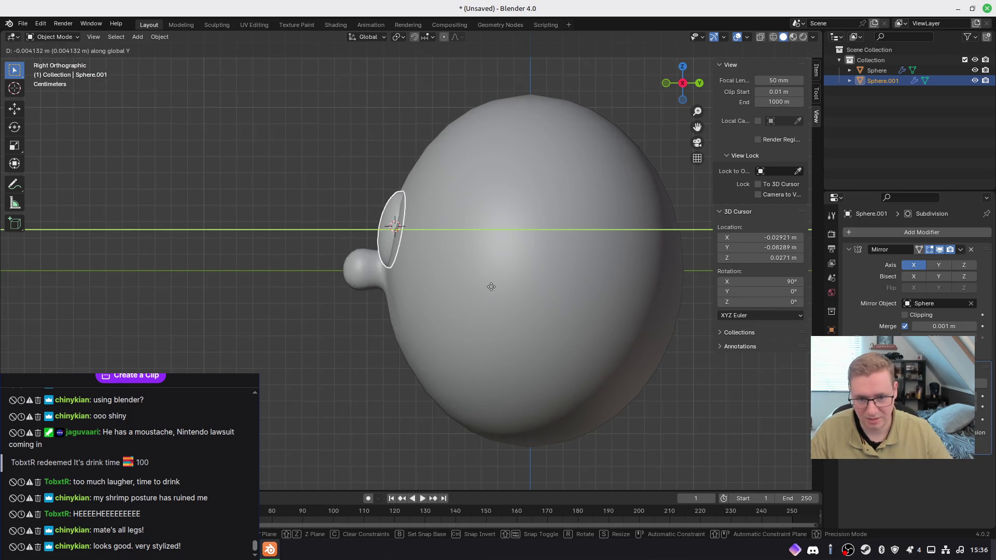
left_click(490, 287)
mouse_move(364, 311)
middle_mouse_down()
mouse_move(569, 329)
mouse_move(451, 318)
mouse_move(438, 326)
middle_mouse_up()
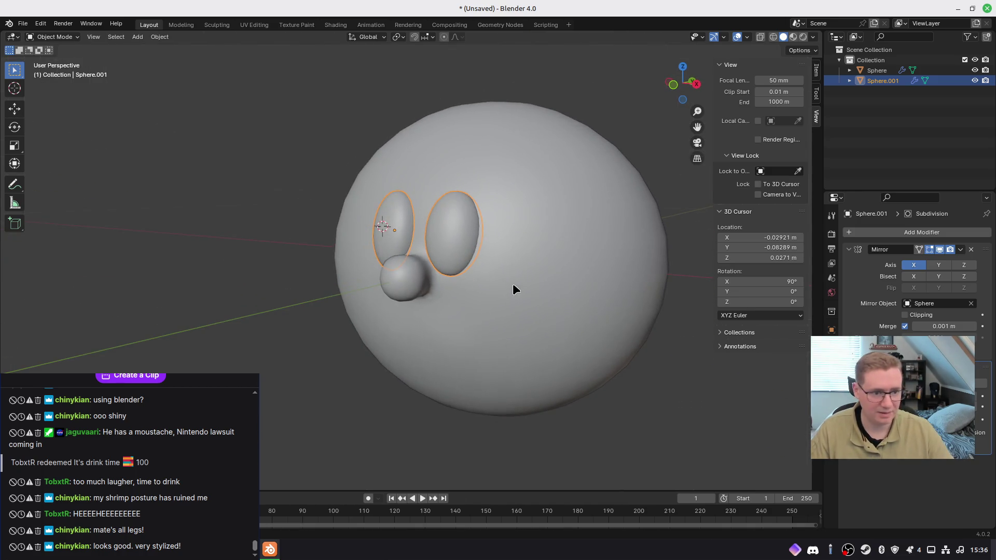
middle_click_drag(513, 289, 545, 289)
middle_click_drag(475, 264, 519, 243)
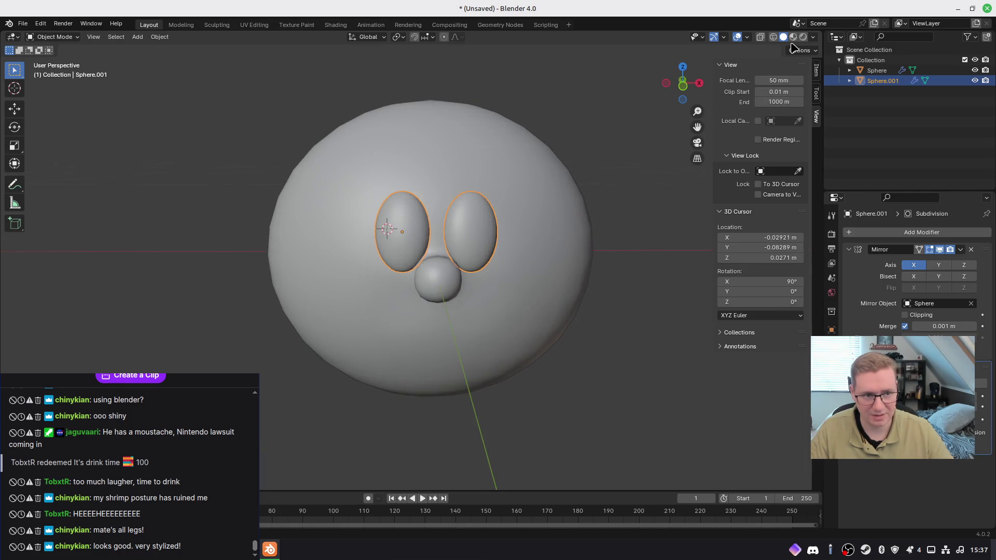
Step: Switch to Material Preview and give the eyes a new near-black material
left_click(792, 37)
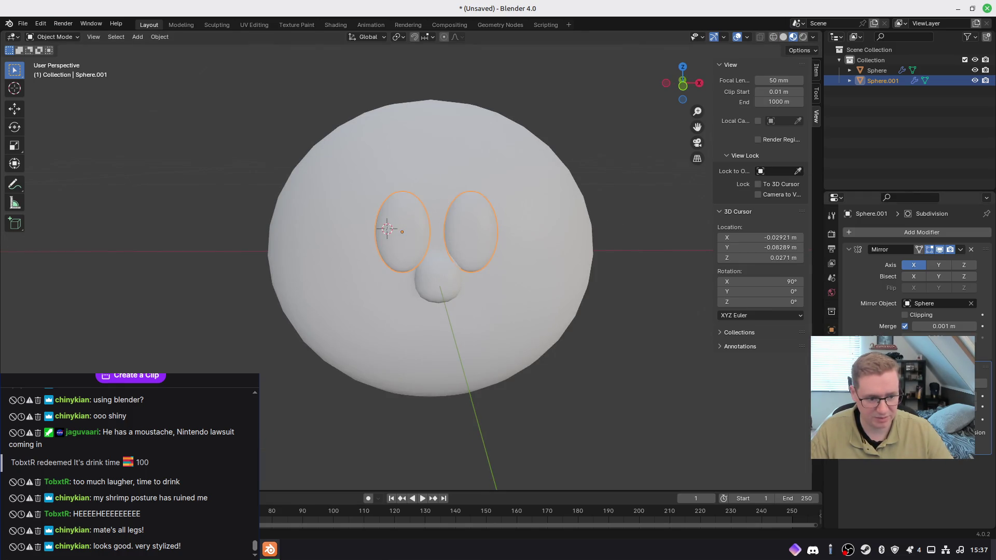
left_click(832, 417)
left_click(900, 275)
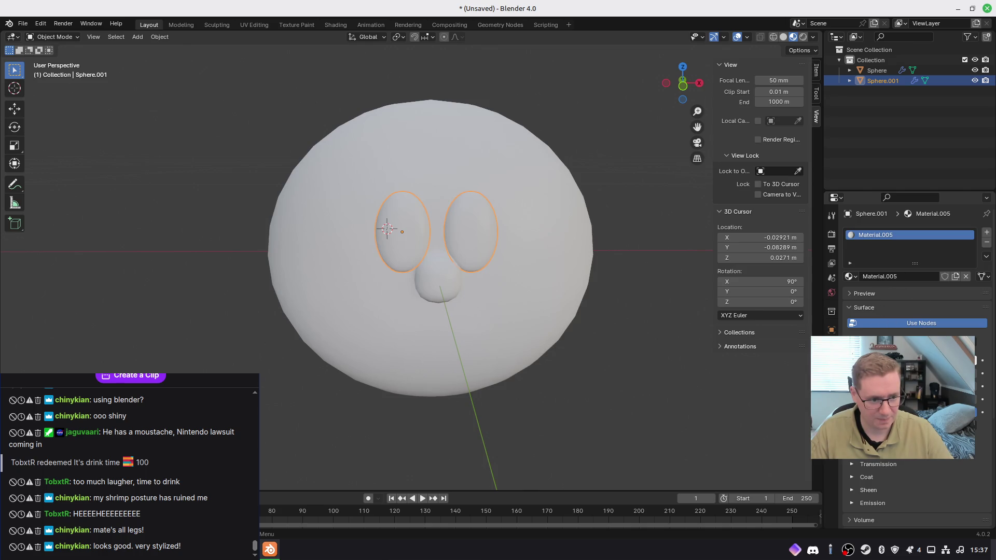
left_click(872, 301)
left_click_drag(967, 205, 968, 272)
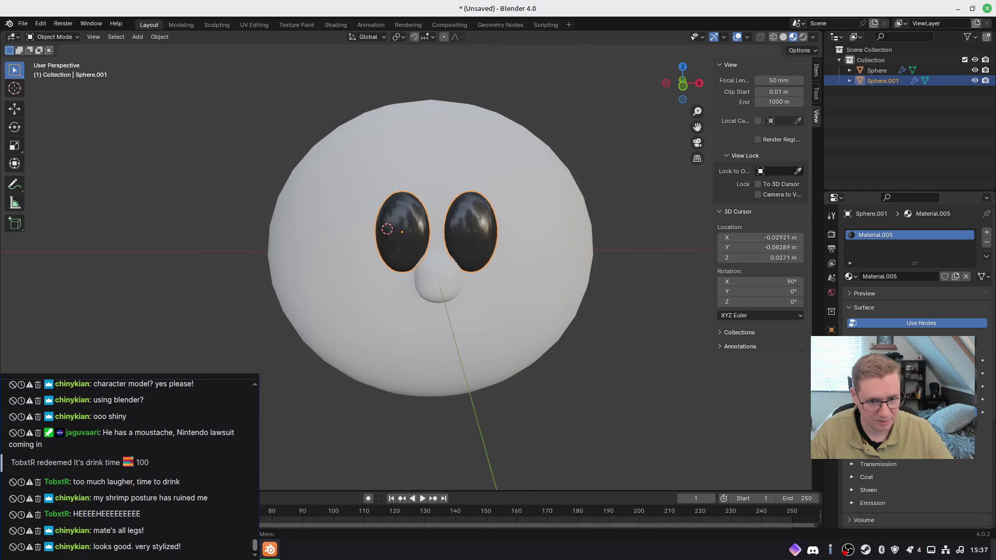
Step: Give the head a new material, Material.006, with a muted pink skin-tone base colour
mouse_move(469, 284)
middle_mouse_down()
mouse_move(427, 256)
mouse_move(486, 291)
middle_mouse_up()
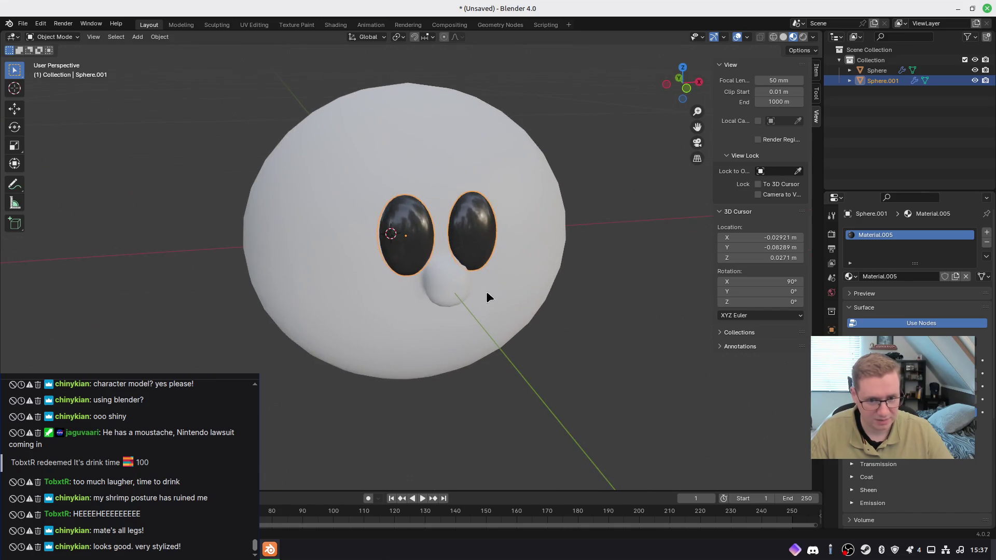
left_click(556, 276)
left_click(864, 280)
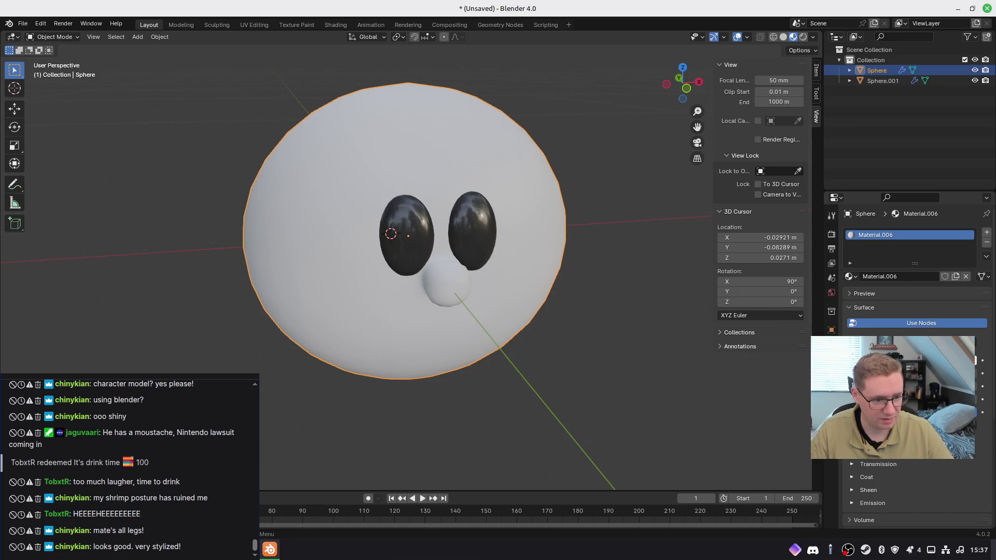
left_click(907, 311)
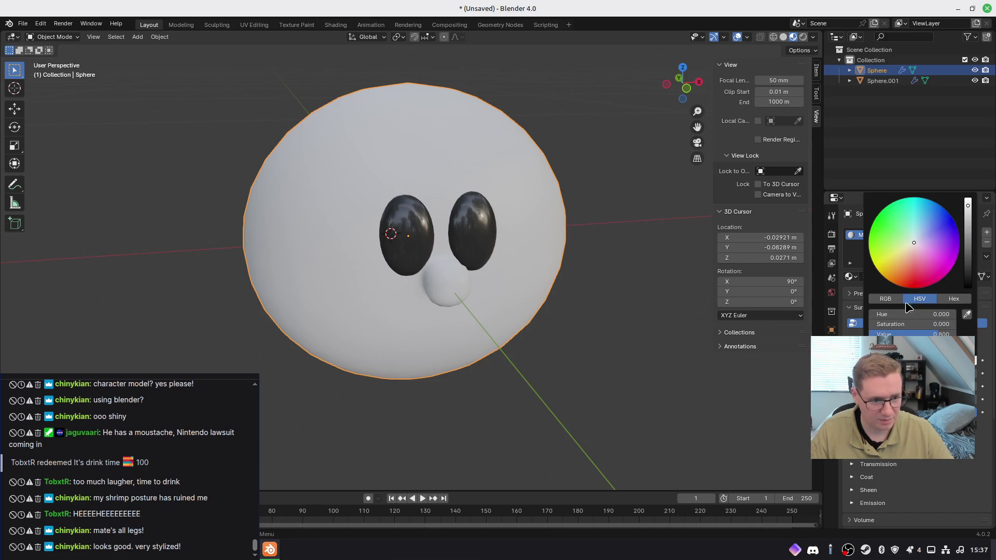
left_click(910, 243)
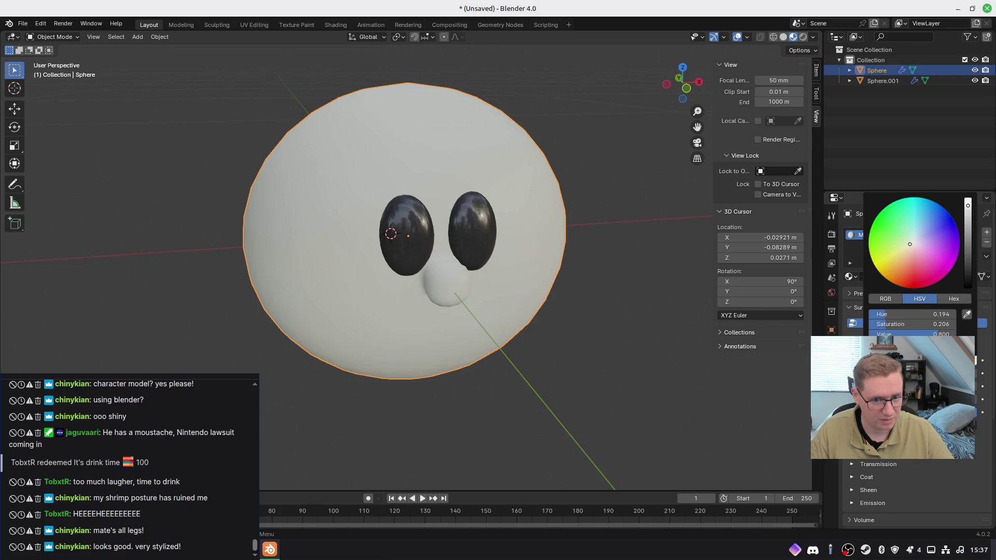
left_click_drag(910, 247, 911, 254)
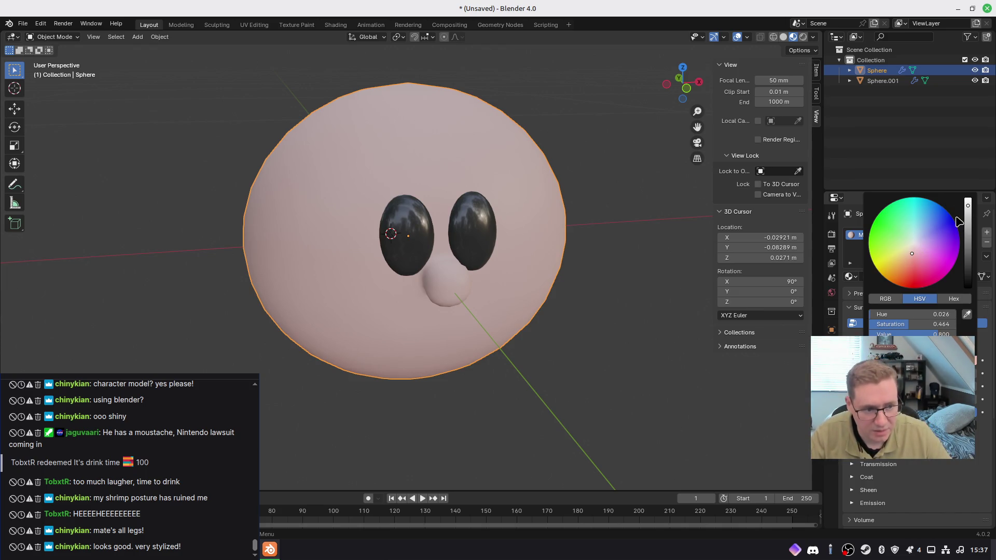
left_click_drag(967, 205, 967, 223)
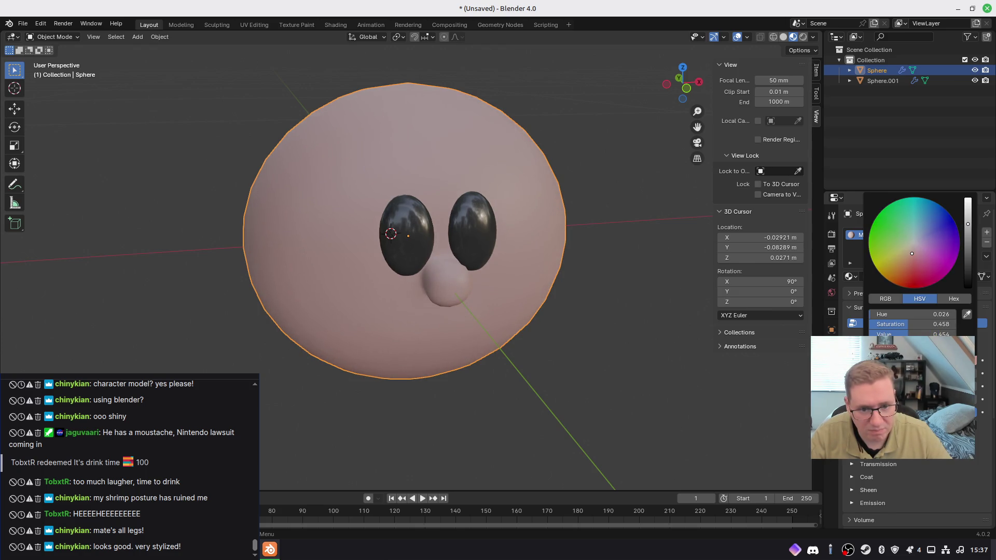
middle_click_drag(596, 264, 497, 266)
key("KP_1")
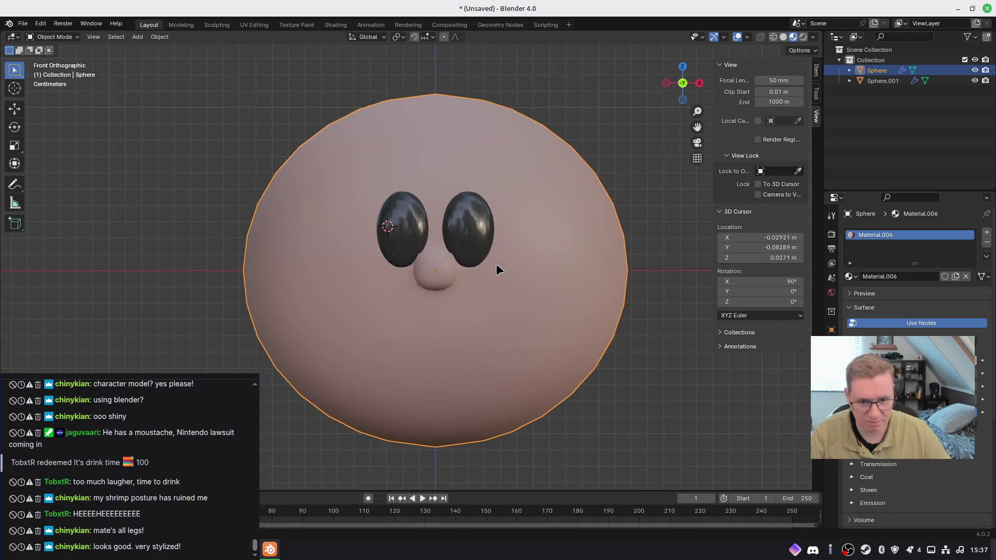
mouse_move(525, 262)
middle_mouse_down()
mouse_move(529, 288)
mouse_move(564, 290)
mouse_move(457, 276)
mouse_move(423, 290)
mouse_move(560, 291)
middle_mouse_up()
key("KP_1")
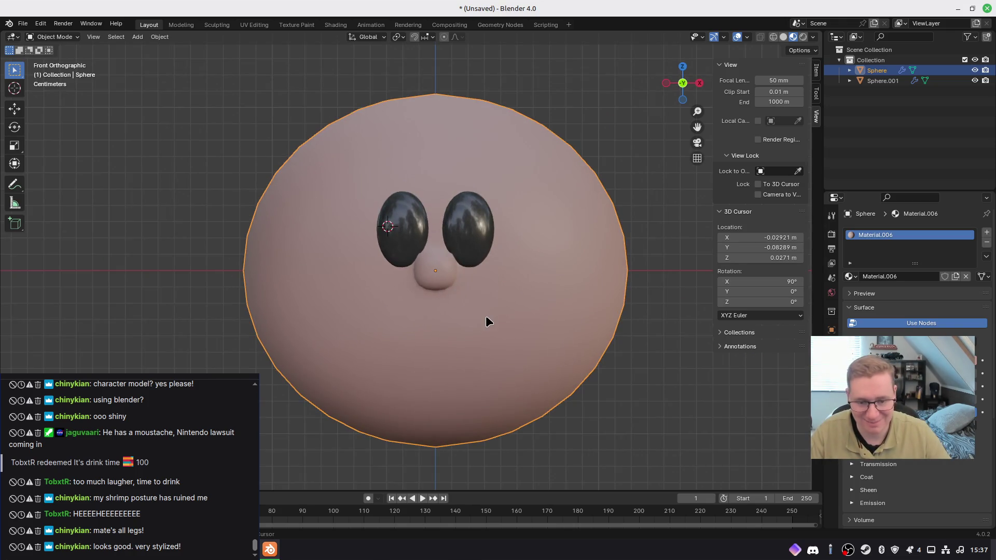
middle_click_drag(487, 321, 487, 301, "shift")
left_click(533, 411)
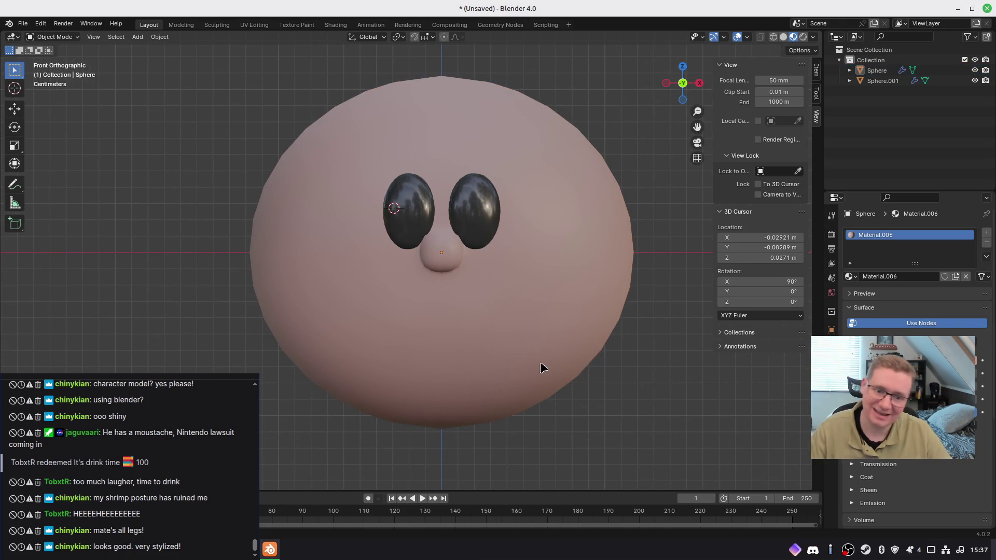
left_click(419, 227)
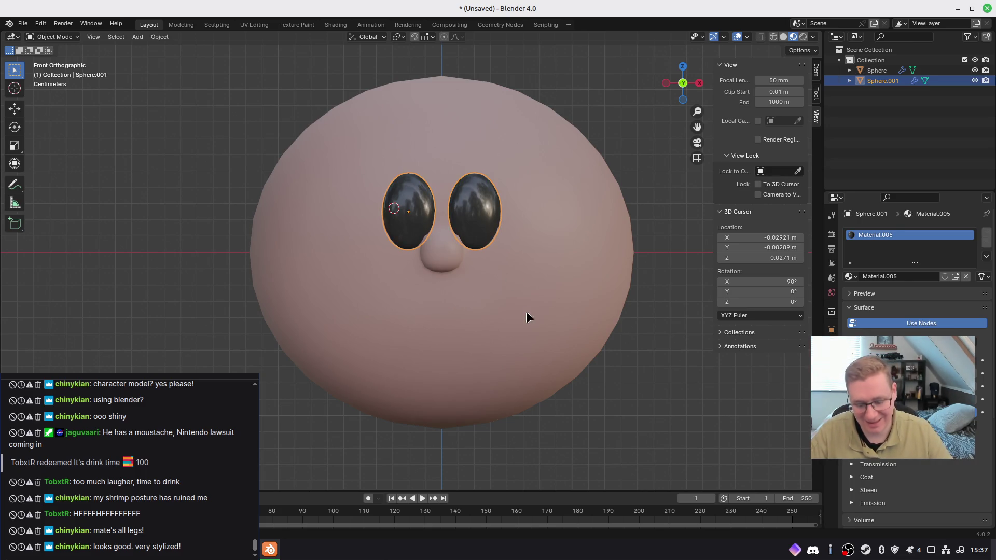
key("g")
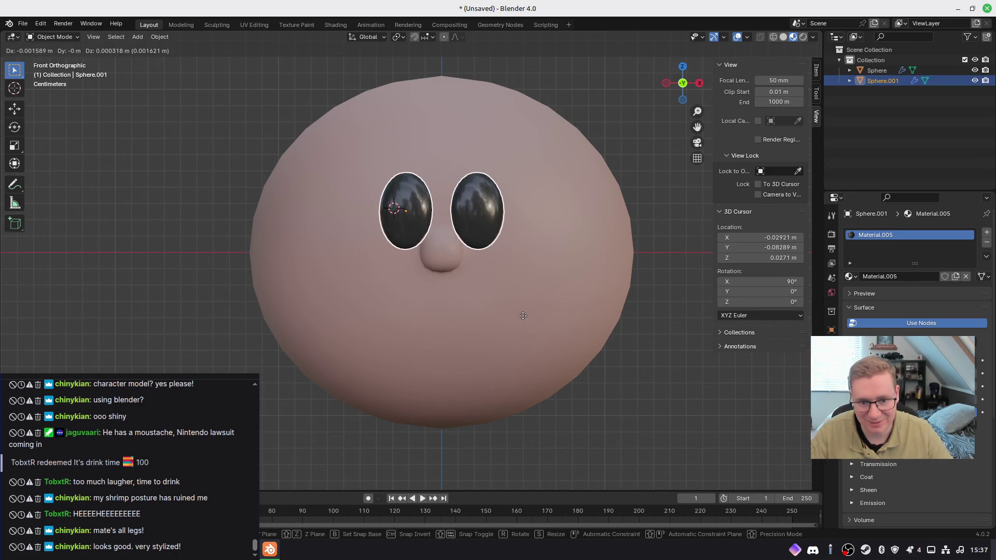
left_click(523, 316)
left_click(635, 350)
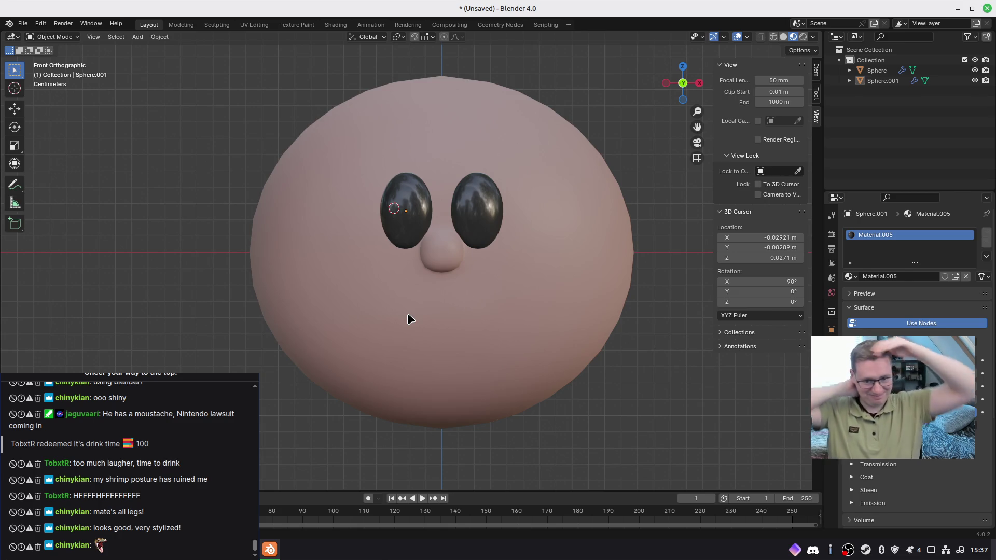
middle_click_drag(452, 302, 423, 295, "shift")
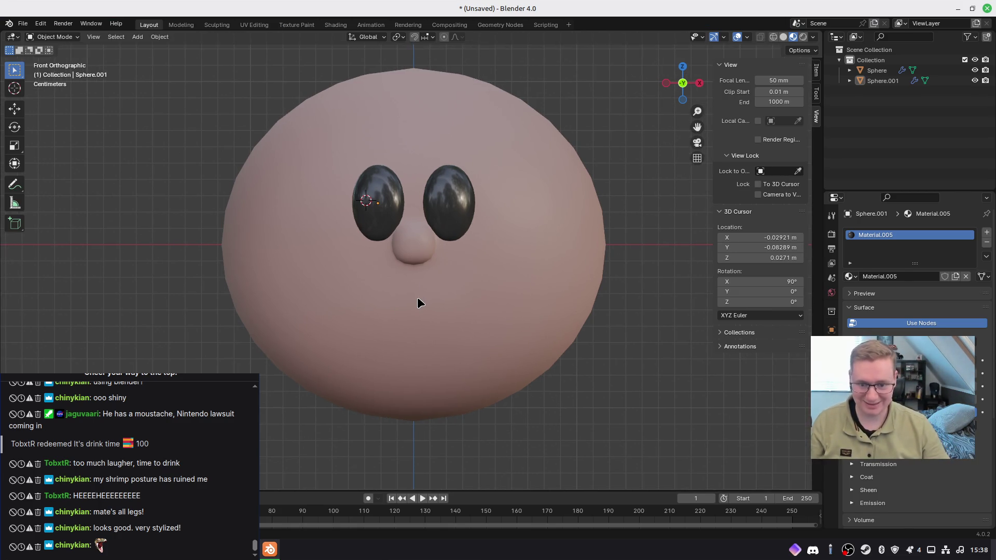
key("shift+a")
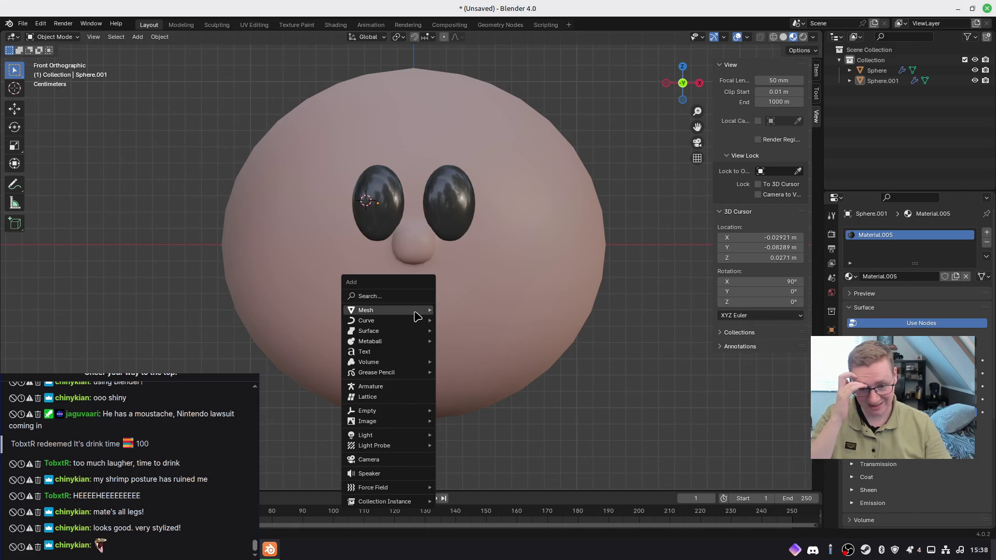
Step: Add a cube, shrink it to a small square, and place it over the nose
mouse_move(417, 316)
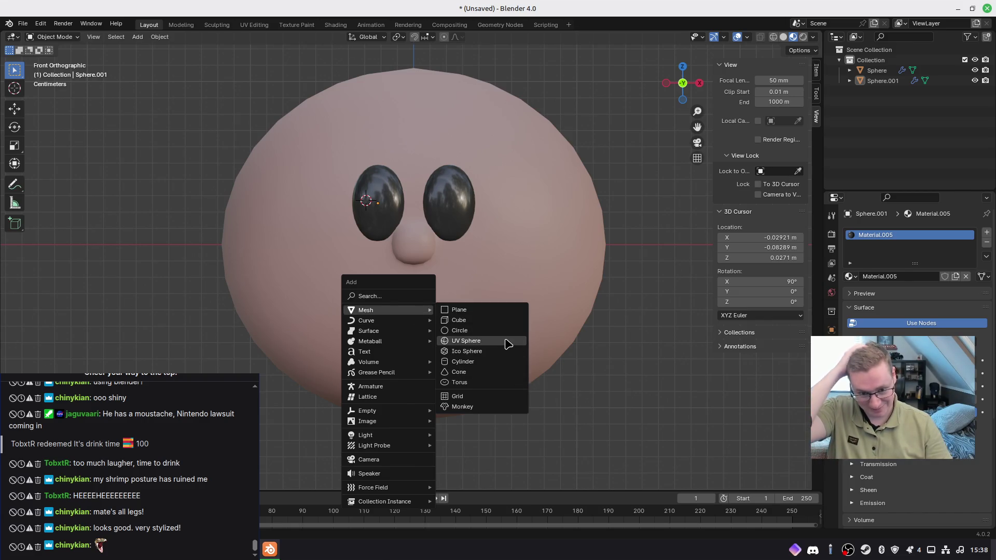
left_click(491, 323)
key("s")
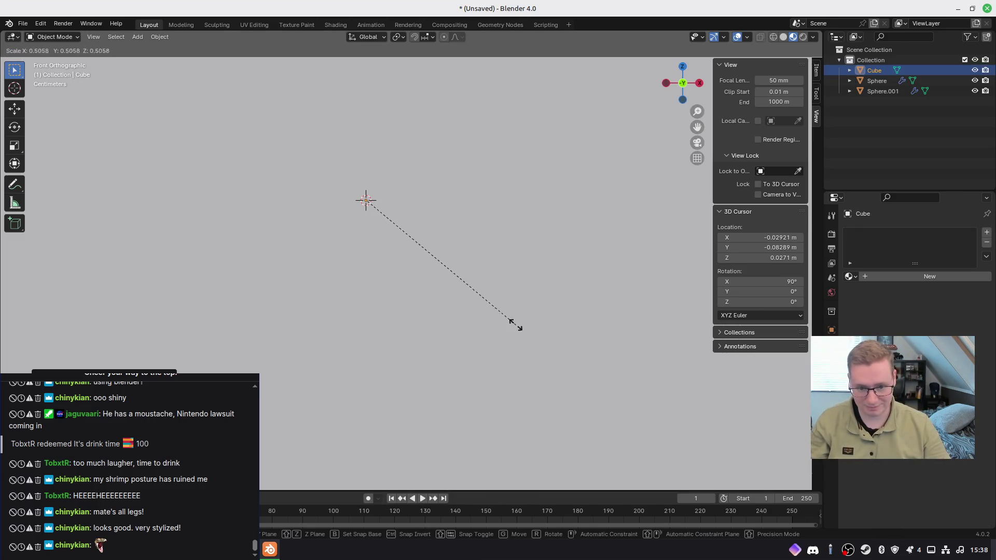
left_click(547, 333)
key("s")
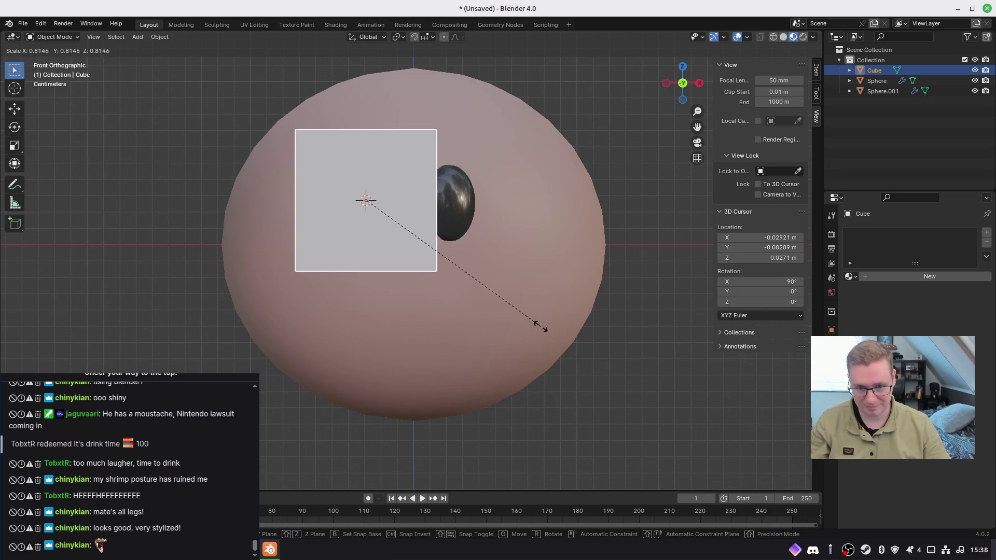
left_click(454, 281)
key("g")
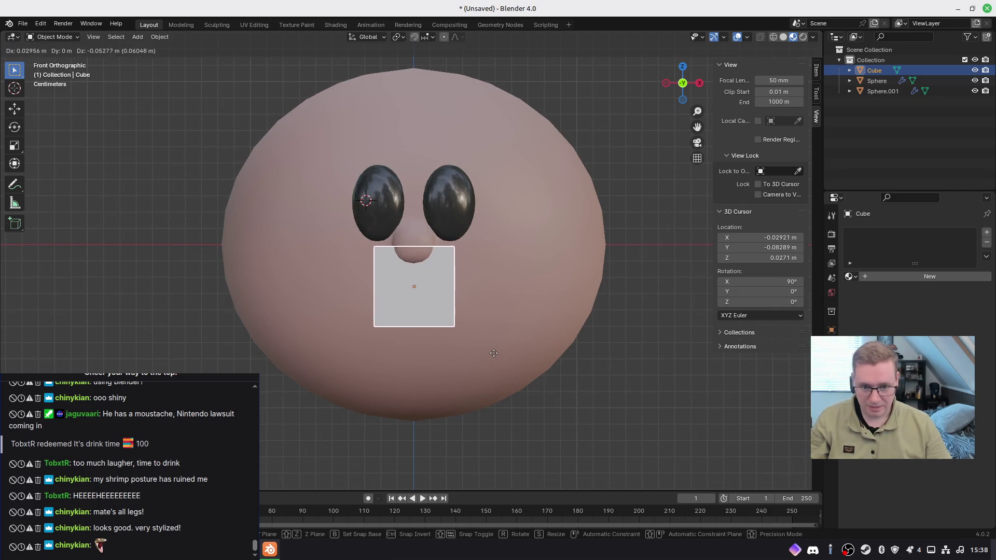
left_click(499, 350)
key("g")
left_click(616, 424)
Step: Shrink the cube further, flatten it along Z, and place it just below the nose
key("s")
left_click(592, 403)
key("s")
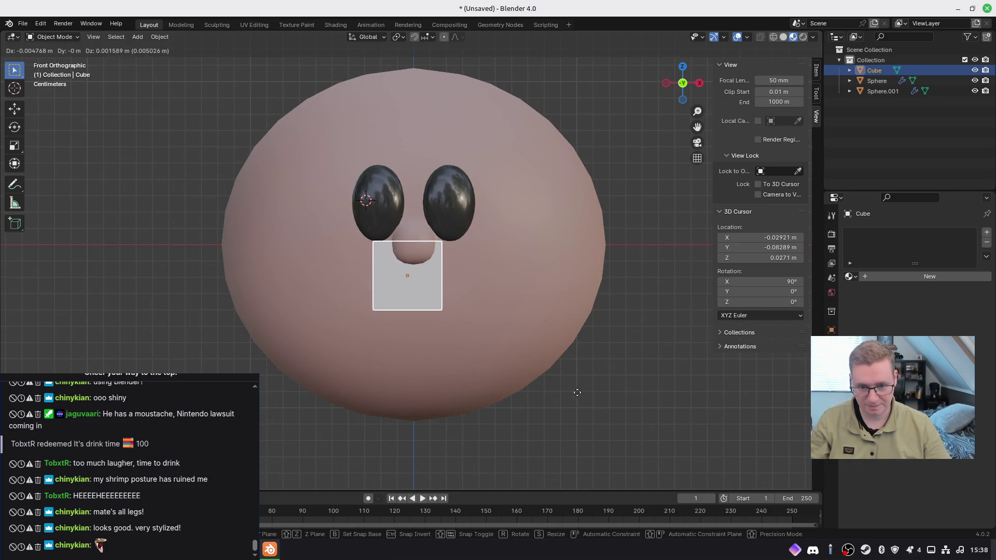
left_click(581, 403)
key("s")
key("z")
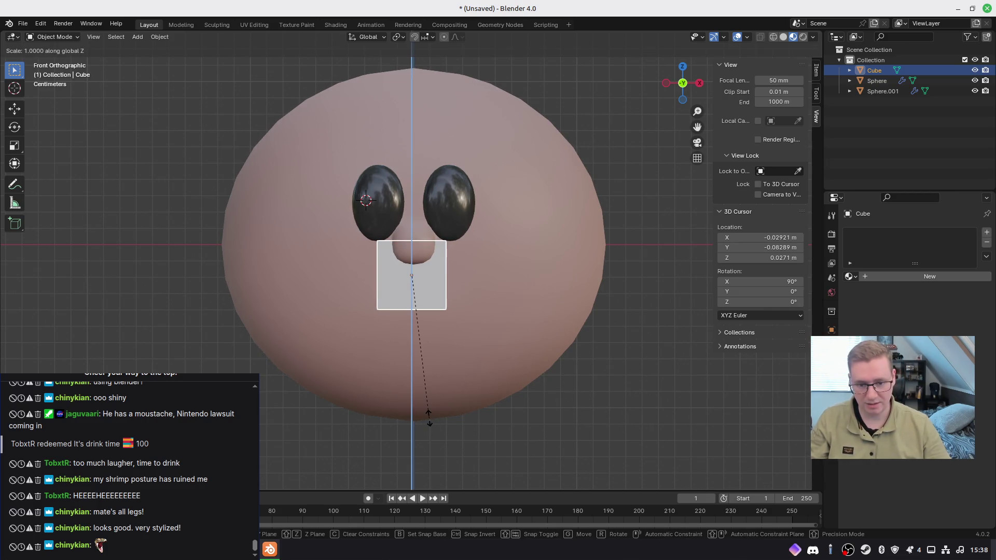
left_click(419, 355)
key("g")
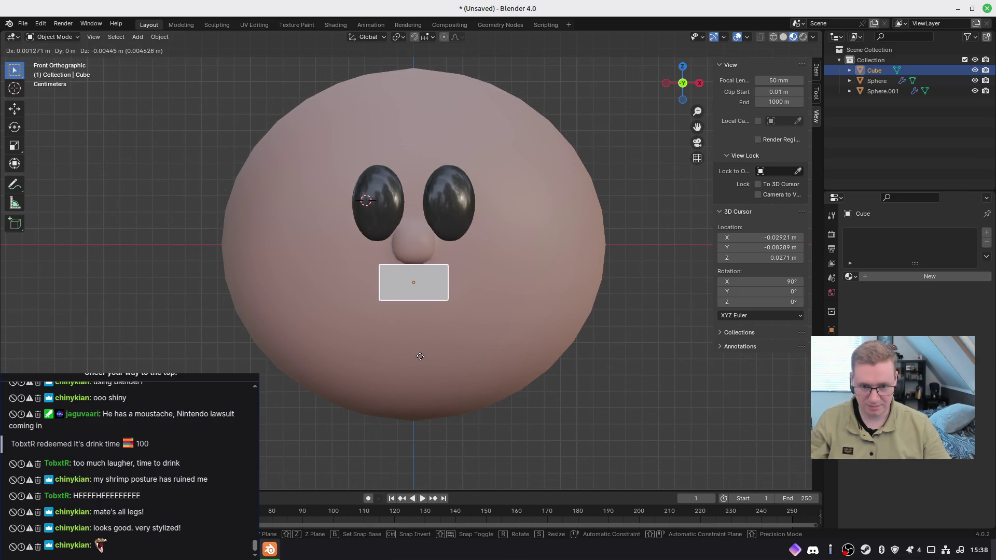
left_click(420, 357)
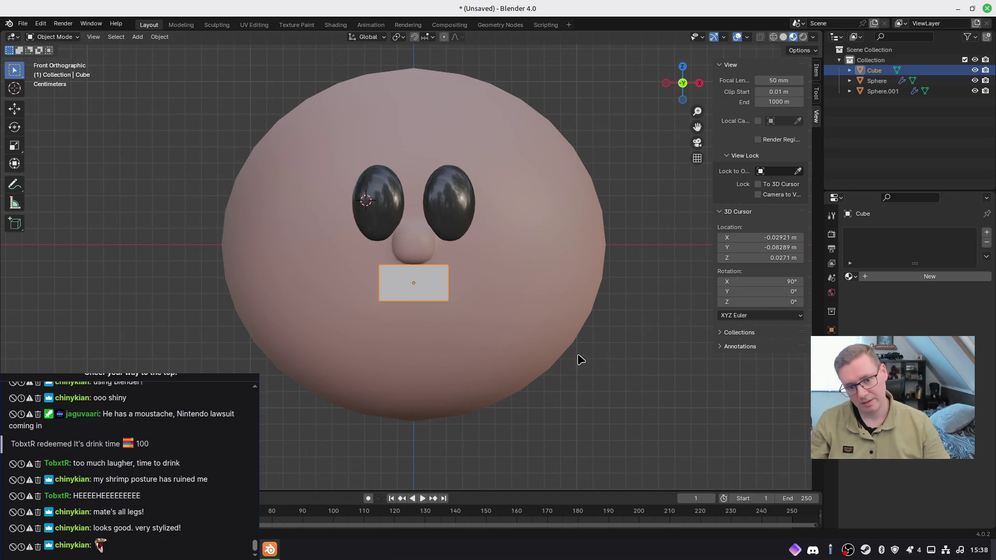
Step: Apply the cube's scale, undoing an accidental location apply
key("ctrl+a")
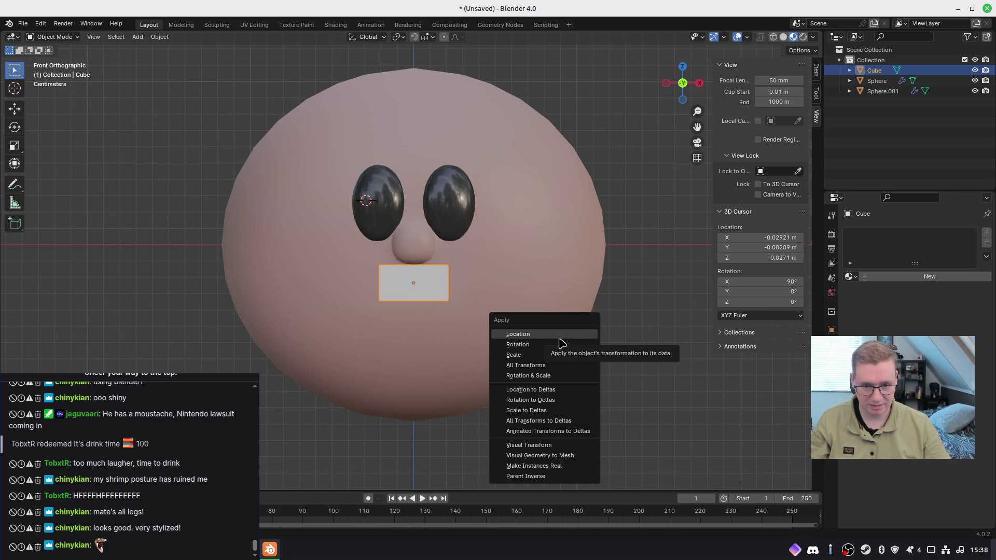
left_click(559, 338)
key("ctrl+a")
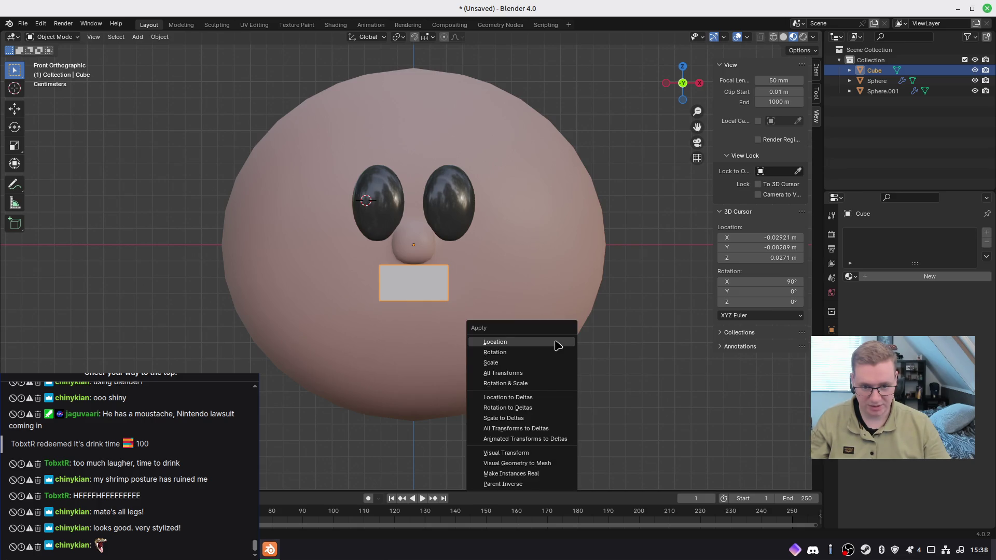
key("ctrl+z")
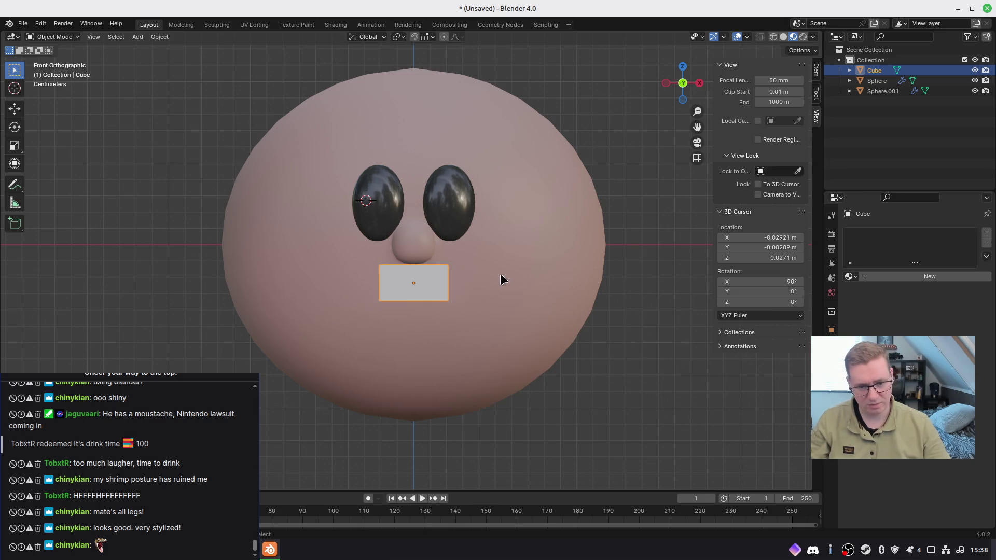
key("ctrl+a")
left_click(506, 301)
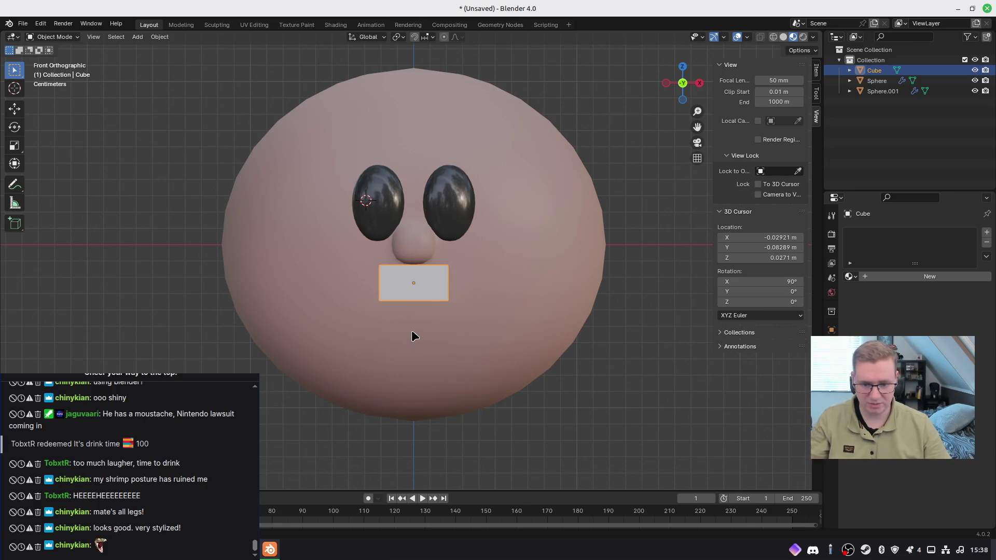
Step: In the side view, thin the rectangle along Y and move it back against the face
scroll(410, 333, "up", 4)
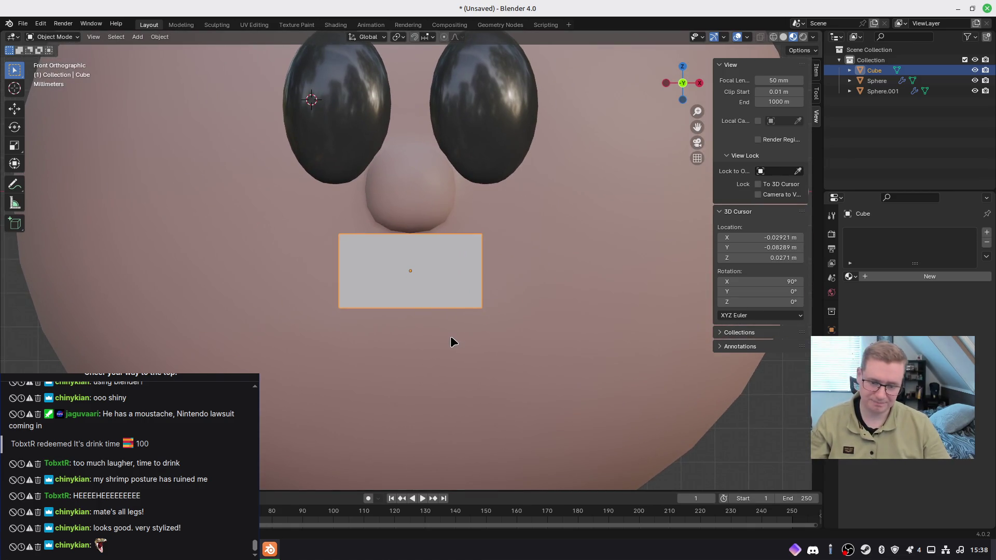
middle_click_drag(460, 329, 392, 353)
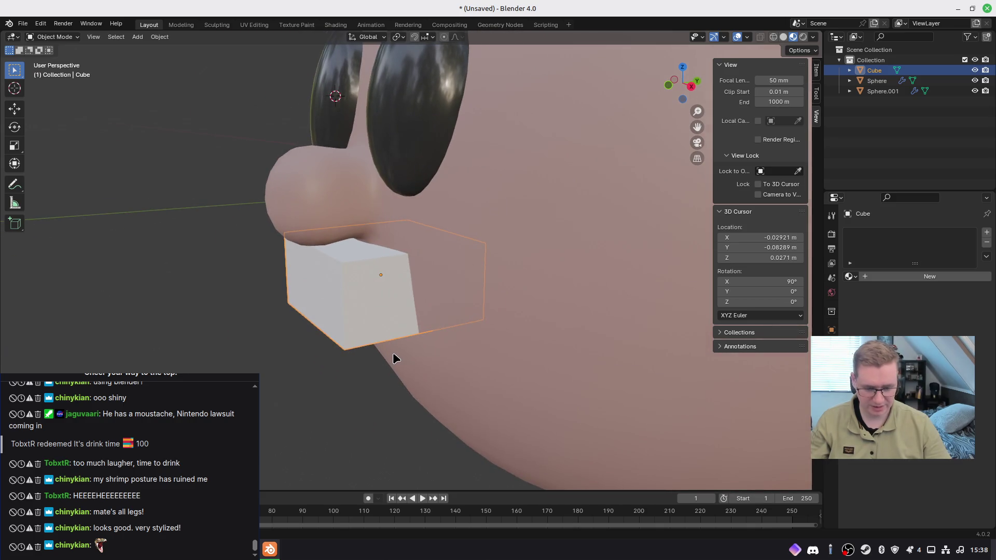
key("KP_3")
key("s")
key("y")
left_click(406, 314)
key("g")
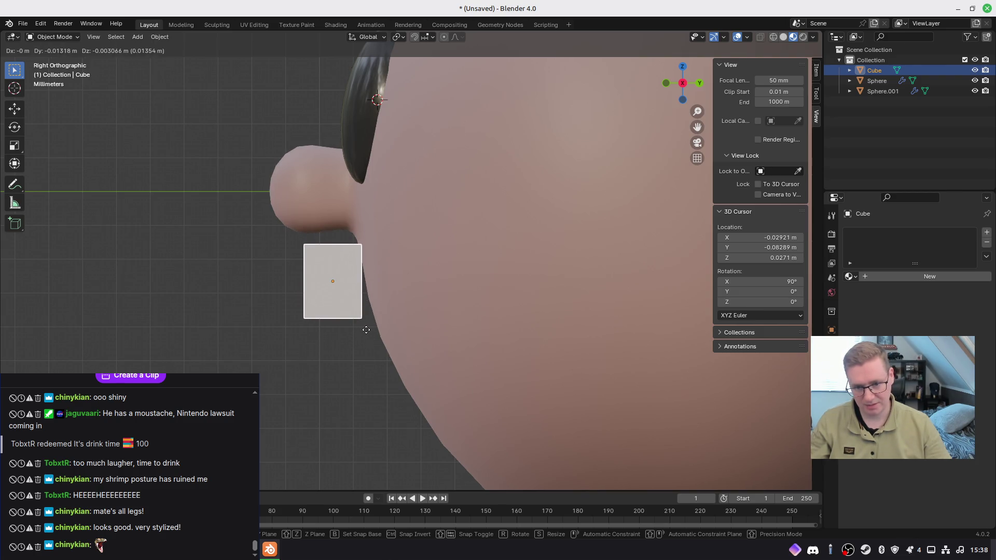
left_click(366, 330)
Step: In the front view, apply the rectangle's scale and enter Edit Mode on its mesh
mouse_move(309, 375)
middle_mouse_down()
mouse_move(567, 371)
mouse_move(416, 365)
middle_mouse_up()
key("KP_1")
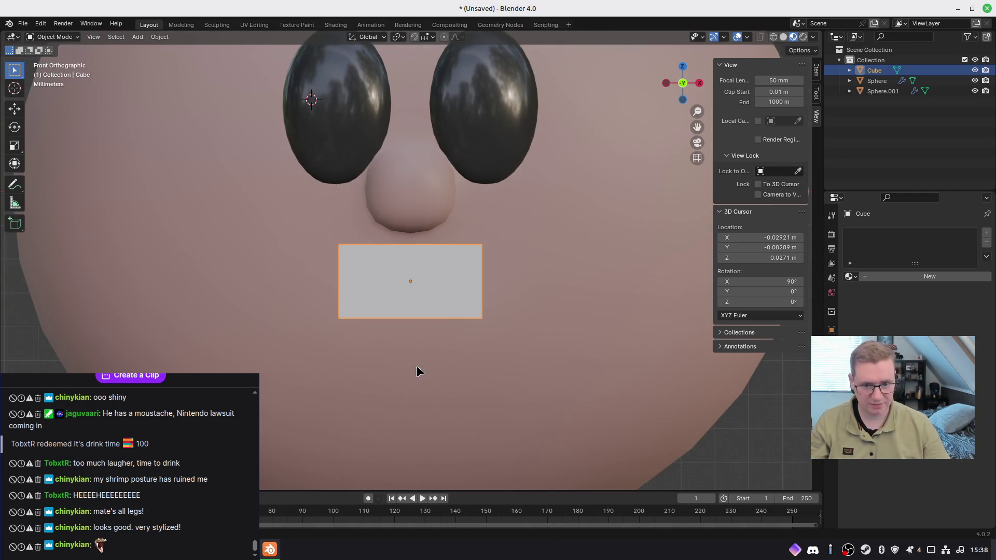
middle_click_drag(437, 373, 449, 344, "shift")
key("ctrl+a")
left_click(472, 327)
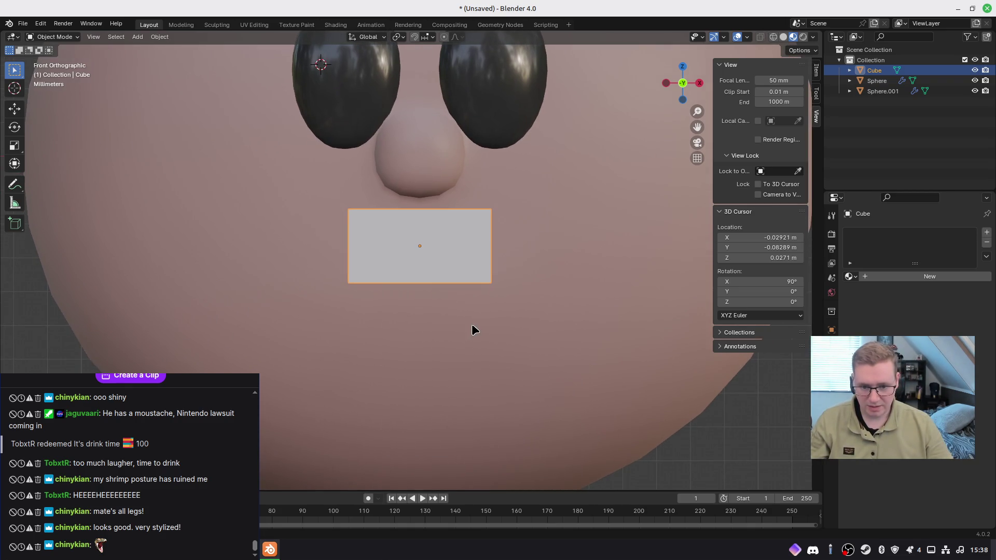
key("Tab")
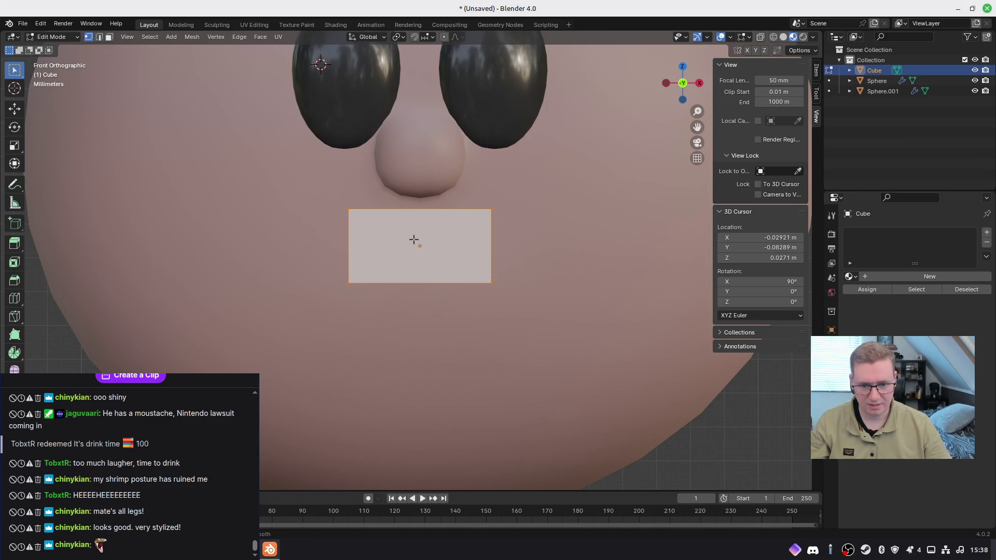
Step: Add seven vertical and two horizontal evenly spaced loop cuts across the rectangle
scroll(389, 223, "up", 4)
scroll(391, 226, "up", 1)
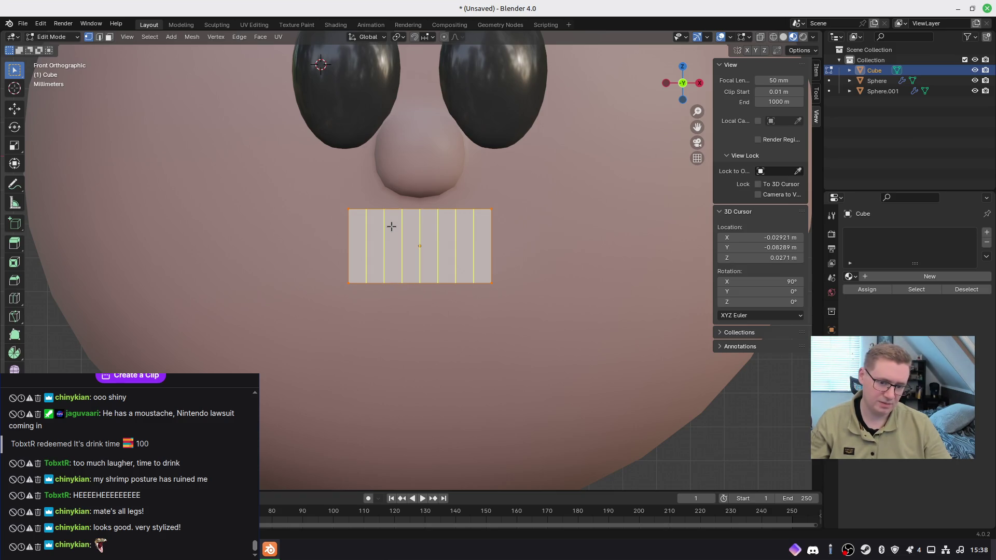
left_click(391, 226)
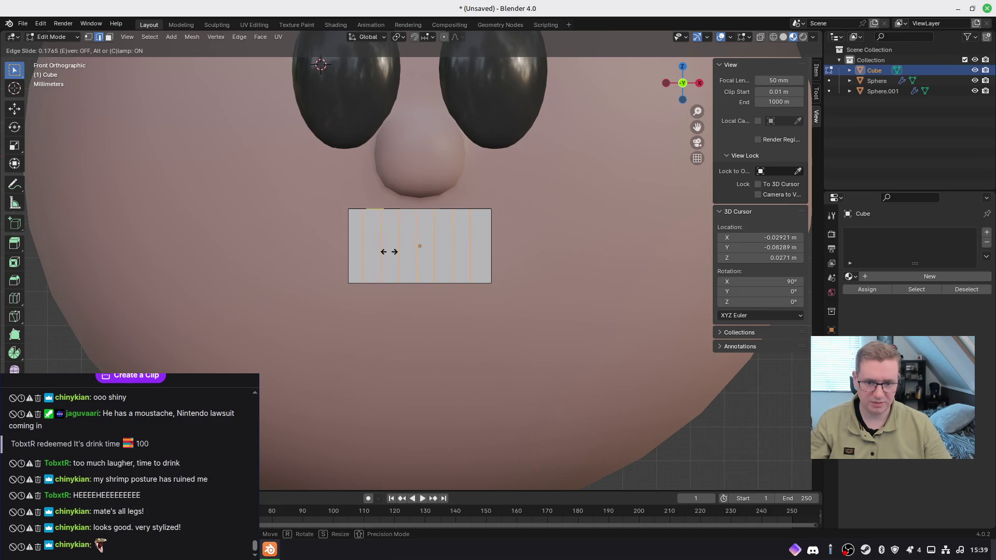
right_click(389, 251)
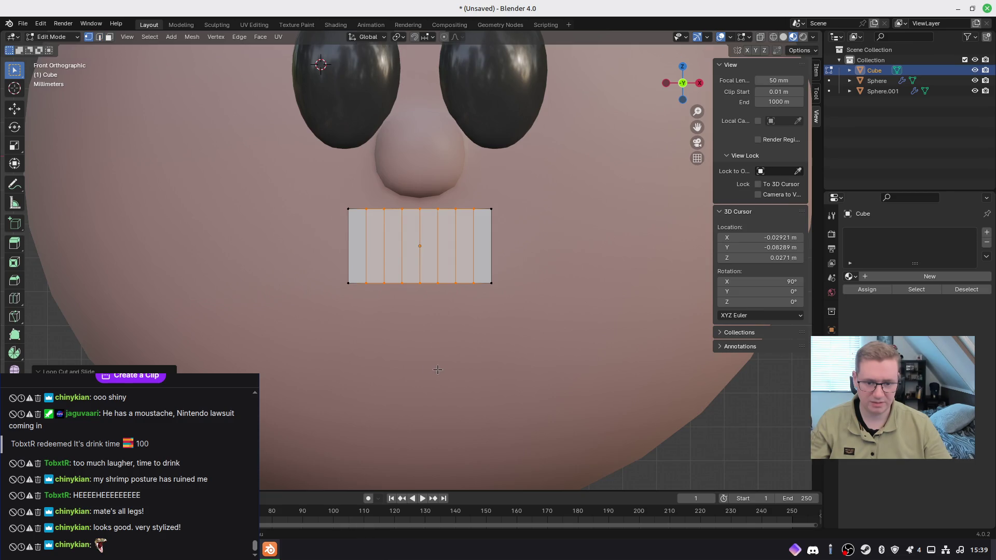
scroll(432, 247, "up", 1)
left_click(433, 246)
right_click(433, 246)
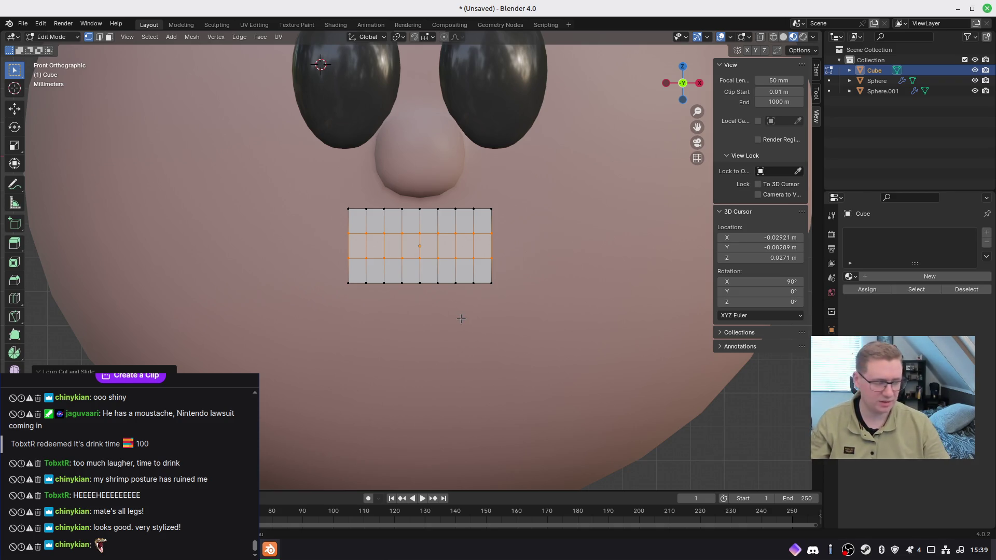
Step: Switch to wireframe shading, isolate the rectangle in local view, and snap to front view
mouse_move(464, 285)
middle_mouse_down()
mouse_move(452, 337)
mouse_move(474, 363)
mouse_move(499, 351)
mouse_move(456, 287)
middle_mouse_up()
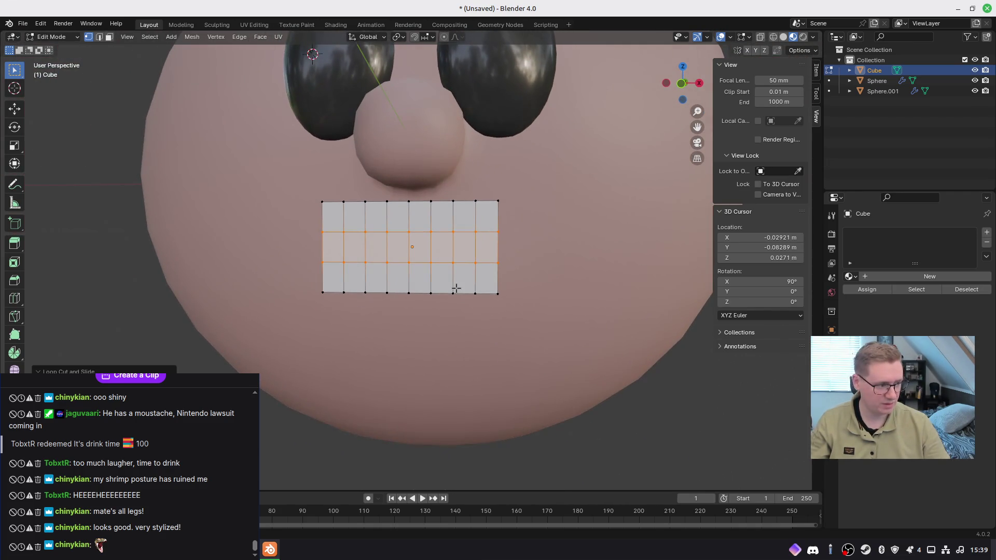
key("z")
left_click(363, 289)
mouse_move(417, 287)
middle_mouse_down()
mouse_move(560, 280)
mouse_move(390, 316)
mouse_move(431, 296)
mouse_move(414, 280)
middle_mouse_up()
key("KP_Divide")
scroll(424, 301, "down", 3)
key("KP_1")
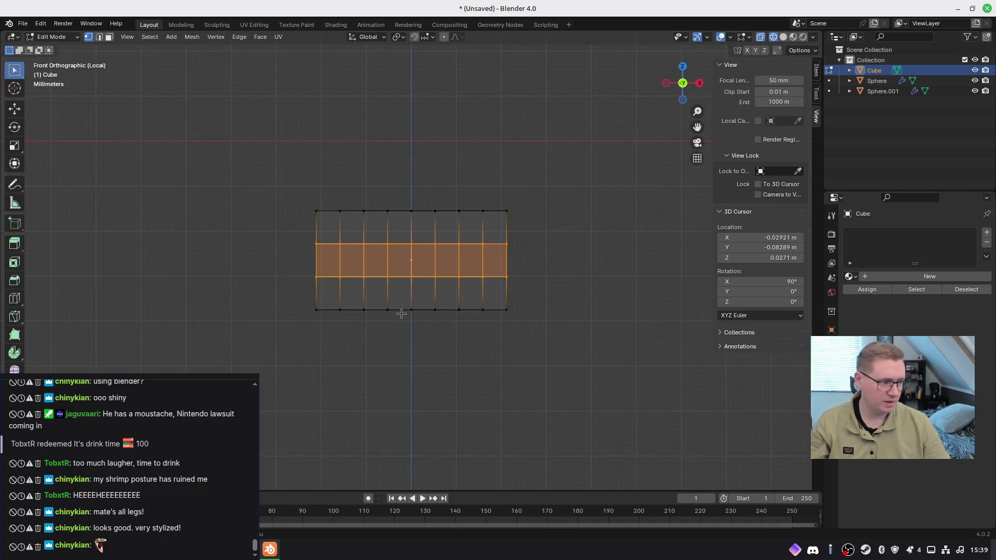
Step: Pull the bottom-centre vertex with proportional editing to curve the grid's lower edge
left_click(417, 317)
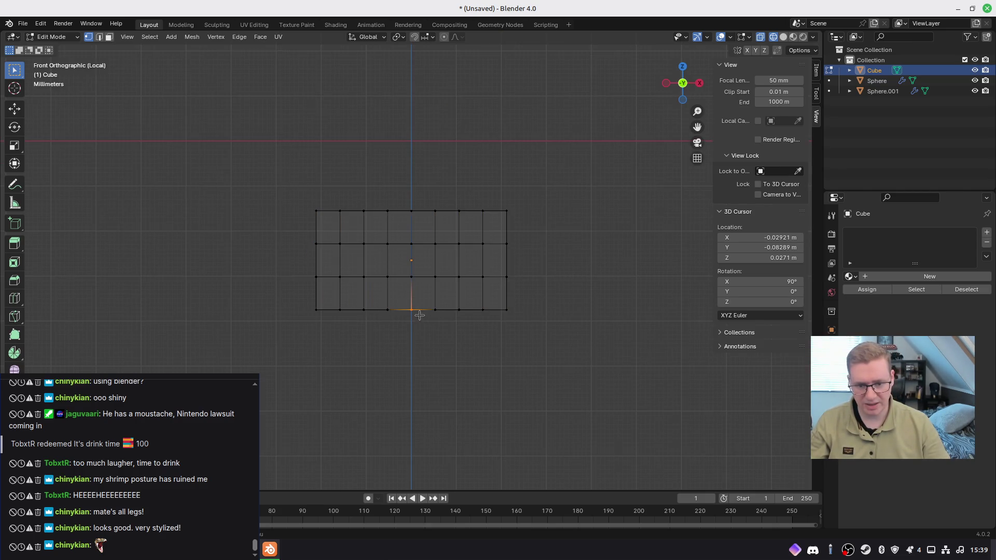
key("g")
scroll(409, 317, "down", 1)
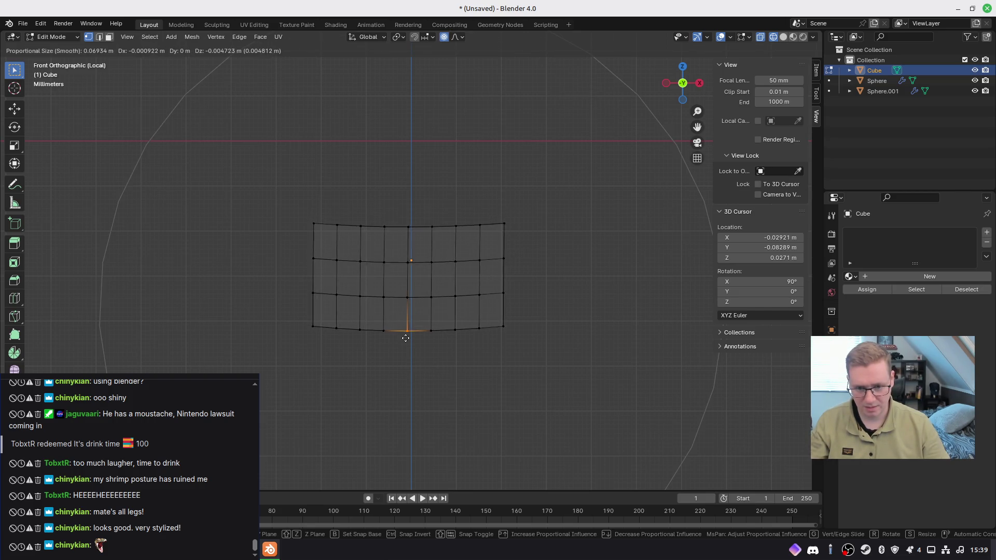
scroll(407, 348, "up", 4)
scroll(407, 348, "up", 4)
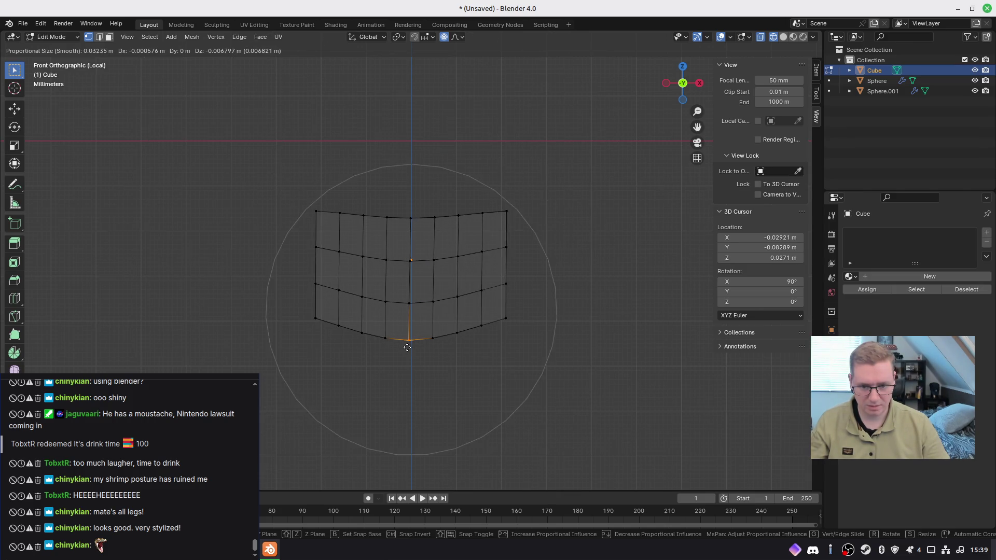
scroll(407, 347, "down", 5)
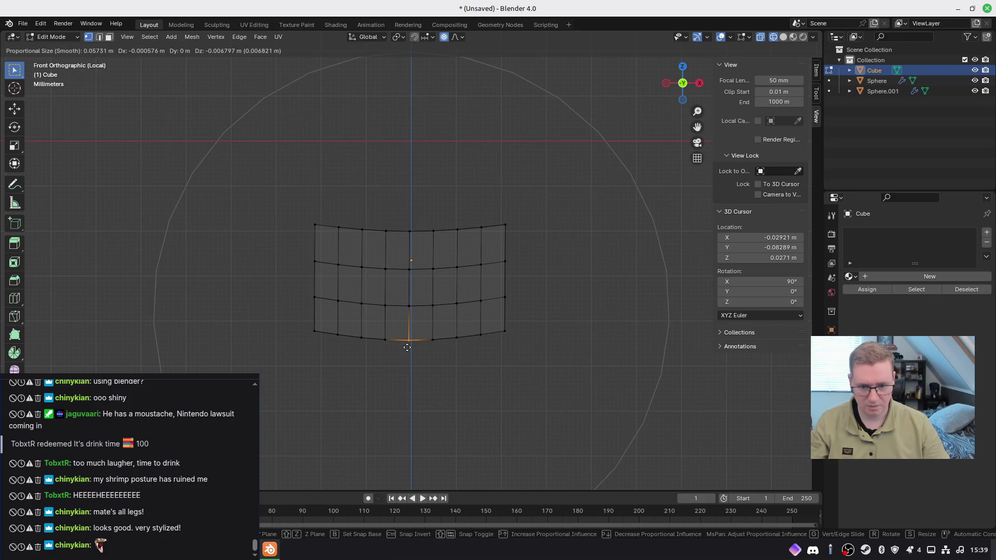
scroll(408, 348, "up", 1)
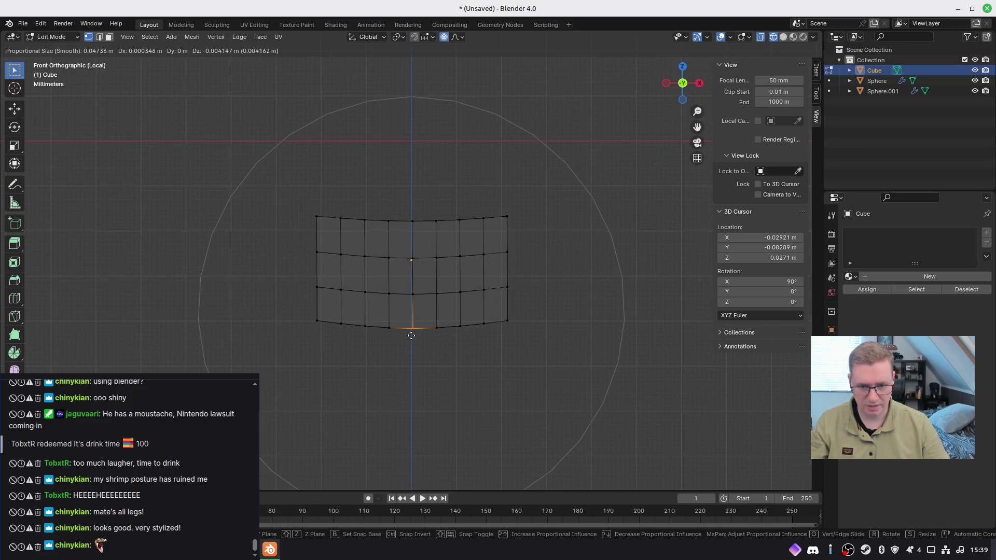
left_click(410, 335)
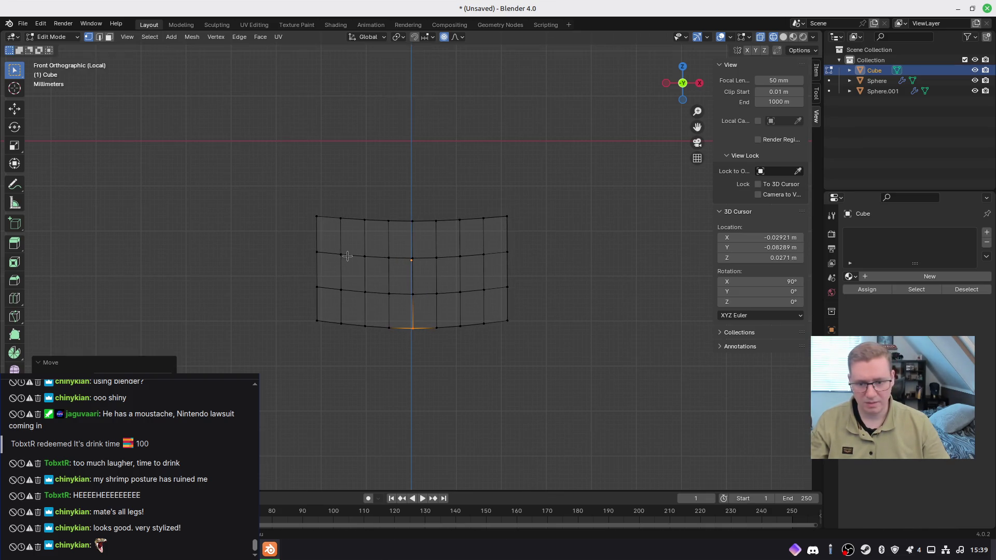
Step: Nudge the top-left corner vertex outward with proportional falloff after abandoning left-edge vertex moves
left_click(316, 251)
key("g")
scroll(317, 251, "up", 8)
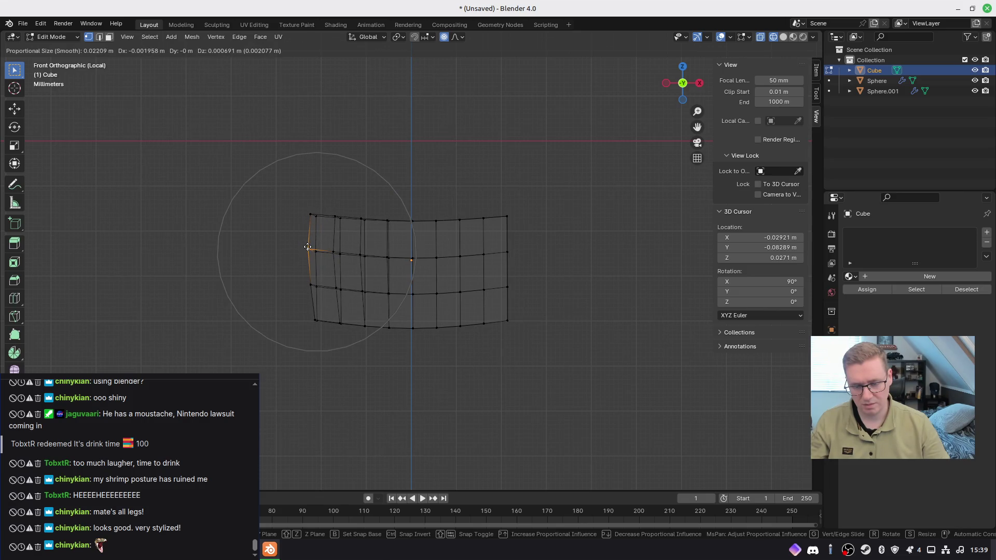
key("Escape")
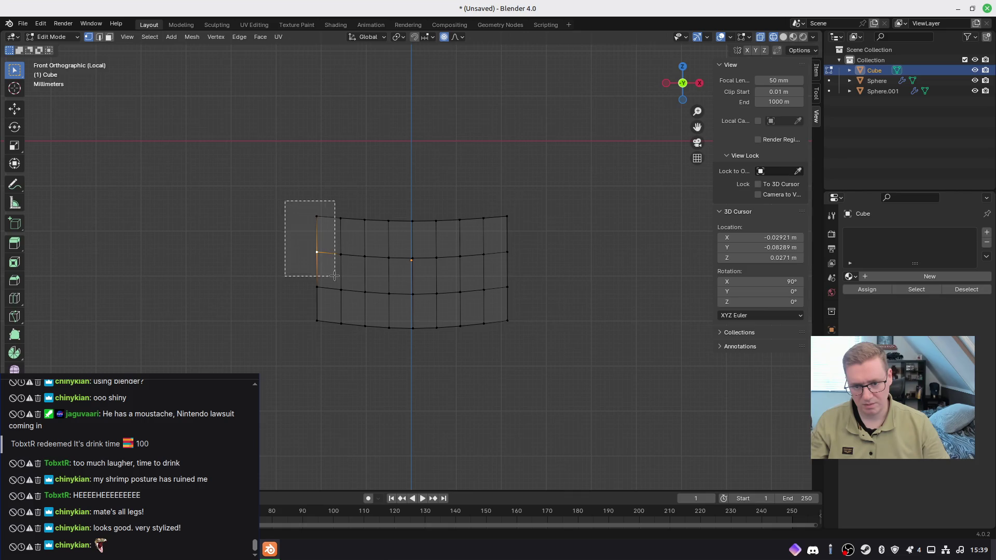
key("g")
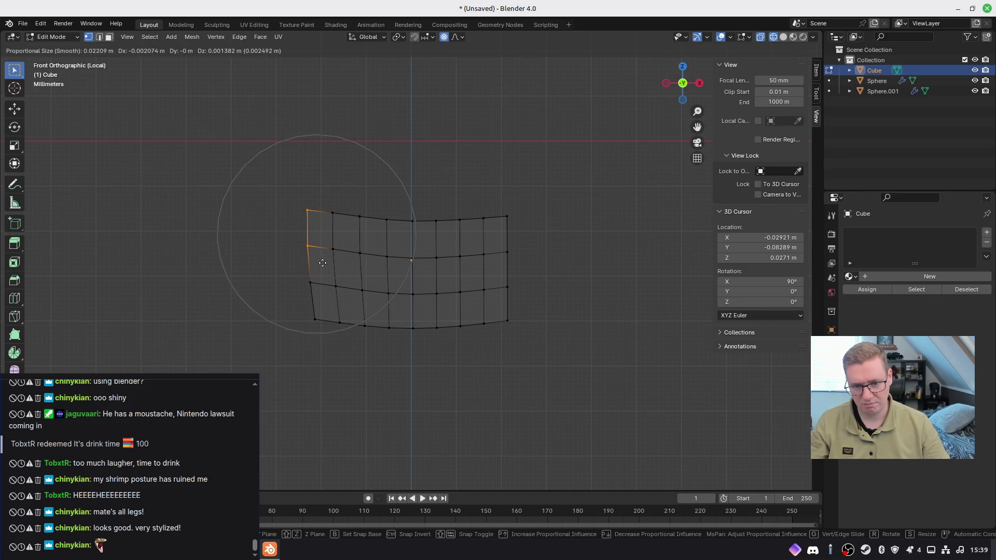
scroll(326, 274, "up", 4)
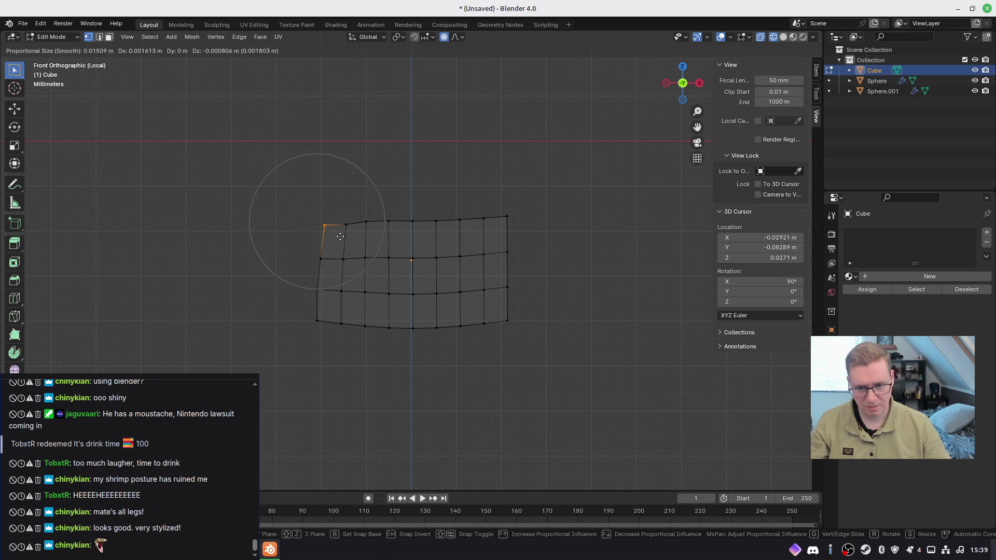
right_click(318, 260)
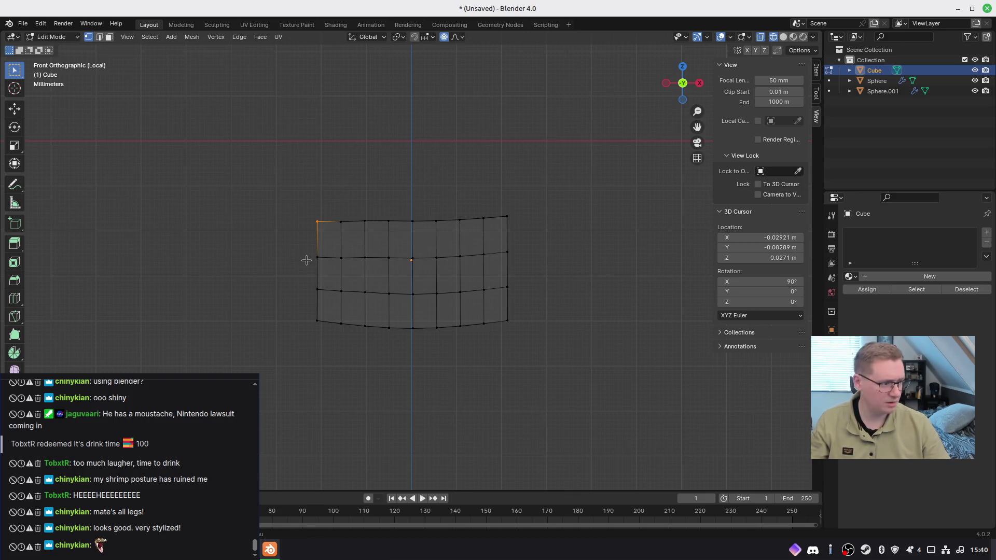
left_click_drag(302, 204, 318, 213)
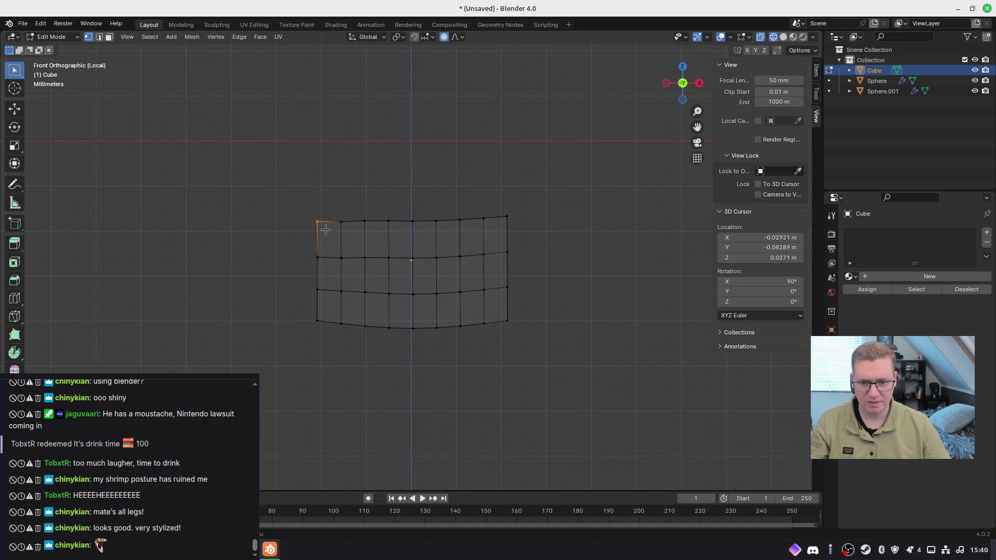
key("g")
scroll(328, 237, "up", 4)
left_click(336, 220)
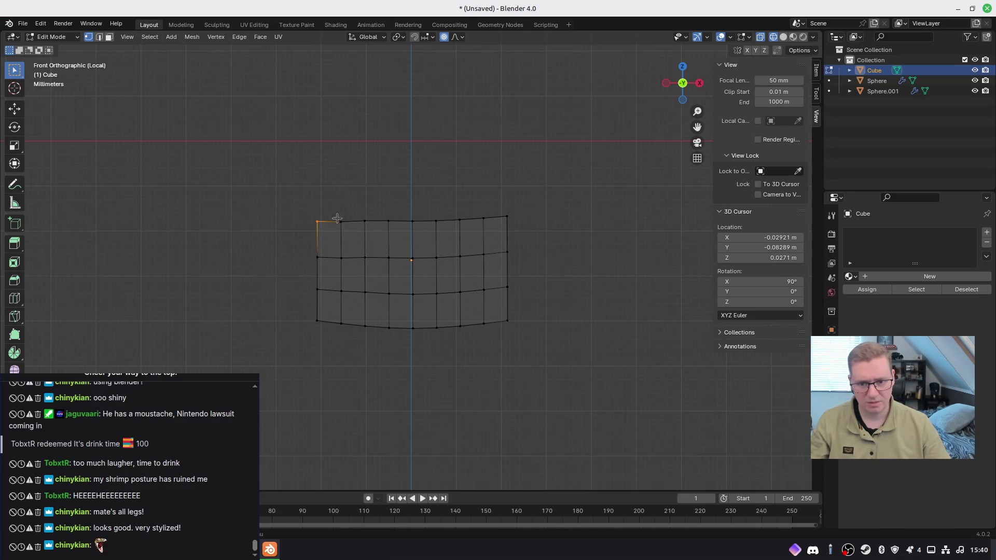
Step: Change the proportional falloff shape and pull the left side out into a rounded bulge
left_click(456, 36)
left_click(457, 100)
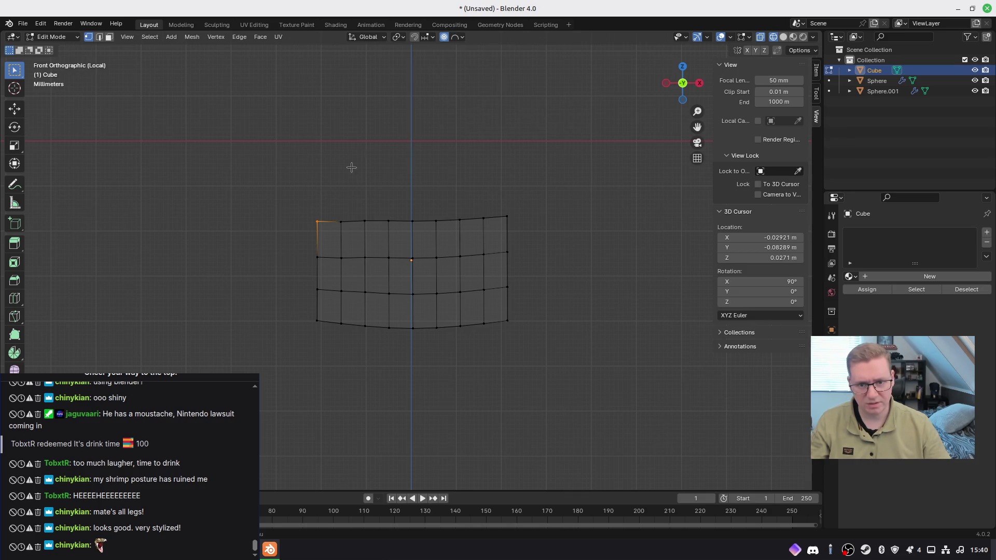
key("g")
scroll(319, 228, "up", 4)
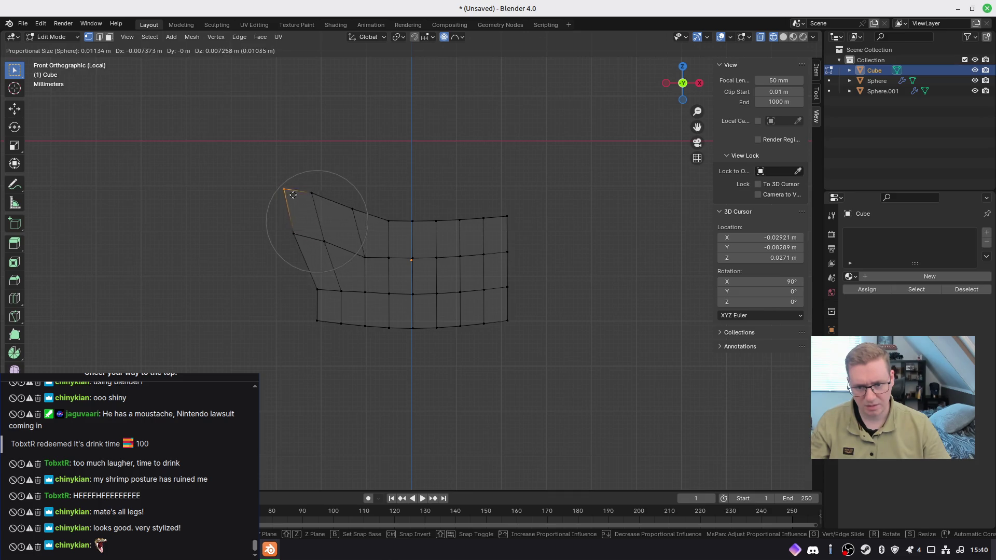
right_click(309, 210)
key("g")
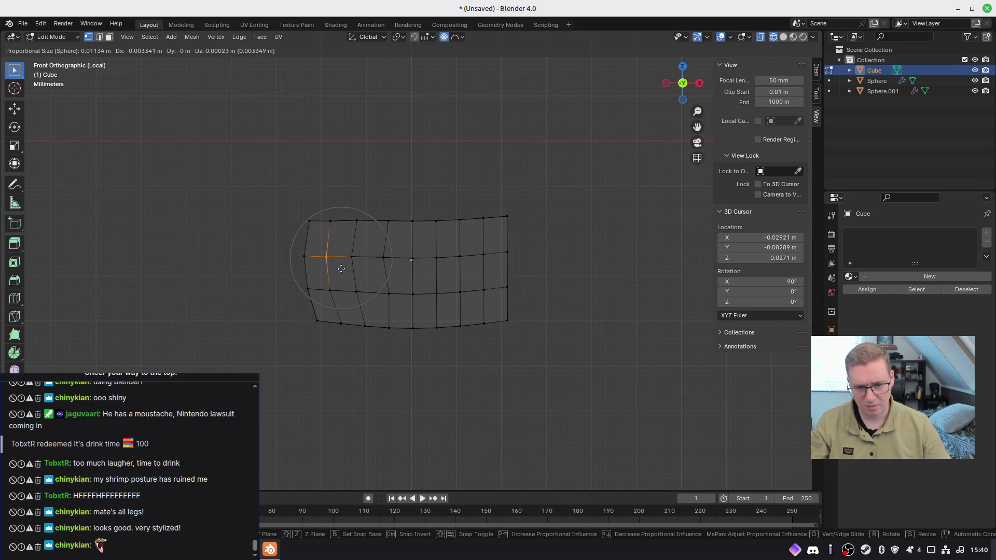
left_click(341, 268)
Step: Move a right-side vertex outward to round off the right end
left_click(493, 255)
key("g")
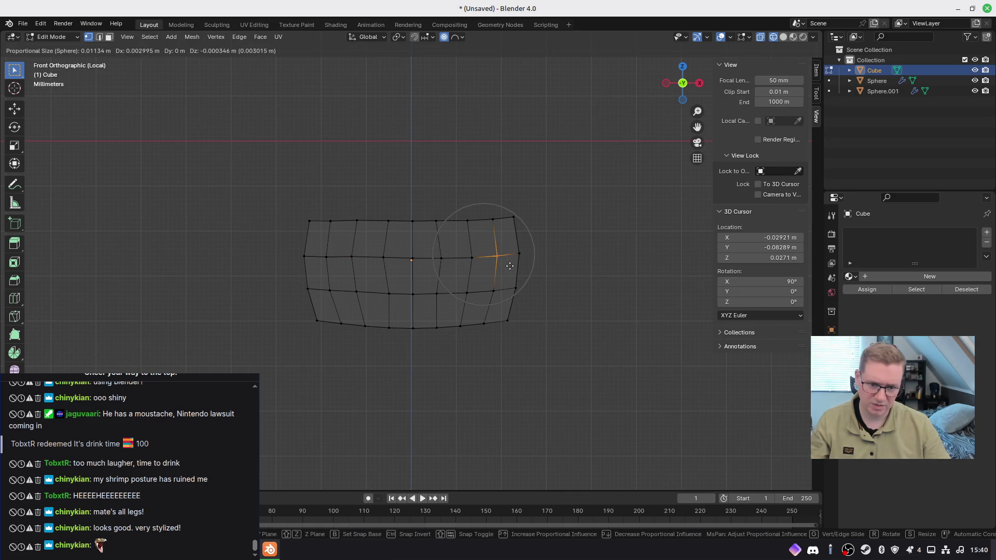
left_click(516, 265)
middle_click_drag(516, 265, 463, 257)
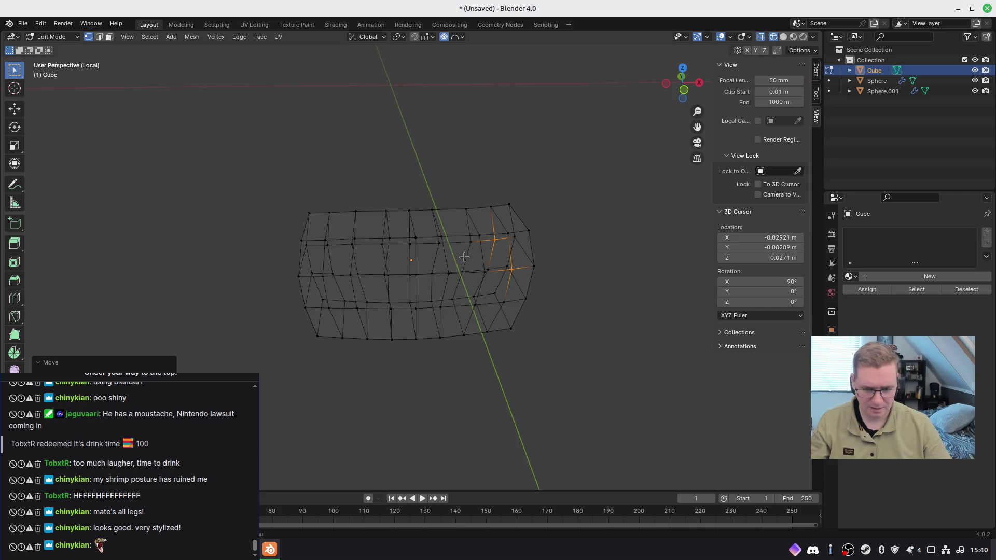
Step: In Top view, push the middle edge back with proportional editing to arc the grid
key("KP_7")
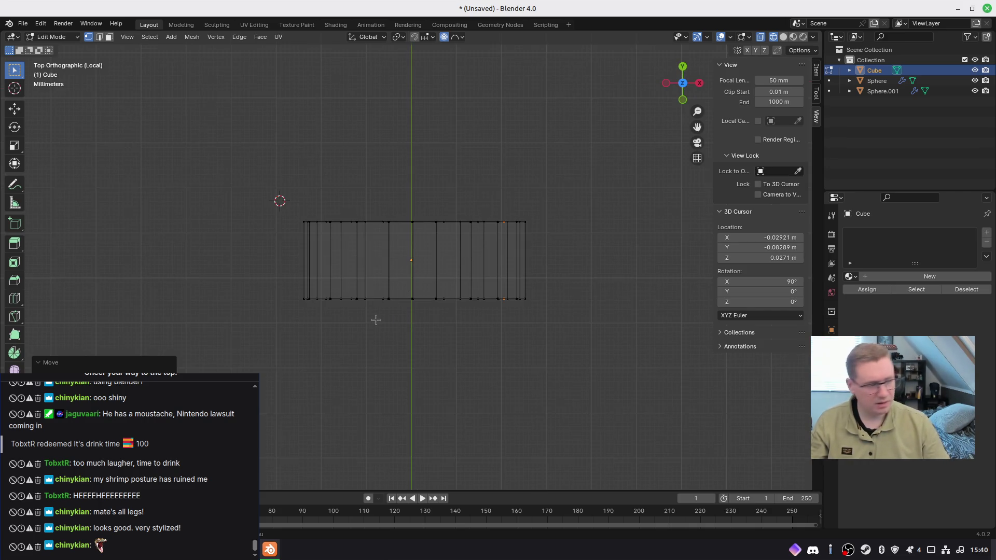
left_click(405, 291)
key("g")
scroll(422, 316, "down", 1)
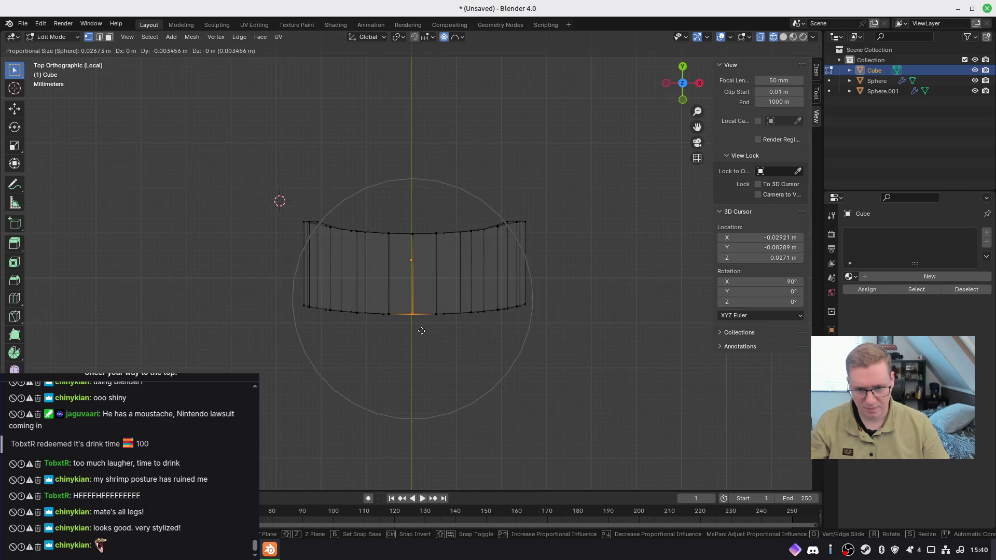
left_click(421, 331)
mouse_move(425, 346)
middle_mouse_down()
mouse_move(280, 289)
mouse_move(369, 319)
middle_mouse_up()
key("KP_7")
key("g")
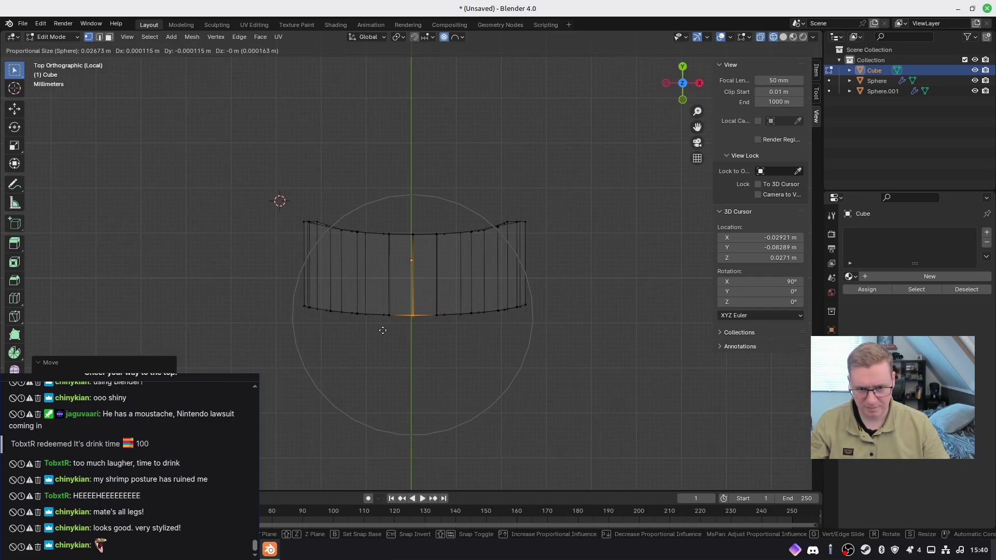
left_click(382, 332)
mouse_move(382, 332)
middle_mouse_down()
mouse_move(357, 244)
mouse_move(304, 144)
mouse_move(222, 166)
mouse_move(497, 156)
mouse_move(553, 138)
mouse_move(518, 125)
mouse_move(518, 140)
mouse_move(534, 142)
mouse_move(428, 176)
middle_mouse_up()
mouse_move(378, 235)
middle_mouse_down()
mouse_move(361, 231)
mouse_move(352, 212)
mouse_move(365, 229)
middle_mouse_up()
Step: In Right view, move the top row with proportional editing
key("KP_3")
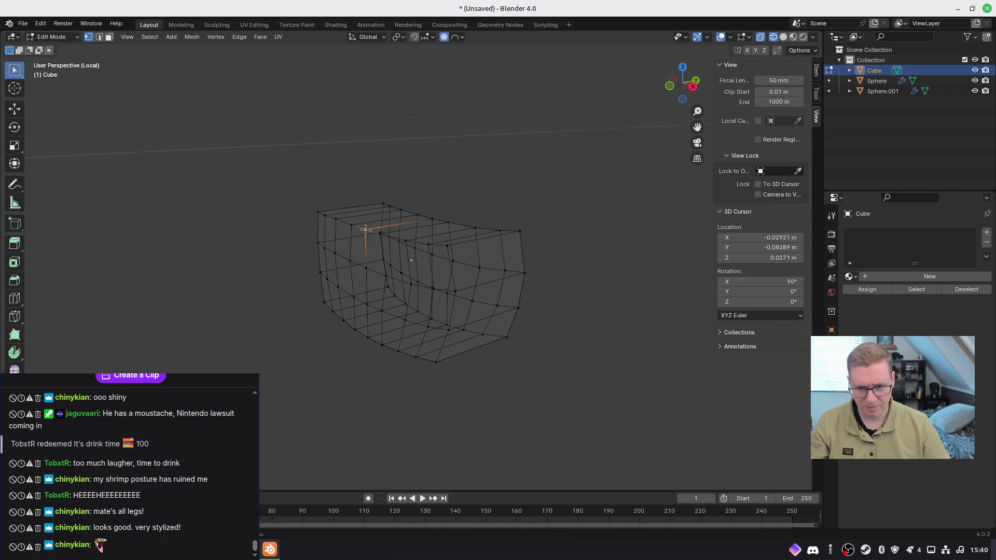
middle_click_drag(408, 265, 391, 258)
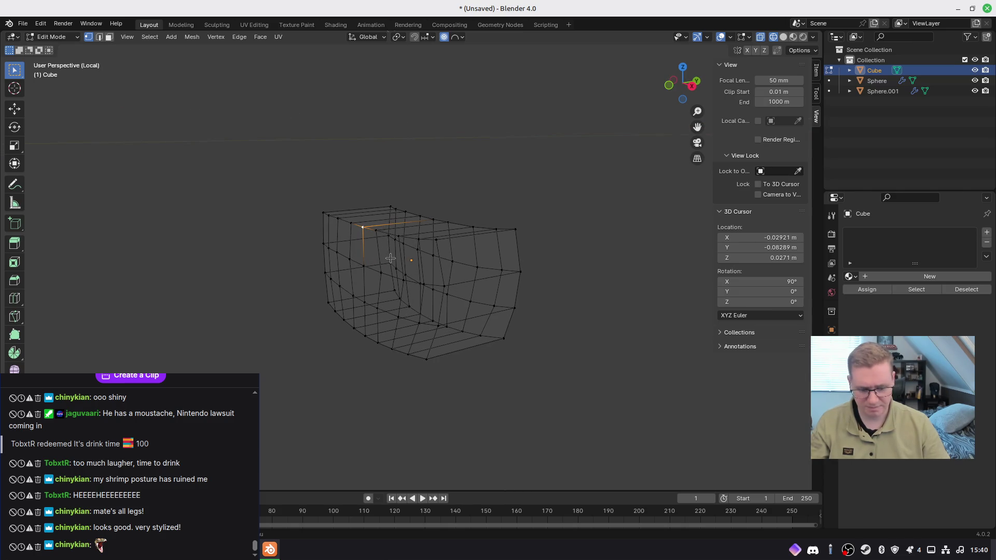
key("KP_3")
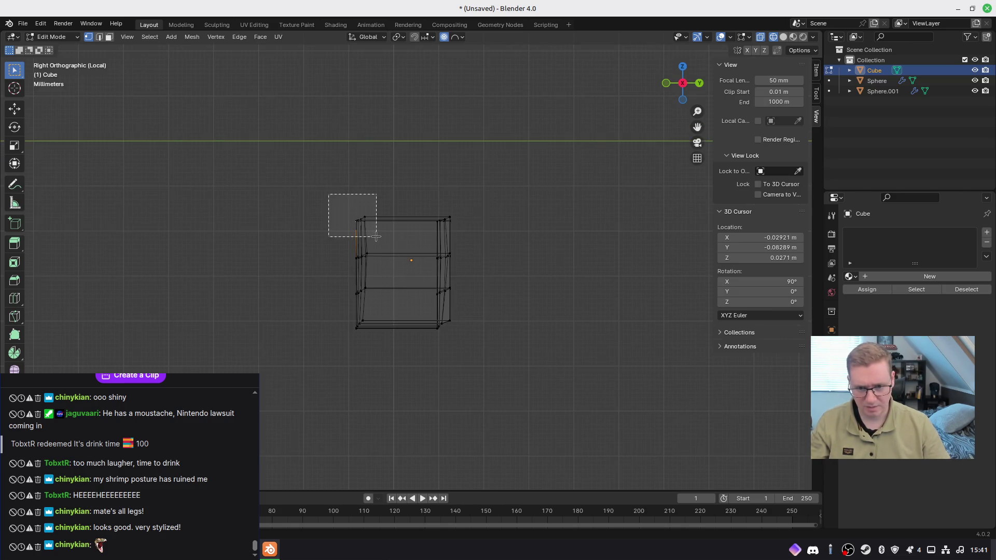
key("g")
scroll(381, 237, "up", 6)
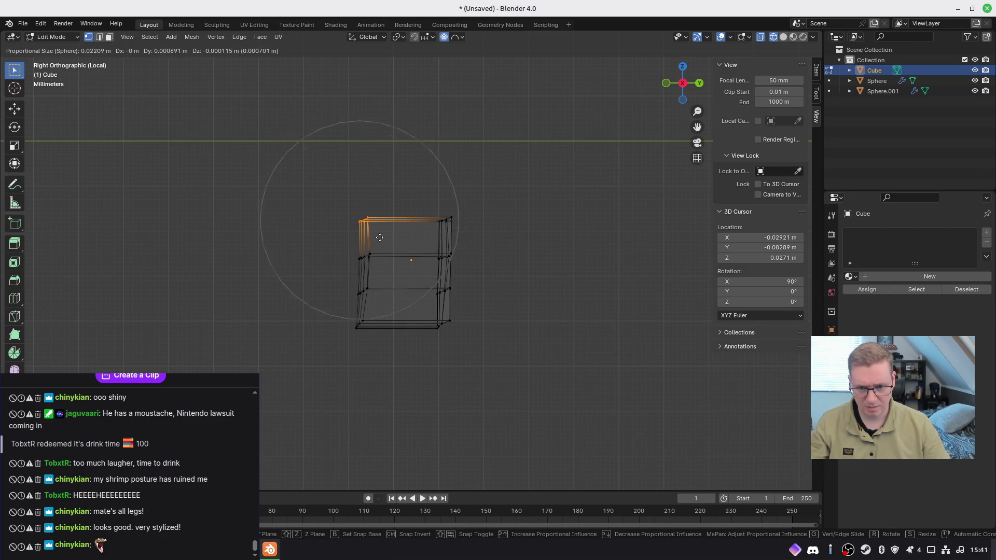
left_click(389, 240)
Step: Rotate the top row so it tilts inward, then reposition it slightly
key("r")
left_click(467, 384)
key("g")
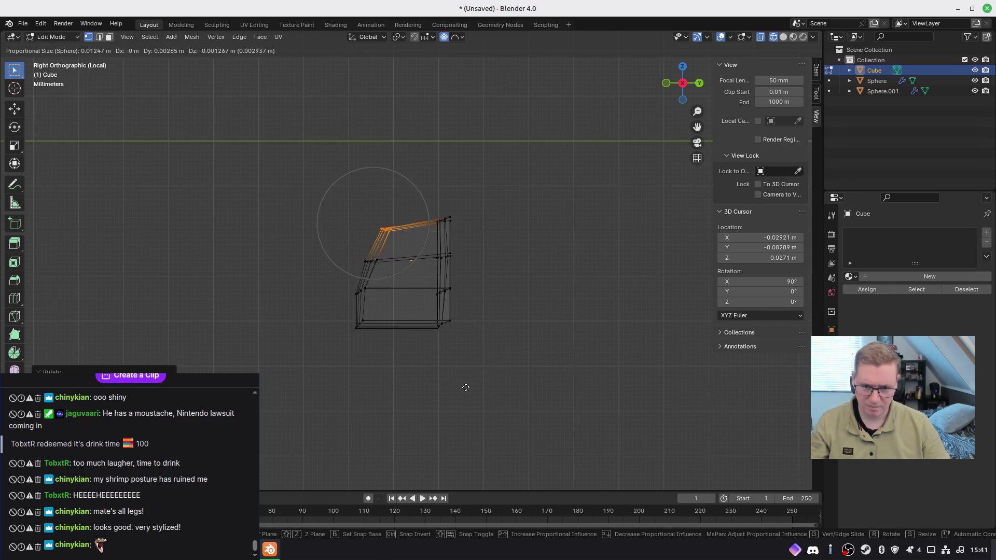
left_click(466, 387)
key("g")
key("Escape")
mouse_move(477, 363)
middle_mouse_down()
mouse_move(640, 339)
mouse_move(707, 382)
middle_mouse_up()
middle_click_drag(434, 369, 423, 332)
Step: Add an extra edge loop across the grid and select the top-right corner vertex
key("ctrl+r")
left_click(418, 306)
left_click(417, 302)
mouse_move(516, 315)
middle_mouse_down()
mouse_move(277, 322)
mouse_move(516, 307)
mouse_move(498, 302)
mouse_move(502, 325)
mouse_move(507, 314)
middle_mouse_up()
mouse_move(507, 314)
middle_mouse_down()
mouse_move(591, 306)
mouse_move(549, 280)
middle_mouse_up()
left_click(513, 250)
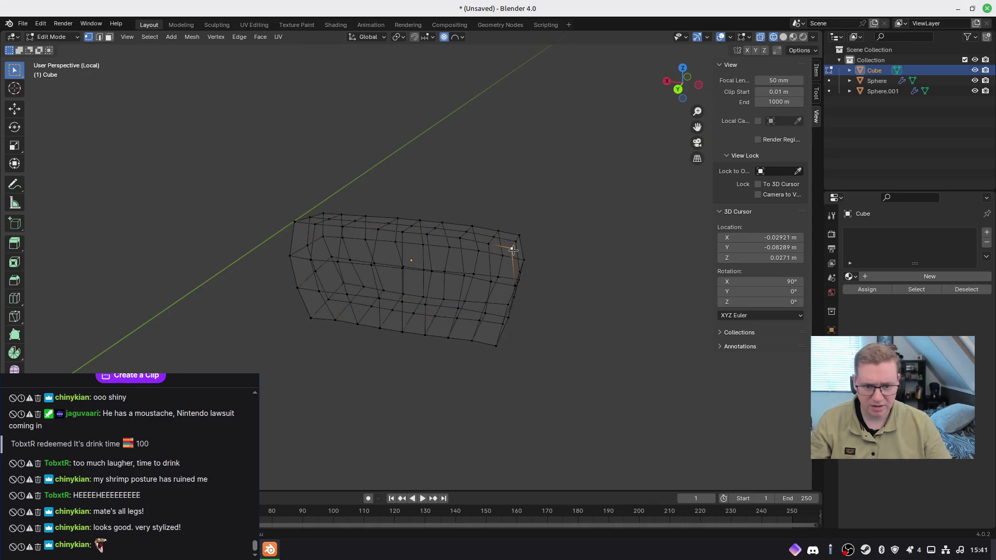
mouse_move(426, 261)
middle_mouse_down()
mouse_move(524, 280)
mouse_move(338, 263)
middle_mouse_up()
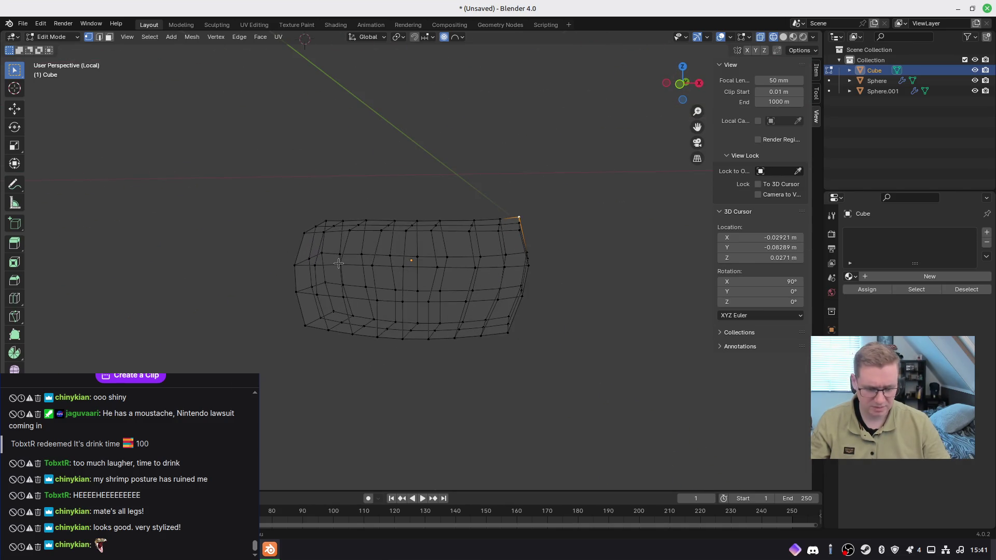
key("KP_1")
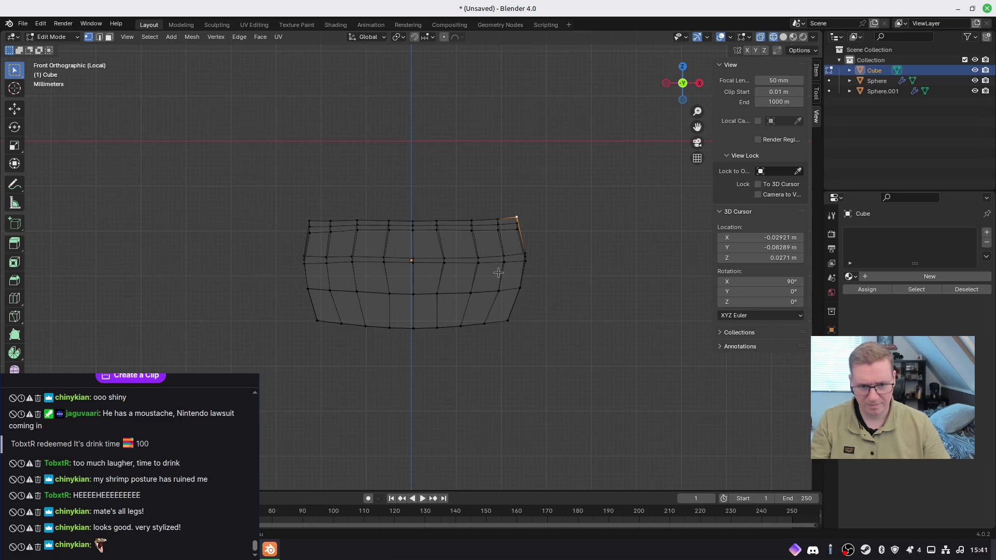
Step: Tuck the top-right corner vertex inward using proportional editing in Front view
key("g")
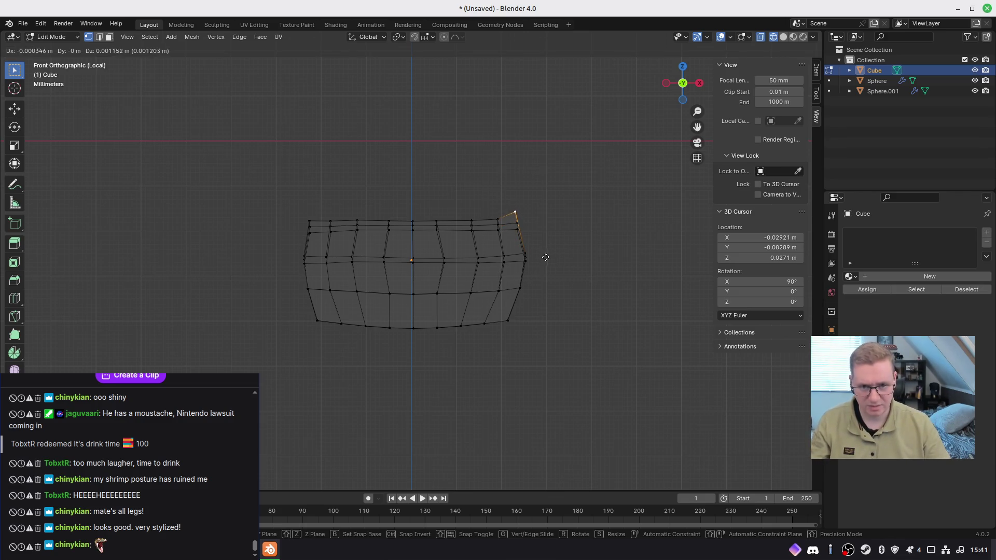
left_click(546, 259)
key("g")
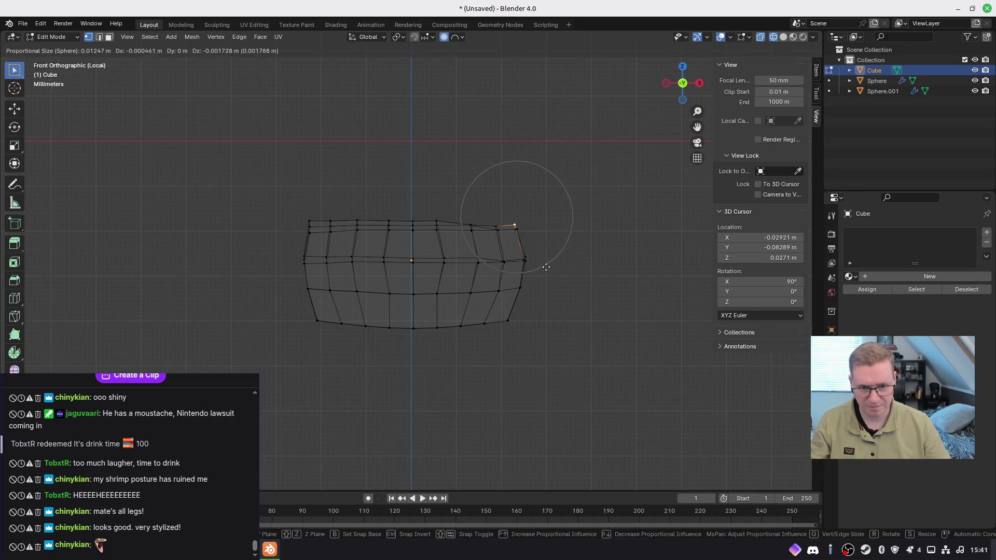
scroll(539, 267, "up", 2)
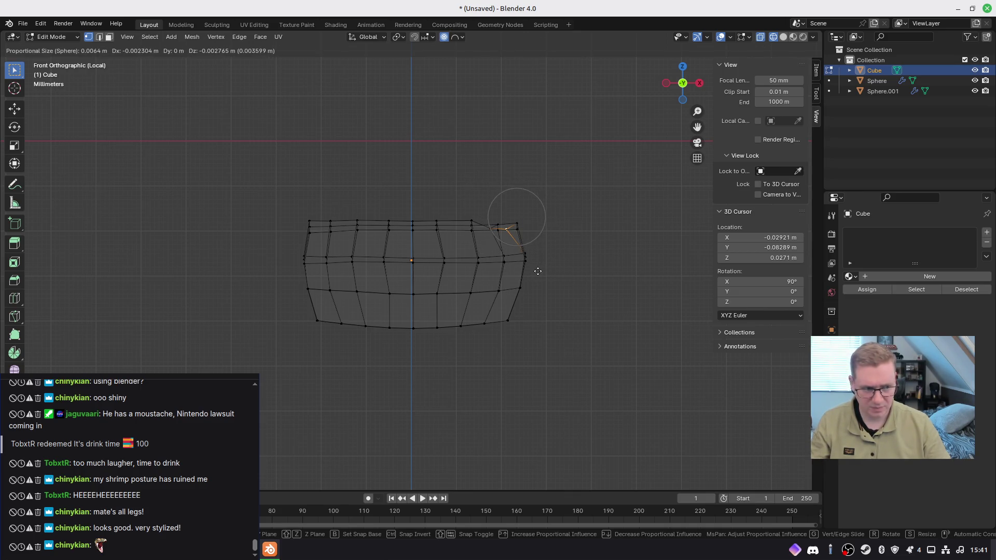
left_click(543, 267)
mouse_move(542, 267)
middle_mouse_down()
mouse_move(351, 267)
mouse_move(490, 266)
mouse_move(638, 291)
mouse_move(472, 243)
mouse_move(483, 241)
mouse_move(574, 313)
mouse_move(526, 300)
mouse_move(538, 305)
mouse_move(416, 318)
middle_mouse_up()
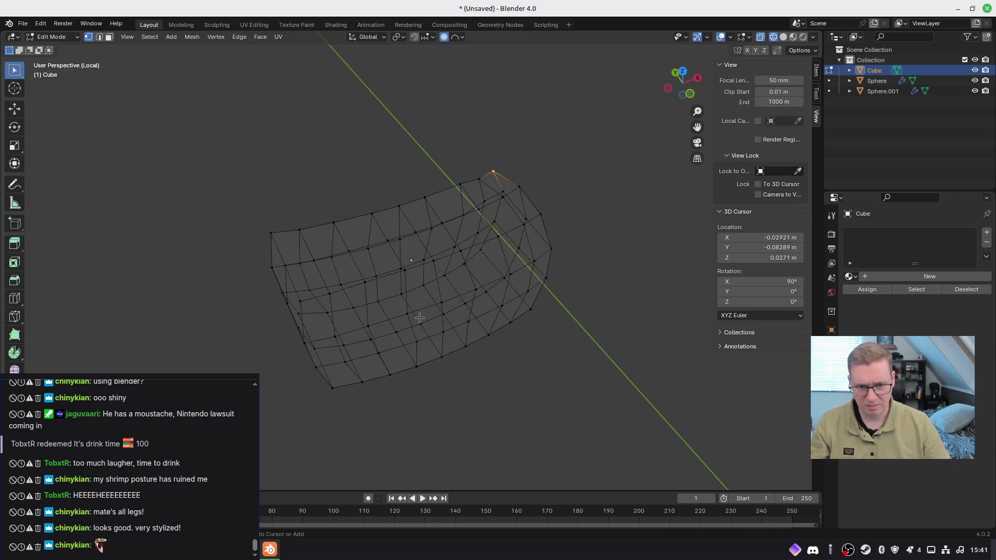
mouse_move(494, 290)
middle_mouse_down()
mouse_move(467, 280)
mouse_move(288, 278)
mouse_move(331, 249)
mouse_move(404, 252)
middle_mouse_up()
Step: Exit local view and switch to Solid shading to see the patch on the head
key("KP_Divide")
key("z")
left_click(537, 281)
mouse_move(536, 281)
middle_mouse_down()
mouse_move(418, 269)
mouse_move(402, 228)
mouse_move(358, 287)
mouse_move(376, 297)
mouse_move(498, 258)
middle_mouse_up()
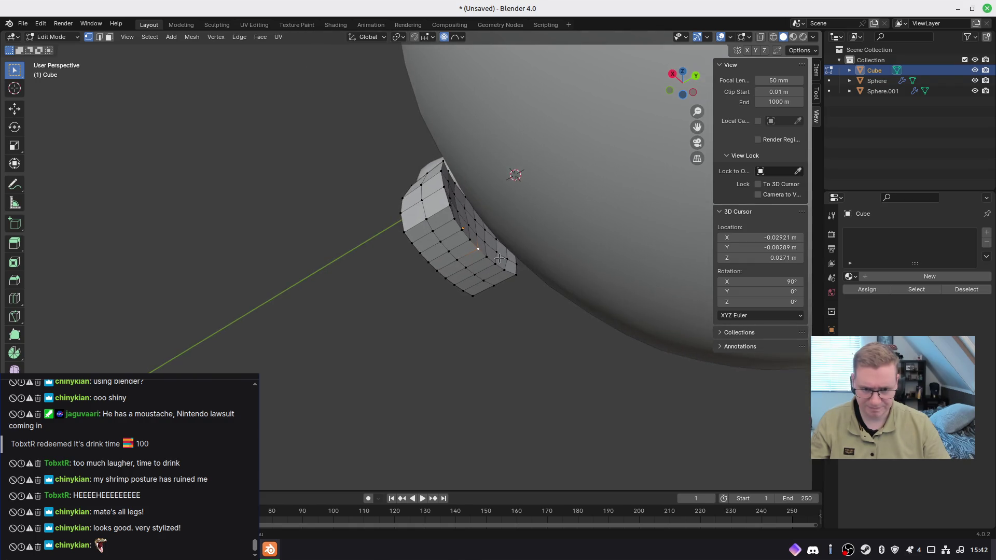
Step: Raise the selected moustache vertices along Z with proportional falloff
key("g")
scroll(486, 266, "down", 5)
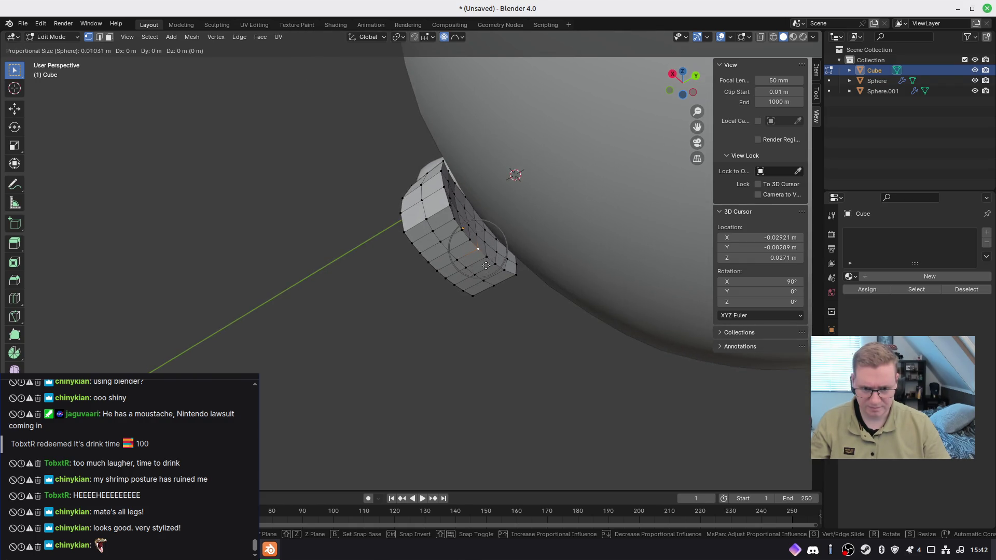
scroll(486, 266, "down", 3)
key("z")
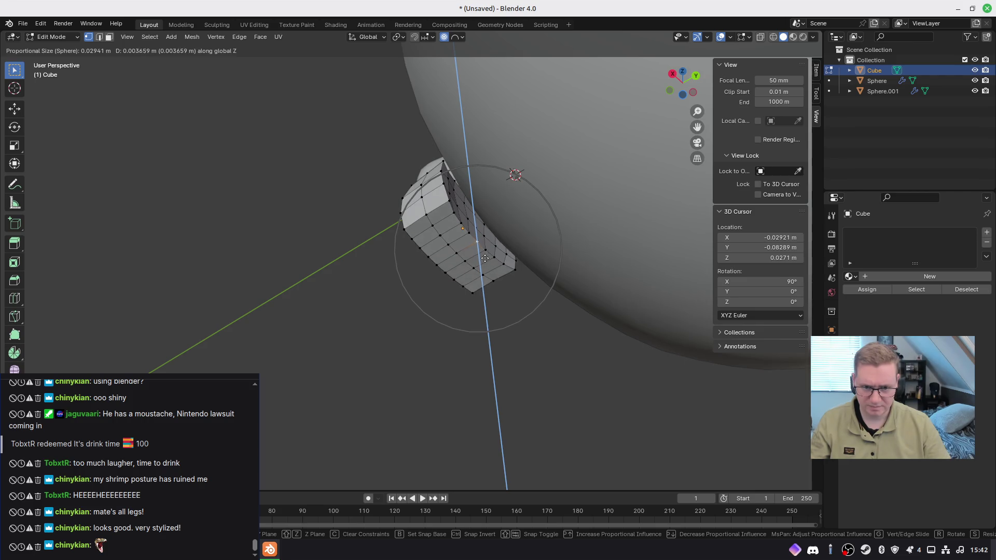
left_click(481, 246)
mouse_move(482, 247)
middle_mouse_down()
mouse_move(550, 292)
mouse_move(660, 314)
mouse_move(531, 291)
mouse_move(550, 330)
middle_mouse_up()
key("g")
right_click(451, 185)
mouse_move(452, 186)
middle_mouse_down()
mouse_move(326, 200)
mouse_move(351, 197)
middle_mouse_up()
Step: Turn off proportional editing and lift the moustache vertices along Z twice
key("o")
key("g")
key("z")
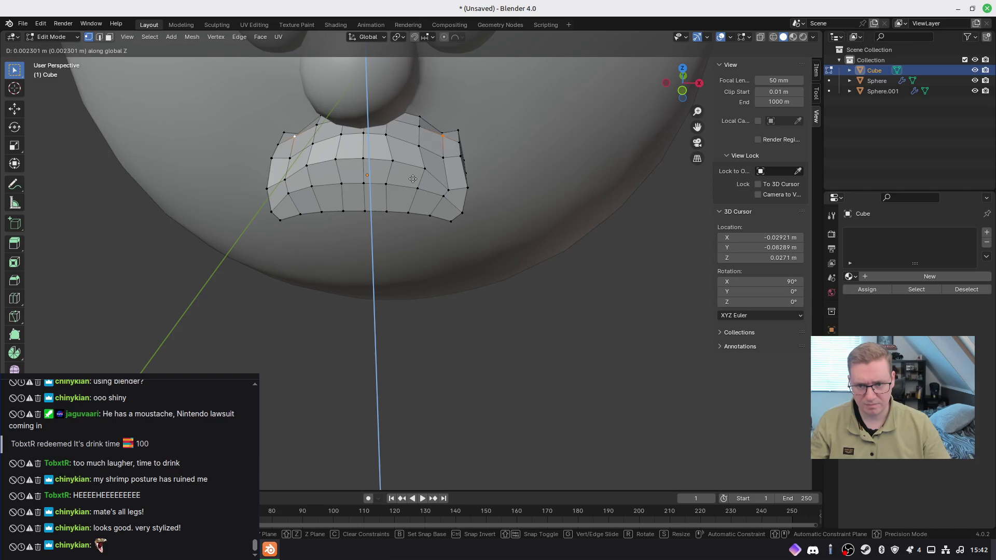
left_click(413, 179)
middle_click_drag(413, 178, 280, 171)
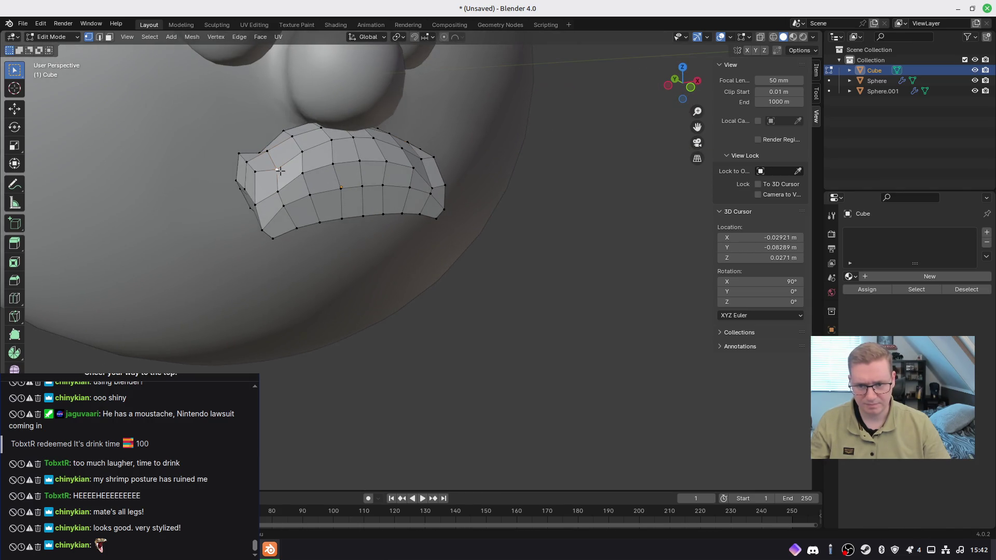
key("g")
key("z")
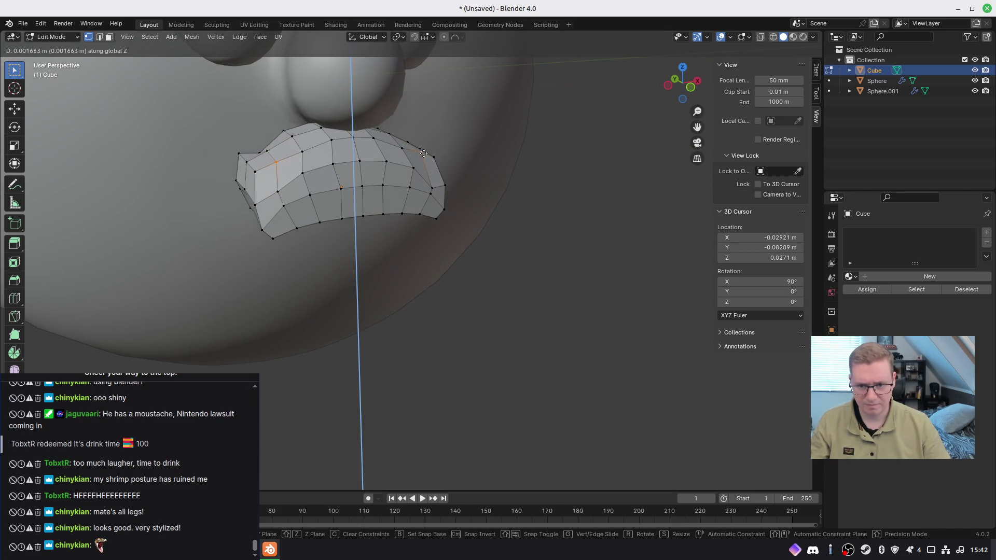
left_click(423, 156)
mouse_move(423, 155)
middle_mouse_down()
mouse_move(396, 199)
mouse_move(513, 176)
mouse_move(519, 198)
mouse_move(400, 197)
mouse_move(507, 155)
mouse_move(507, 171)
middle_mouse_up()
mouse_move(374, 194)
middle_mouse_down()
mouse_move(349, 161)
mouse_move(424, 221)
middle_mouse_up()
key("g")
key("z")
key("Escape")
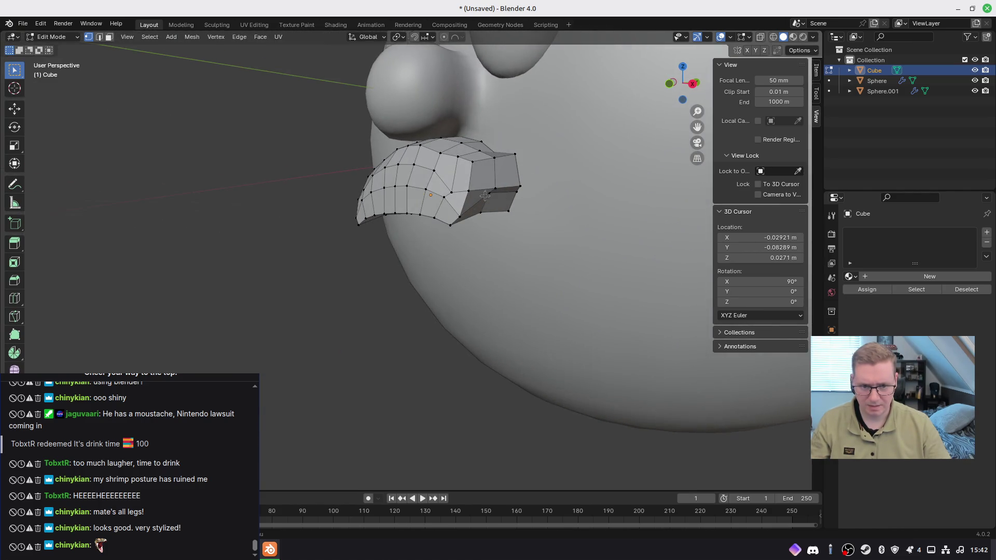
Step: Make two more Z-axis adjustments to the moustache vertices, then return to Object Mode
mouse_move(485, 196)
middle_mouse_down()
mouse_move(470, 252)
mouse_move(518, 251)
mouse_move(546, 271)
mouse_move(368, 278)
middle_mouse_up()
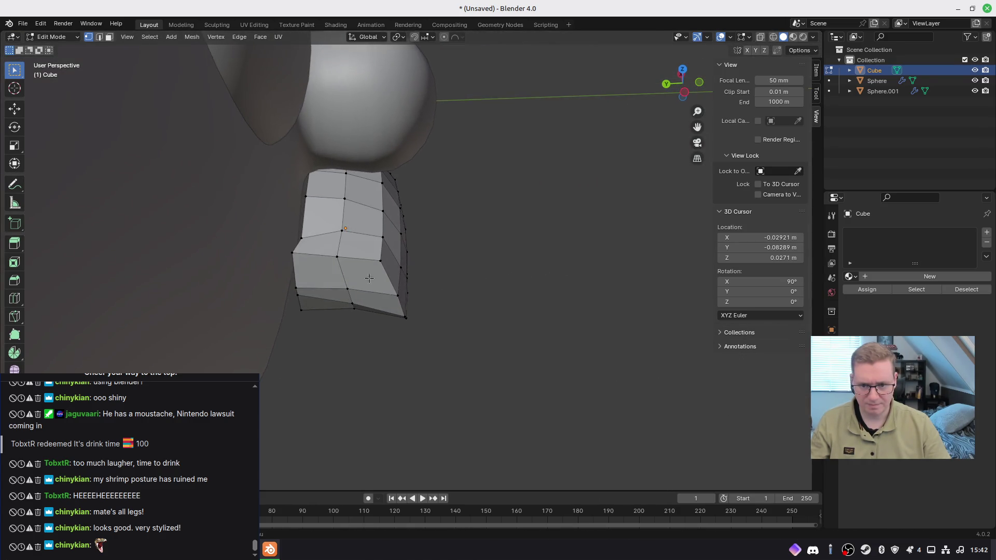
key("g")
key("z")
left_click(298, 235)
middle_click_drag(298, 235, 238, 202)
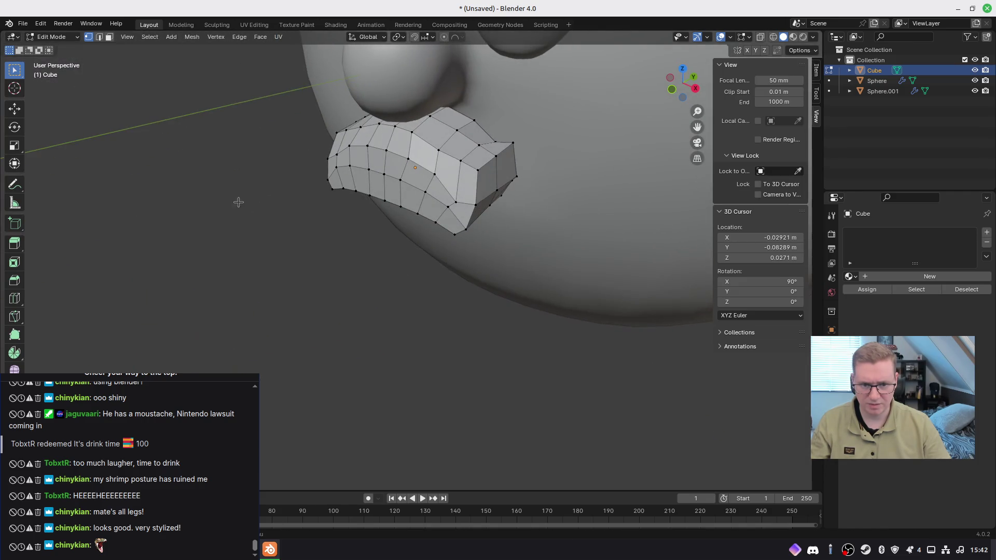
key("g")
key("z")
left_click(493, 141)
mouse_move(493, 141)
middle_mouse_down()
mouse_move(404, 181)
mouse_move(330, 151)
mouse_move(418, 177)
mouse_move(409, 207)
middle_mouse_up()
scroll(405, 180, "down", 2)
scroll(418, 176, "down", 3)
key("Tab")
scroll(404, 241, "up", 3)
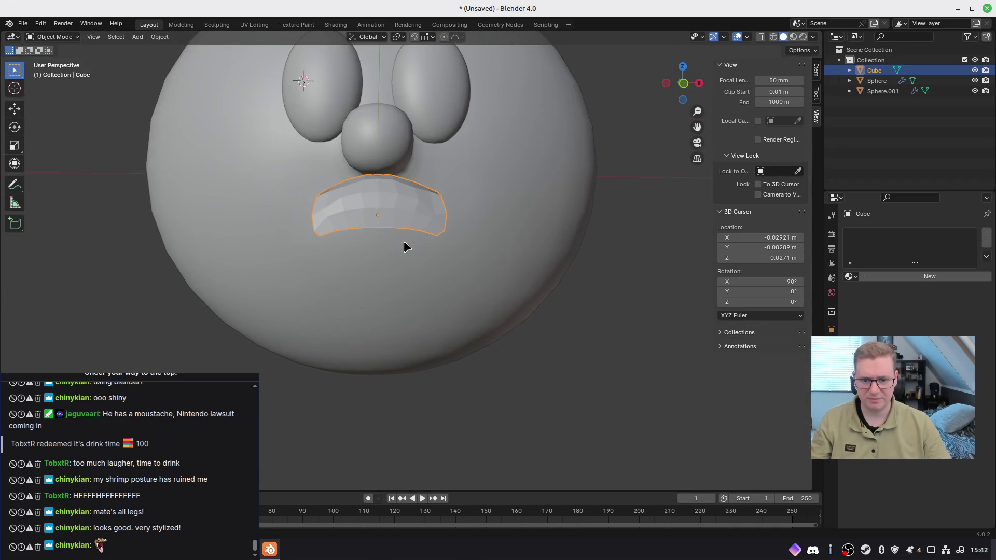
Step: Give the moustache a new material with a near-white, faintly cyan base colour
left_click(885, 276)
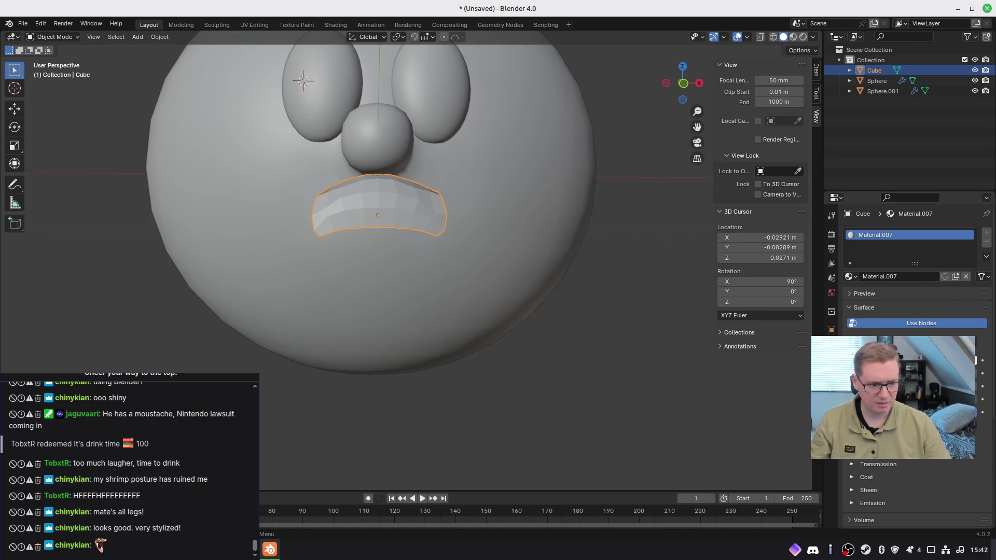
left_click(955, 349)
left_click_drag(969, 206, 967, 201)
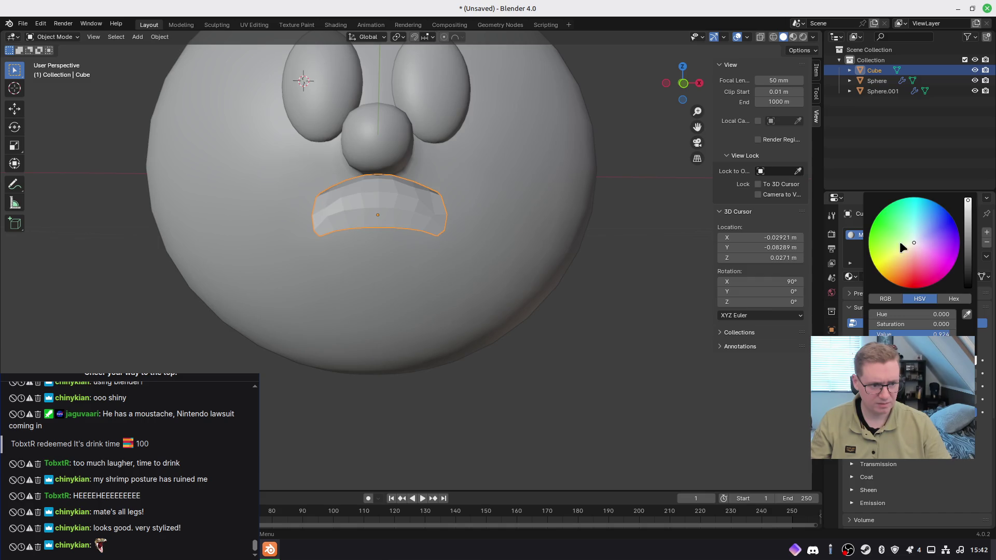
left_click(914, 241)
Step: Switch the viewport to Material Preview shading
middle_click_drag(576, 304, 556, 294)
key("z")
left_click(563, 381)
mouse_move(455, 326)
middle_mouse_down()
mouse_move(416, 316)
mouse_move(445, 329)
middle_mouse_up()
Step: Select the moustache object and delete it from the scene
left_click(577, 344)
mouse_move(593, 364)
middle_mouse_down()
mouse_move(477, 332)
mouse_move(466, 362)
mouse_move(437, 346)
middle_mouse_up()
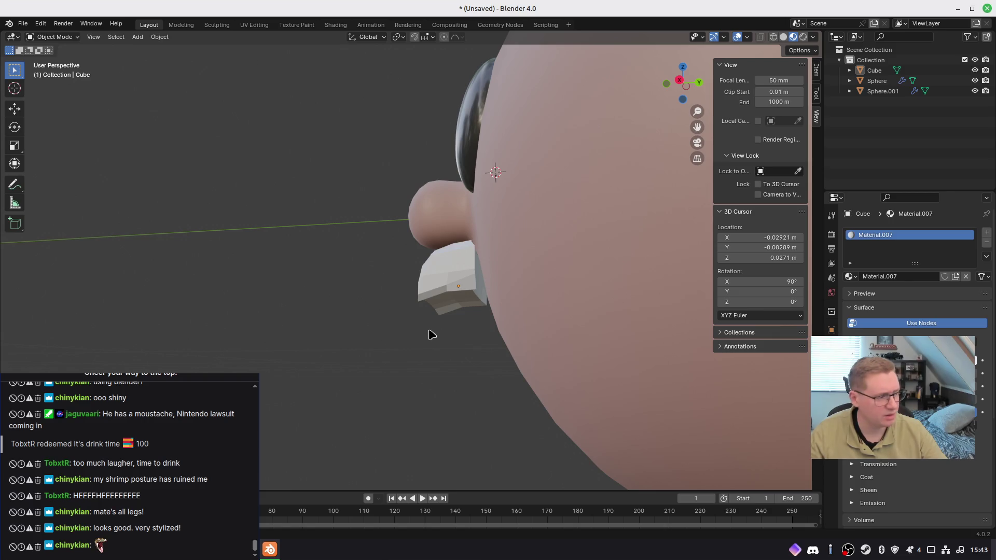
mouse_move(438, 330)
middle_mouse_down()
mouse_move(669, 331)
mouse_move(462, 351)
mouse_move(528, 343)
mouse_move(490, 322)
middle_mouse_up()
left_click(411, 267)
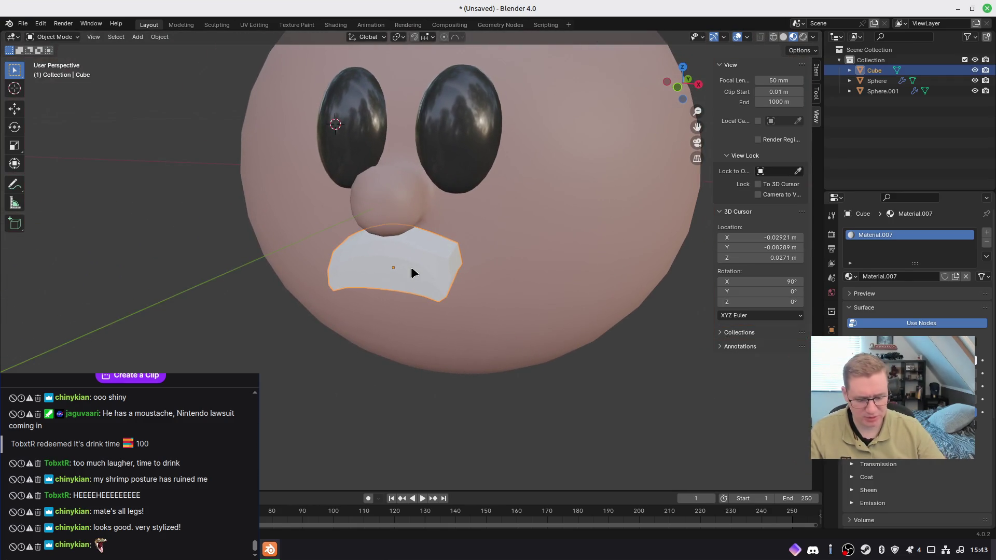
key("Delete")
key("KP_7")
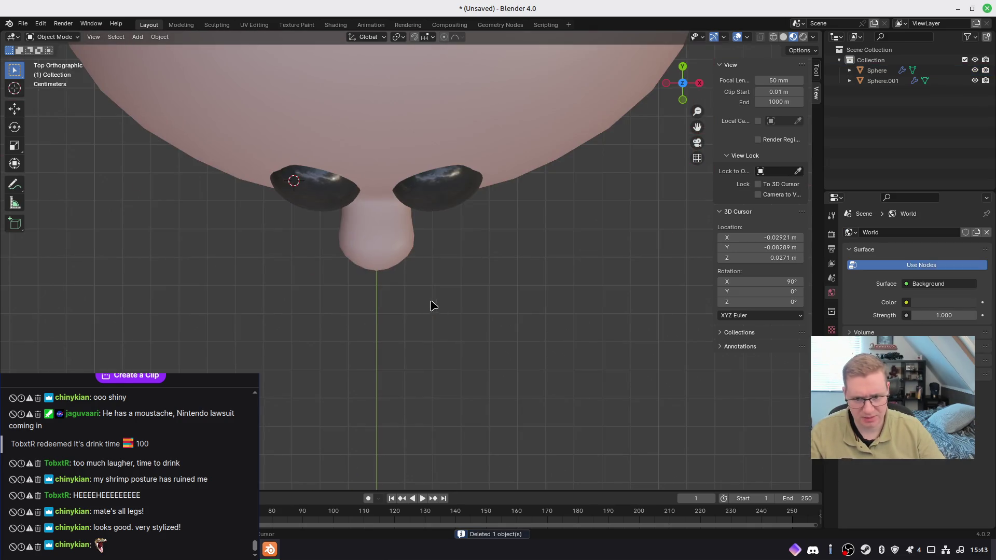
Step: Add a plane, shrink it to a small size below the nose, and return to top view
key("shift+a")
mouse_move(437, 328)
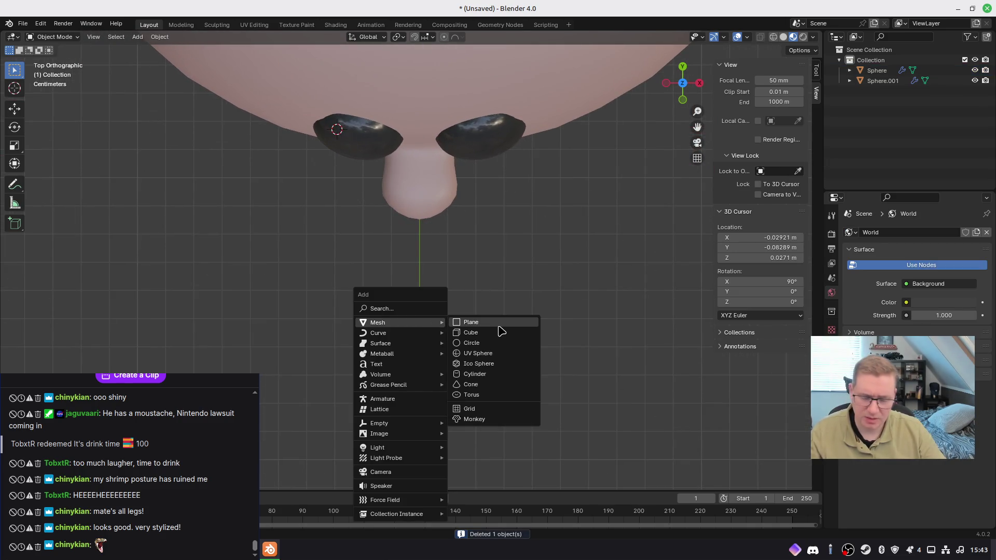
left_click(499, 328)
key("s")
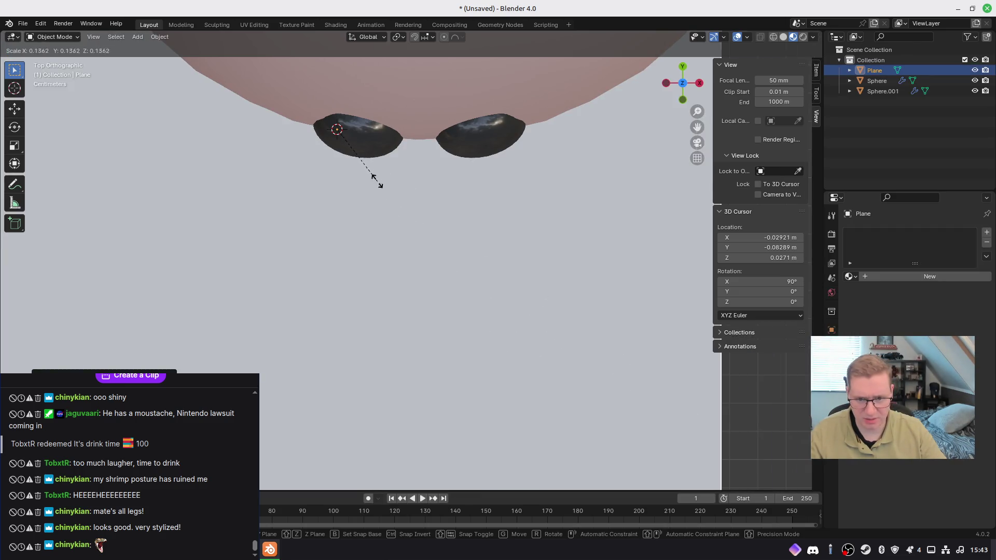
key("Escape")
key("s")
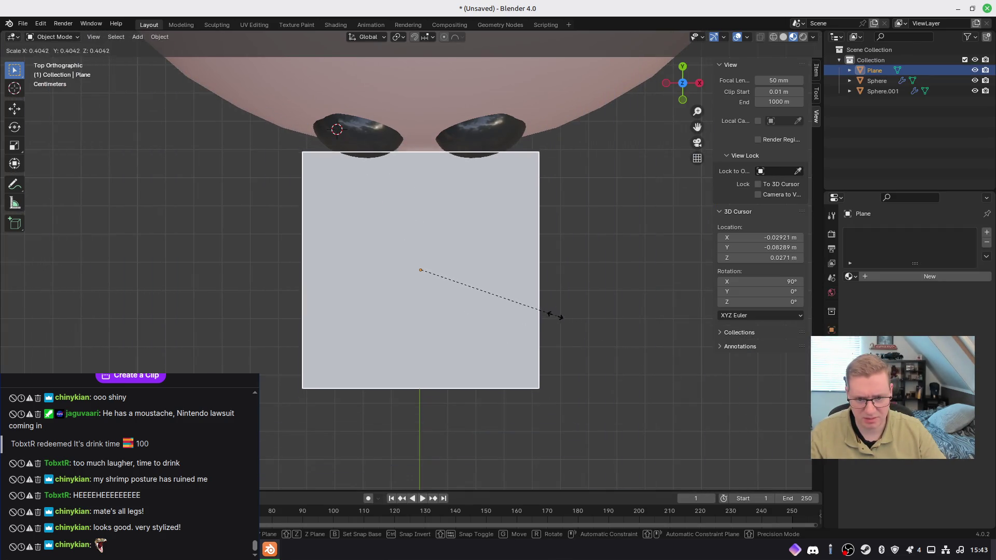
left_click(449, 288)
scroll(439, 288, "up", 2)
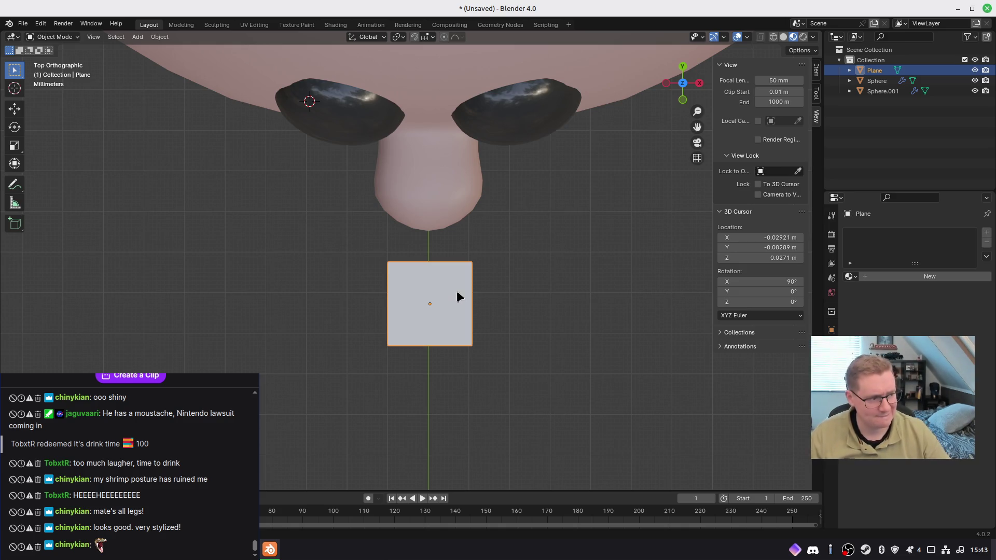
middle_click_drag(473, 309, 516, 331)
key("KP_7")
Step: Subdivide the plane in Edit Mode into a 2×2 quad grid
right_click(502, 325)
key("Escape")
key("Tab")
right_click(451, 311)
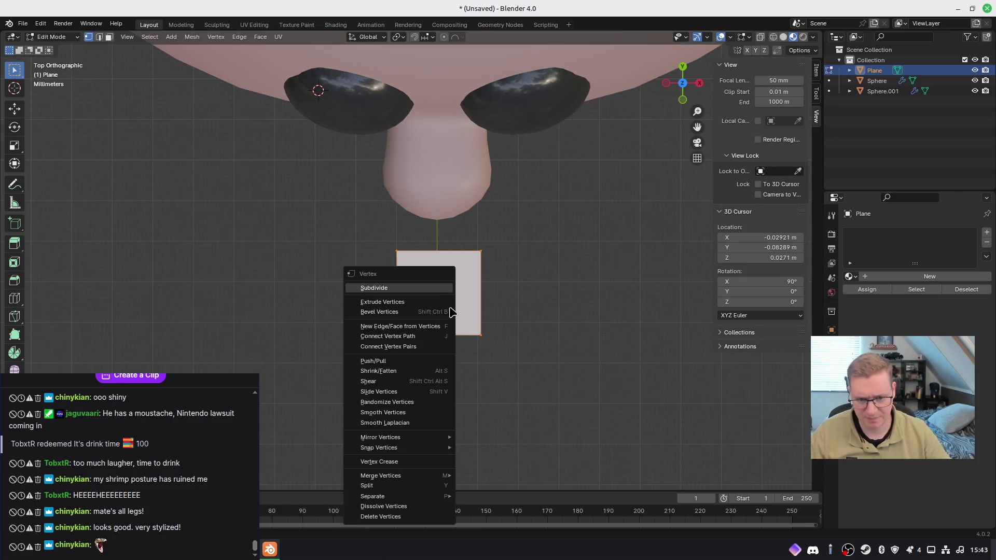
left_click(425, 289)
right_click(454, 279)
left_click(457, 280)
key("ctrl+z")
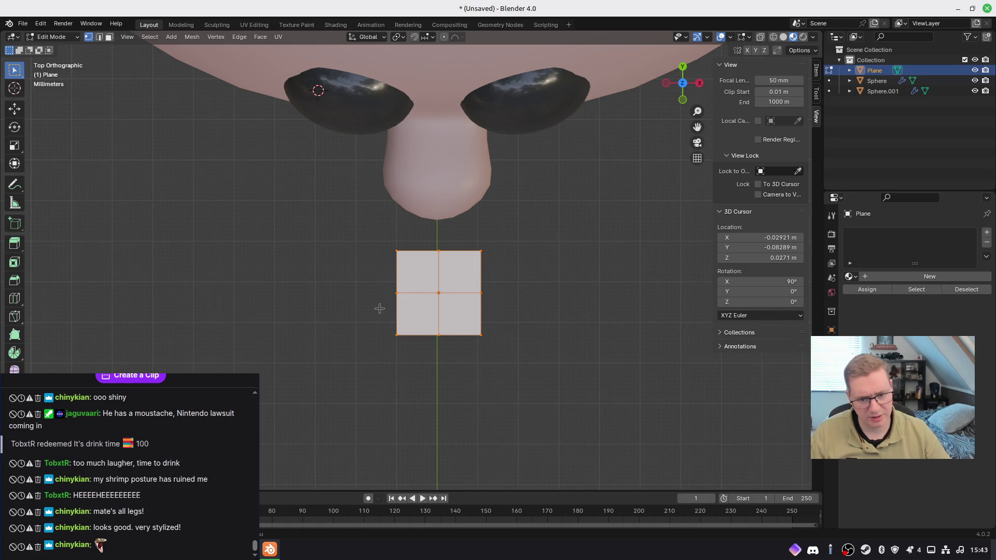
Step: Extrude the plane's left edge into a new column and scale it inward
left_click_drag(363, 244, 412, 349)
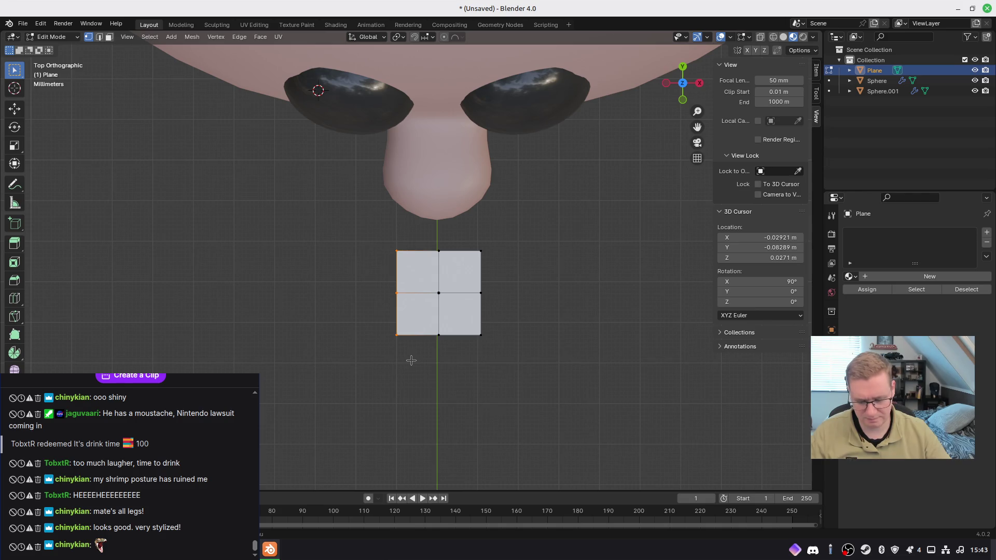
key("e")
left_click(372, 358)
key("s")
left_click(414, 371)
key("g")
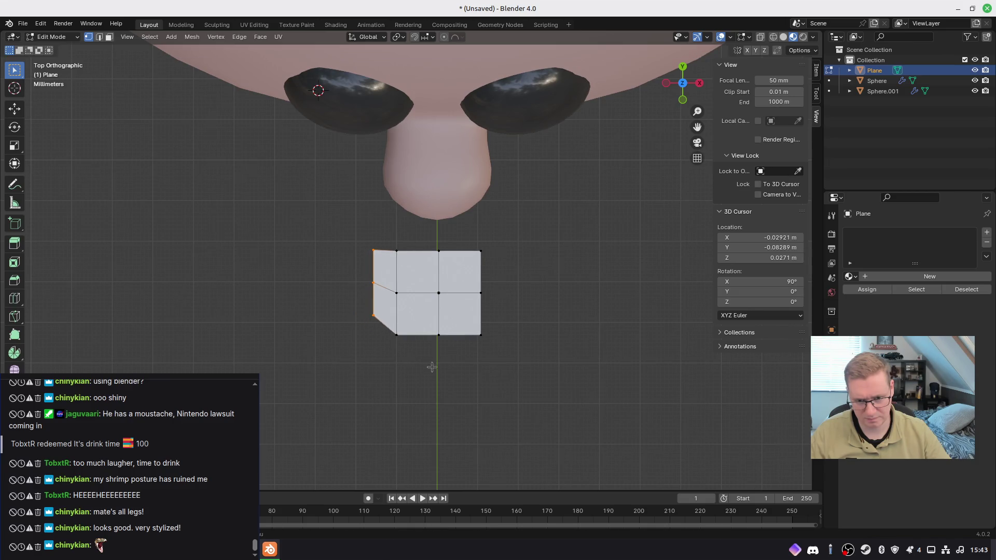
Step: Extrude a second left column and lower the bottom and top-middle vertices
left_click(465, 387)
key("e")
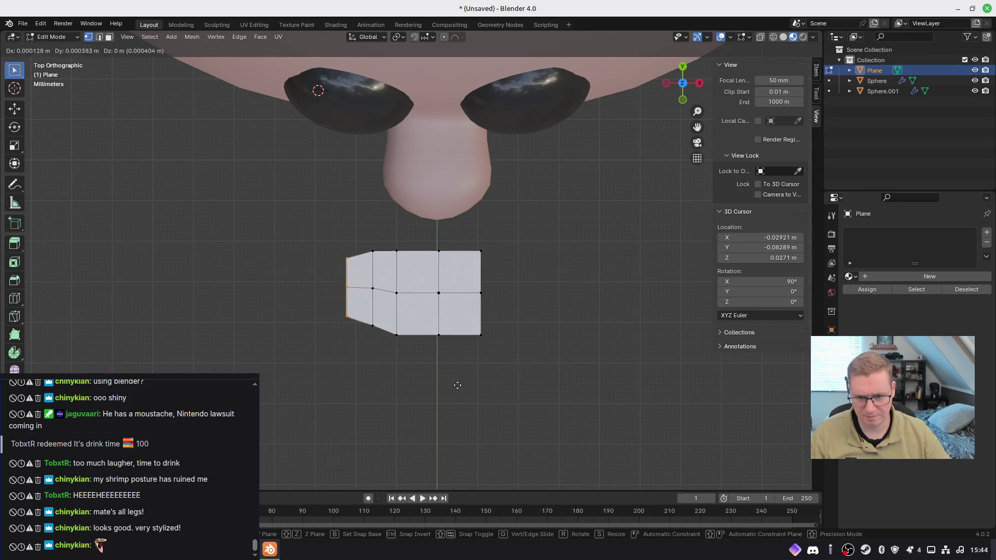
left_click(460, 379)
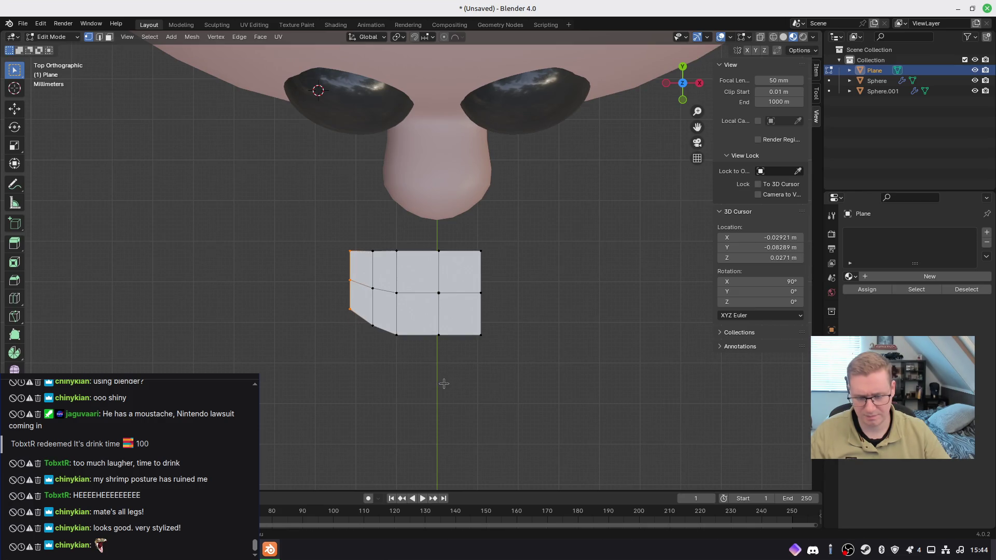
key("g")
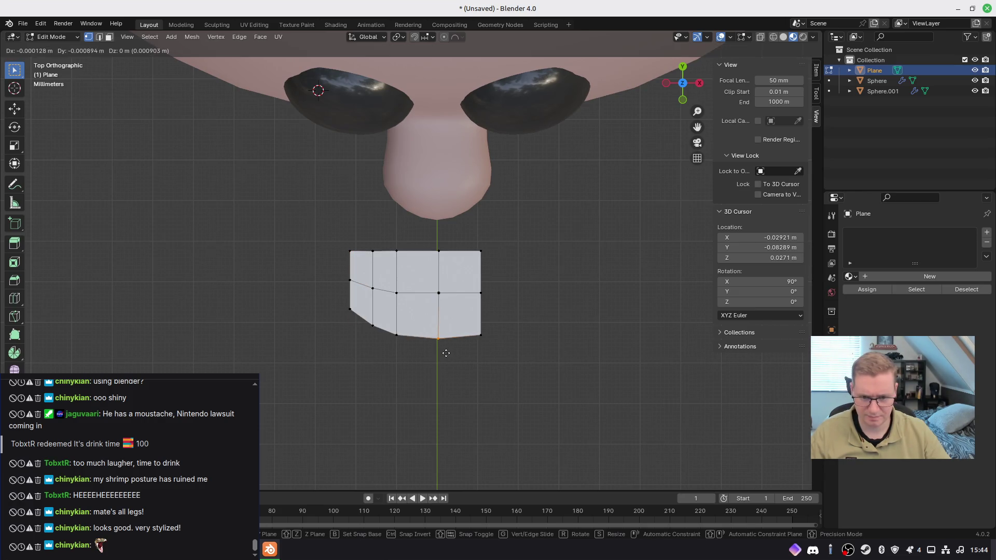
left_click(445, 352)
key("g")
left_click(442, 270)
Step: Pull the remaining top vertices down to curve the strip's top edge
left_click(389, 244)
key("g")
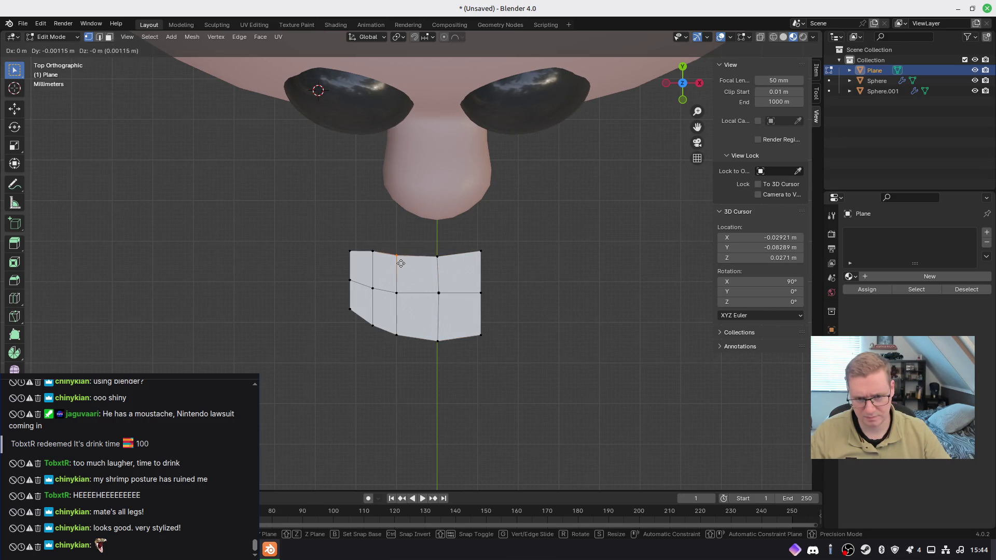
left_click(394, 255)
key("g")
left_click(380, 255)
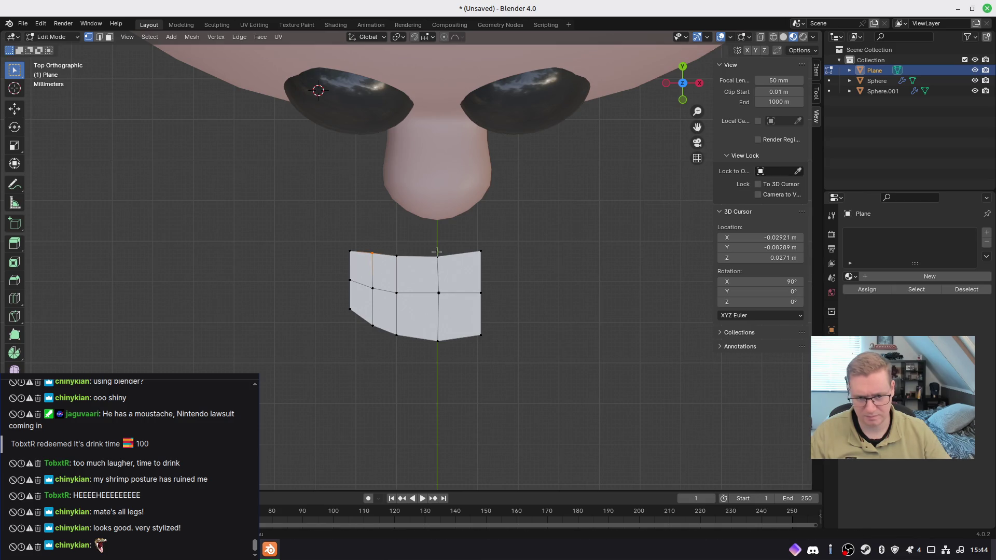
left_click(478, 249)
key("g")
left_click(492, 266)
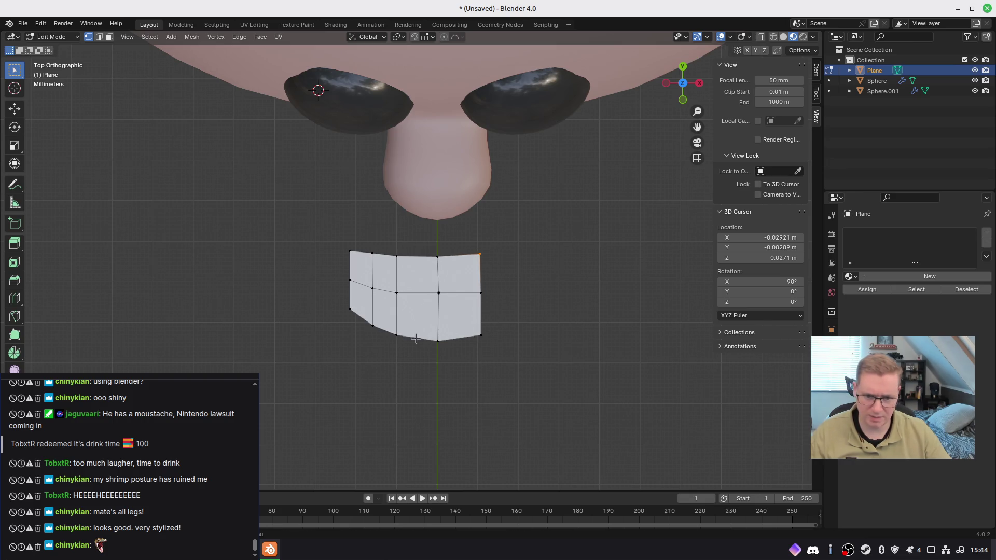
Step: Extrude a third column leftward, then scale and position its edge
left_click_drag(321, 234, 366, 326)
key("e")
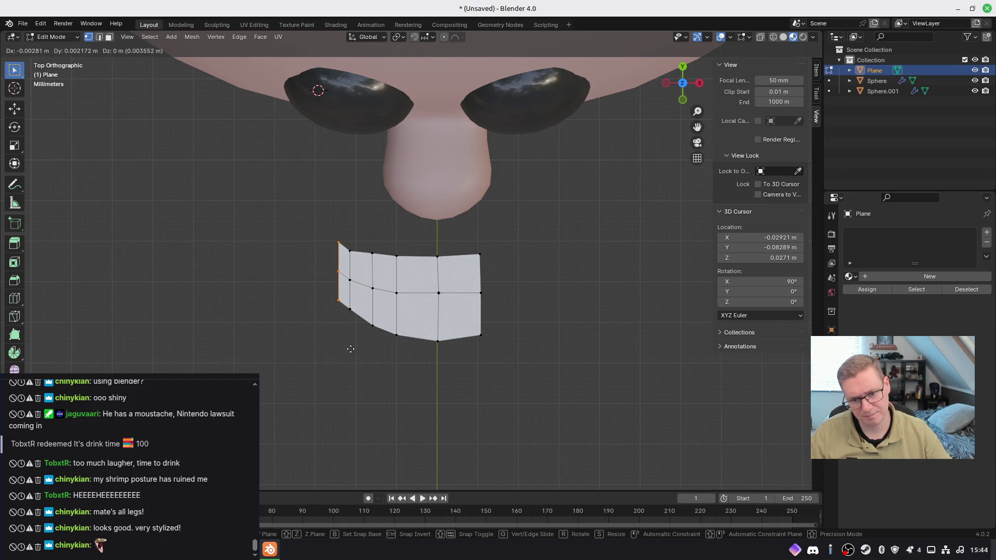
left_click(342, 355)
key("s")
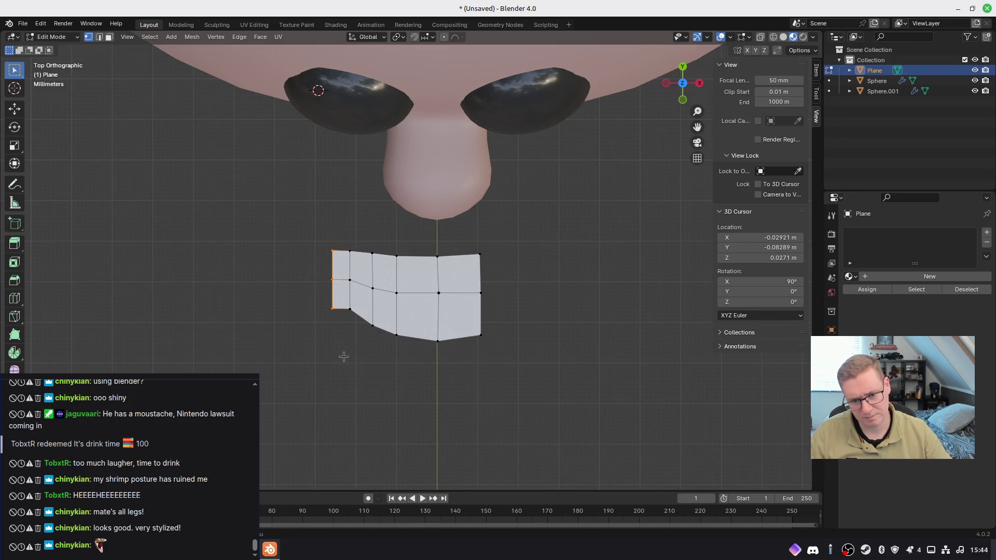
left_click(378, 355)
key("g")
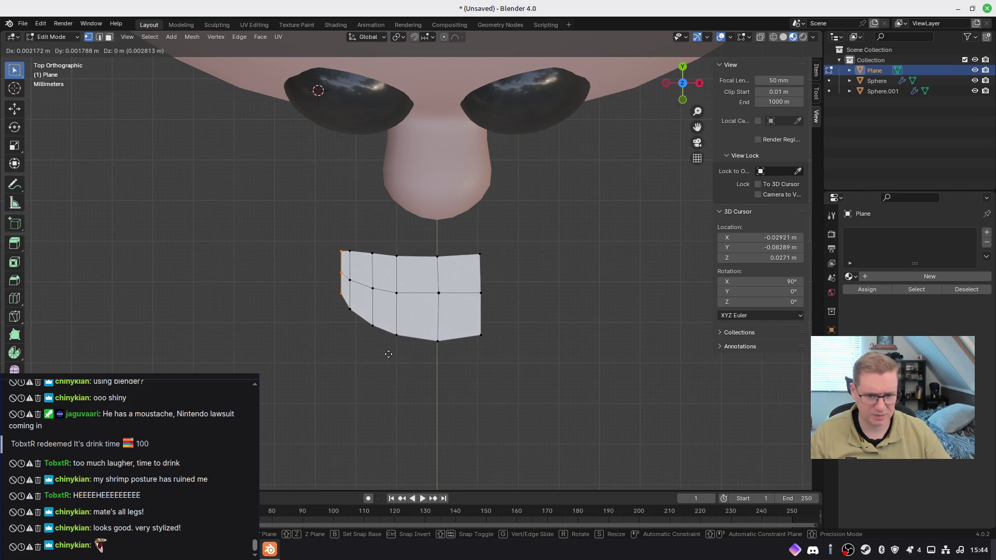
left_click(389, 354)
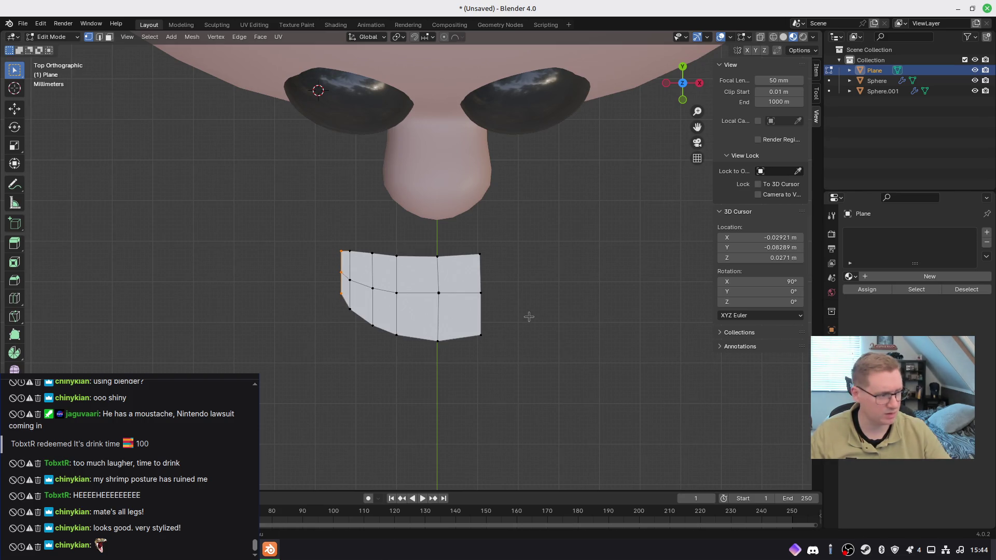
Step: Delete the right column of vertices so the strip ends at the centre line
left_click_drag(342, 252, 342, 255)
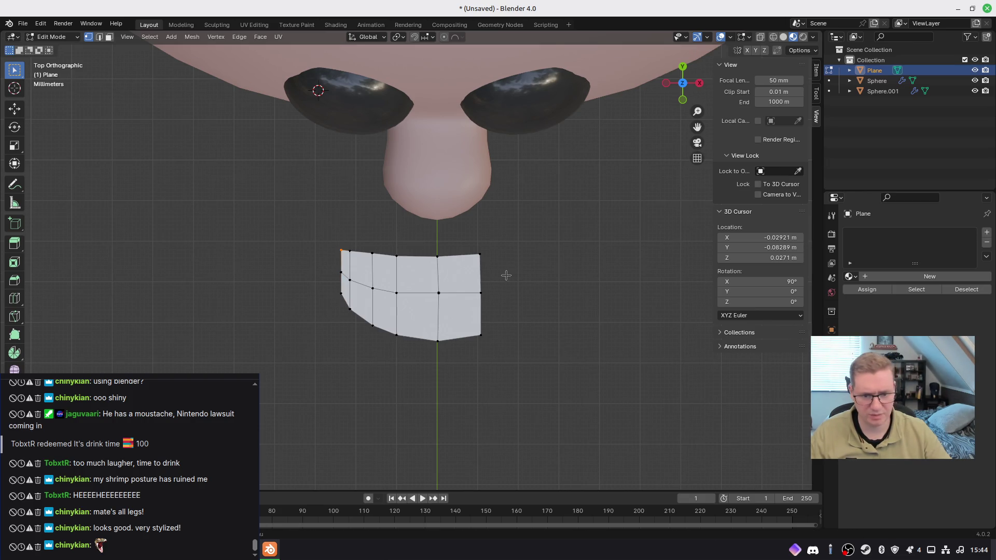
left_click_drag(464, 233, 520, 369)
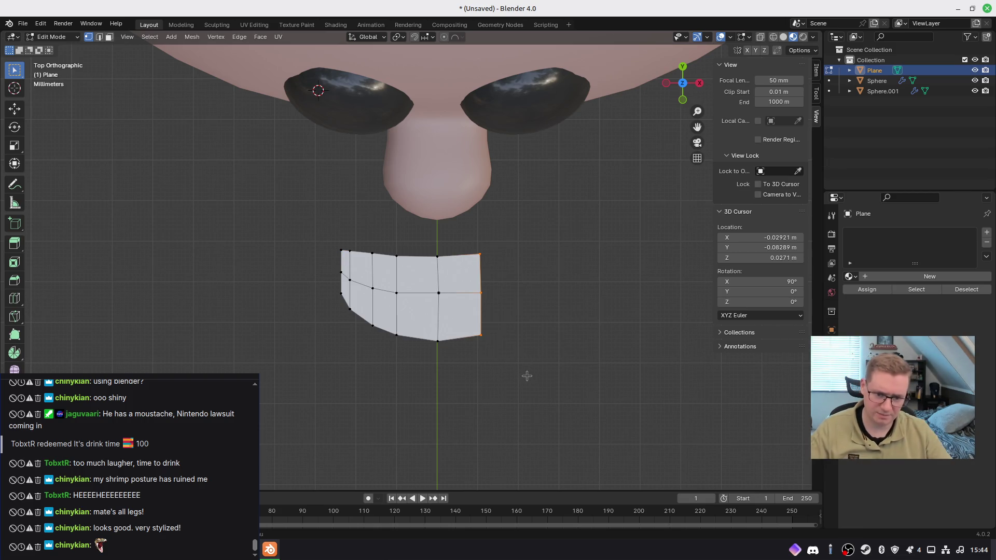
key("x")
left_click(523, 372)
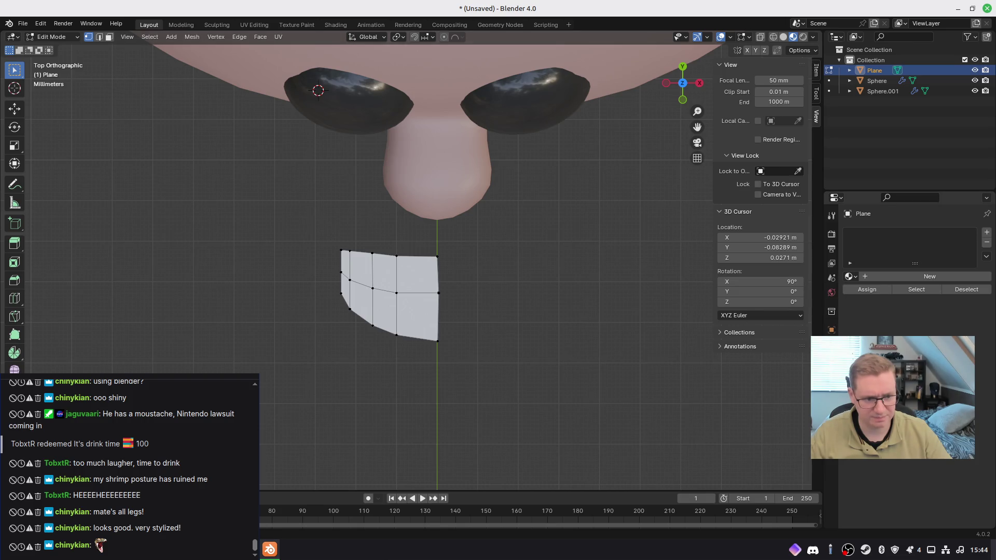
Step: Add a Mirror modifier to the plane
left_click(831, 345)
left_click(878, 238)
type("mir")
key("Return")
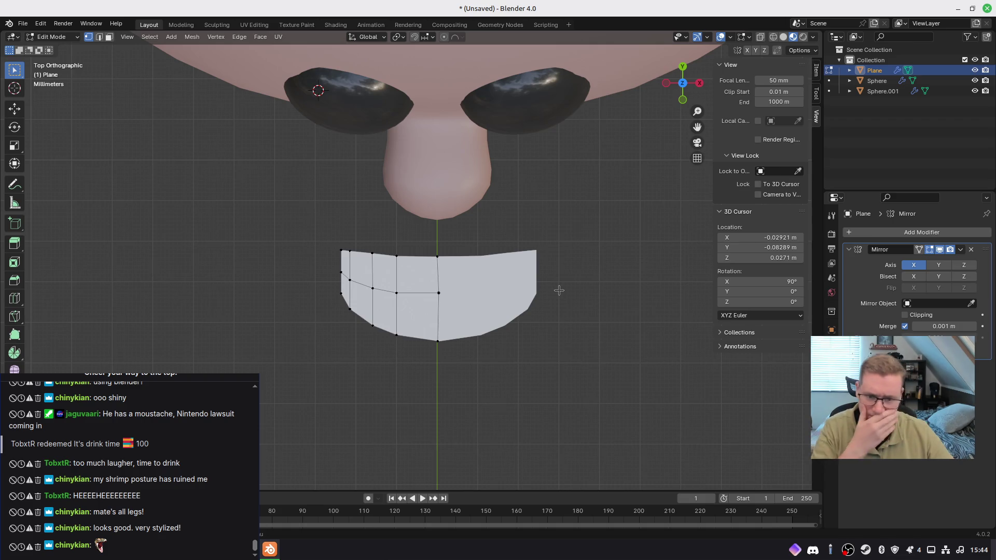
Step: From the right view, extrude the edge straight up along Z and narrow it
mouse_move(539, 326)
middle_mouse_down()
mouse_move(522, 313)
mouse_move(515, 272)
mouse_move(494, 296)
mouse_move(433, 289)
middle_mouse_up()
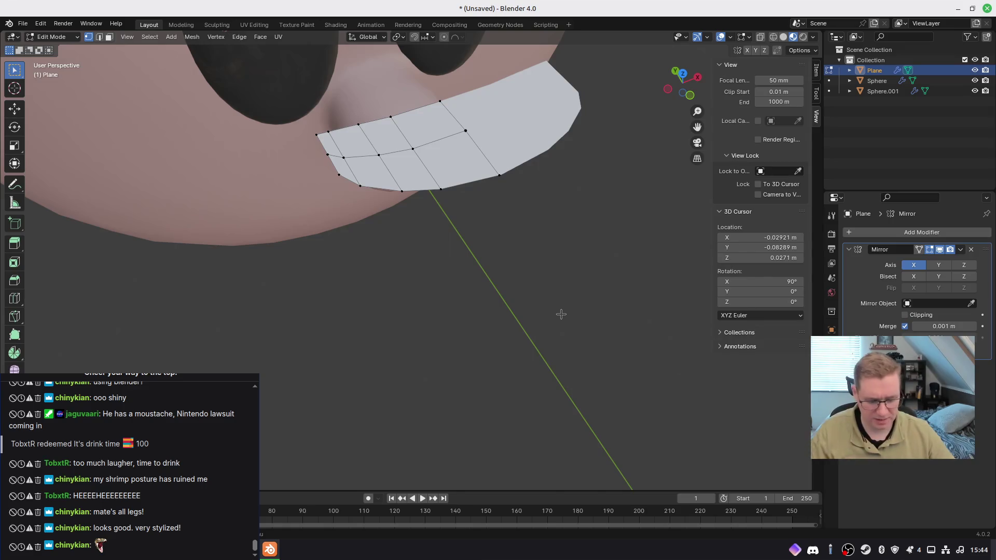
key("KP_3")
scroll(284, 189, "up", 5, "shift")
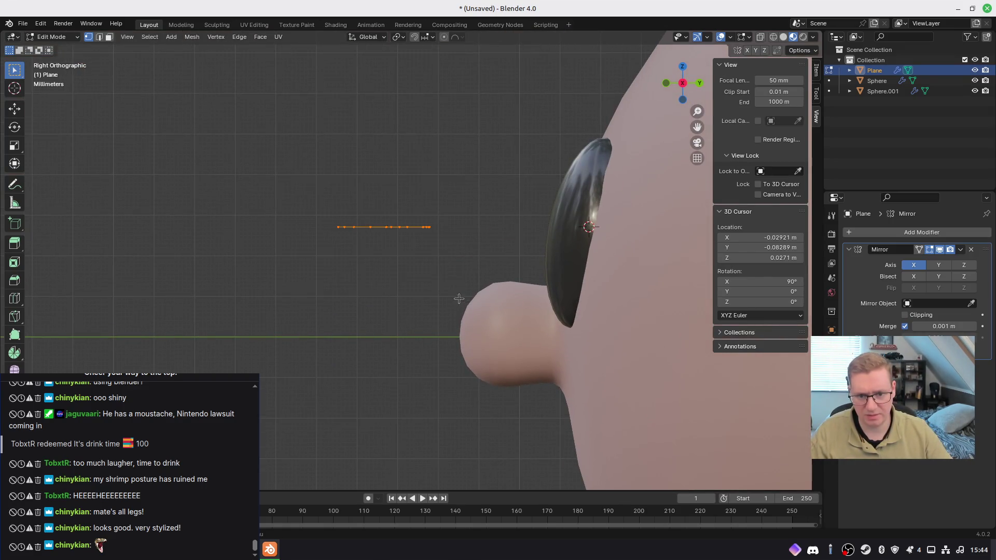
key("e")
key("z")
left_click(417, 237)
key("s")
left_click(486, 250)
key("g")
right_click(485, 247)
Step: Extrude a second narrower row upward, check it from the front, then undo the extrusions
key("e")
key("z")
left_click(490, 236)
key("s")
left_click(485, 219)
key("g")
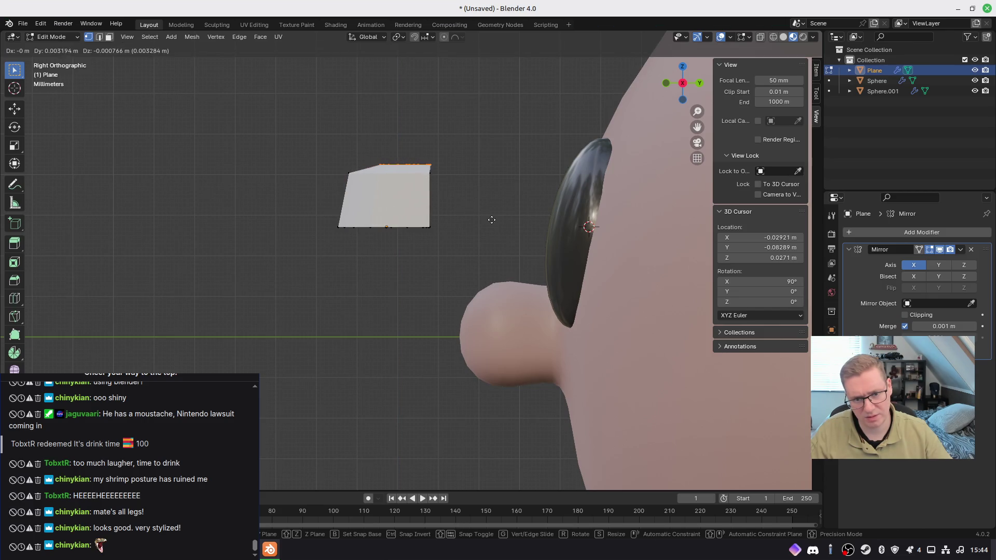
left_click(492, 220)
mouse_move(380, 231)
middle_mouse_down()
mouse_move(391, 253)
mouse_move(534, 267)
mouse_move(492, 265)
mouse_move(524, 349)
mouse_move(577, 345)
mouse_move(498, 316)
mouse_move(457, 339)
middle_mouse_up()
key("ctrl+z")
key("ctrl+z")
key("ctrl+z")
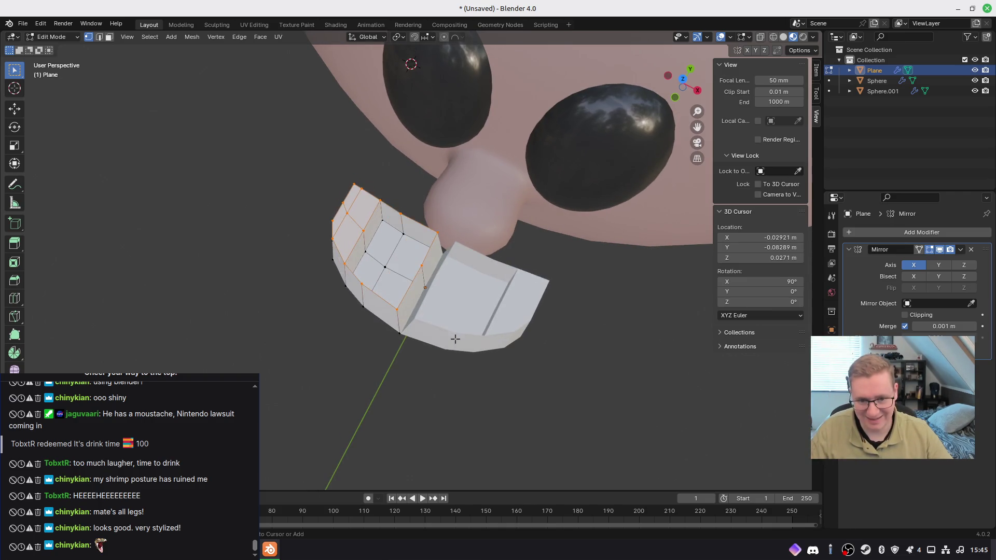
Step: In right orthographic wireframe view, extrude the strip's vertex row and slant it
key("ctrl+z")
mouse_move(466, 333)
middle_mouse_down()
mouse_move(481, 351)
mouse_move(456, 322)
middle_mouse_up()
key("KP_5")
key("KP_3")
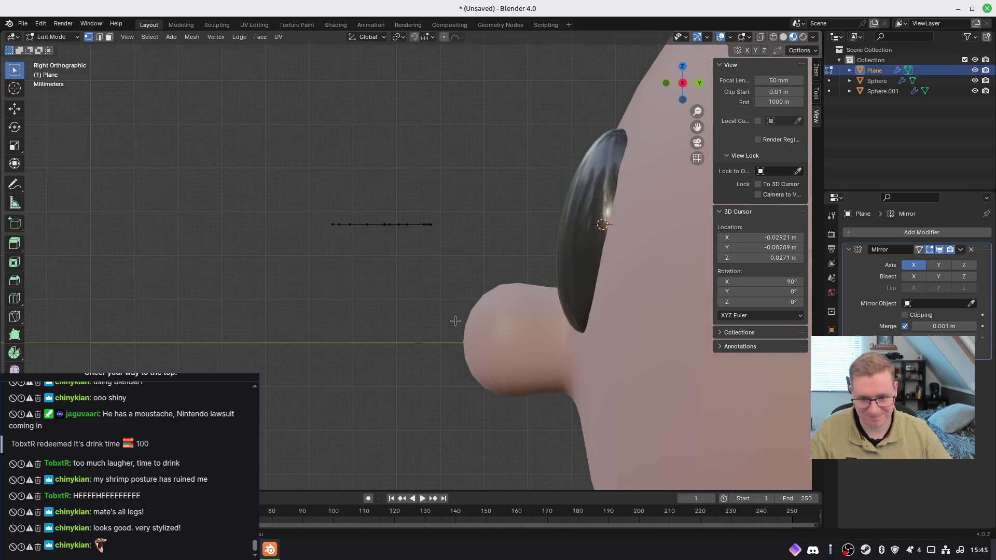
key("shift+z")
mouse_move(295, 157)
left_mouse_down()
mouse_move(399, 234)
mouse_move(438, 230)
left_mouse_up()
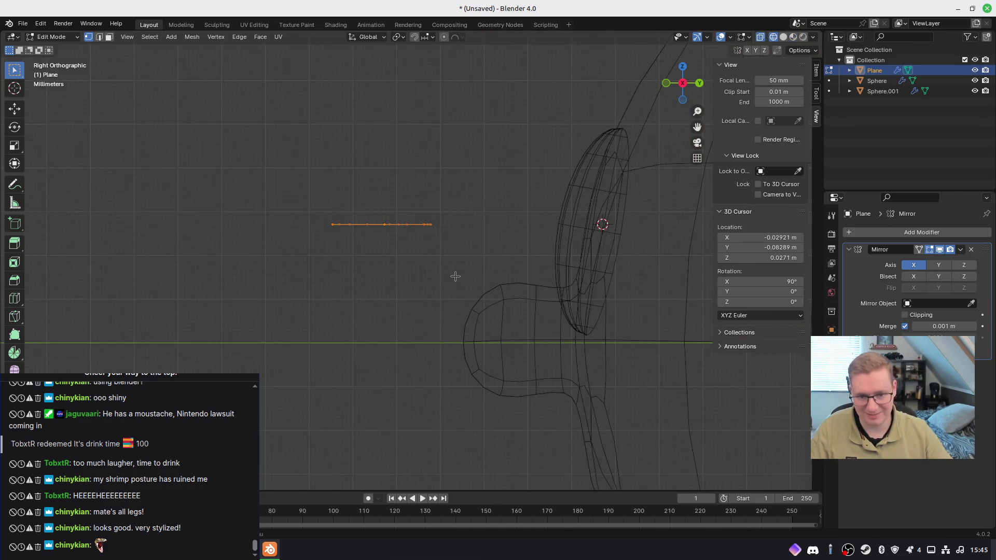
key("e")
left_click(466, 229)
key("g")
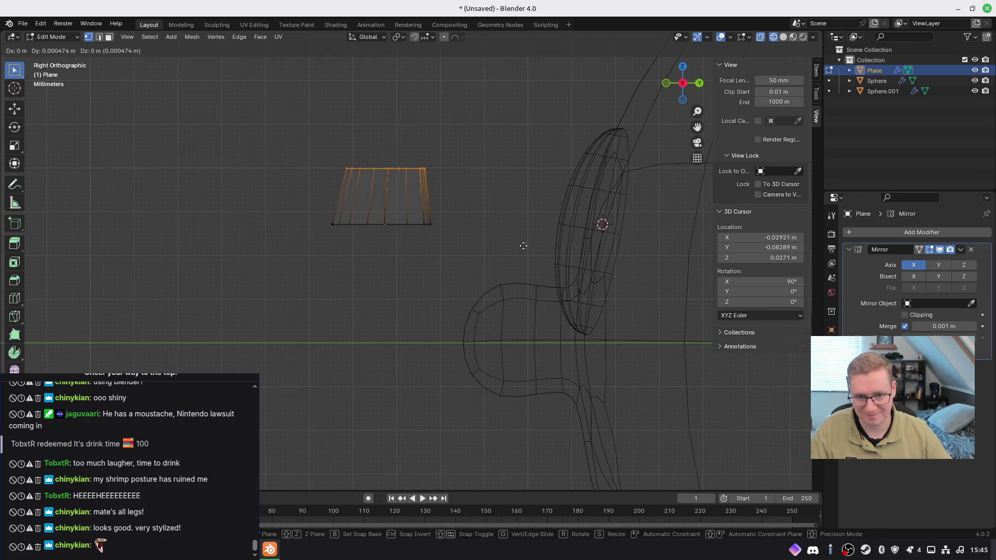
left_click(526, 244)
Step: Extrude another row, lift it vertically, then narrow and reposition the top edge
key("e")
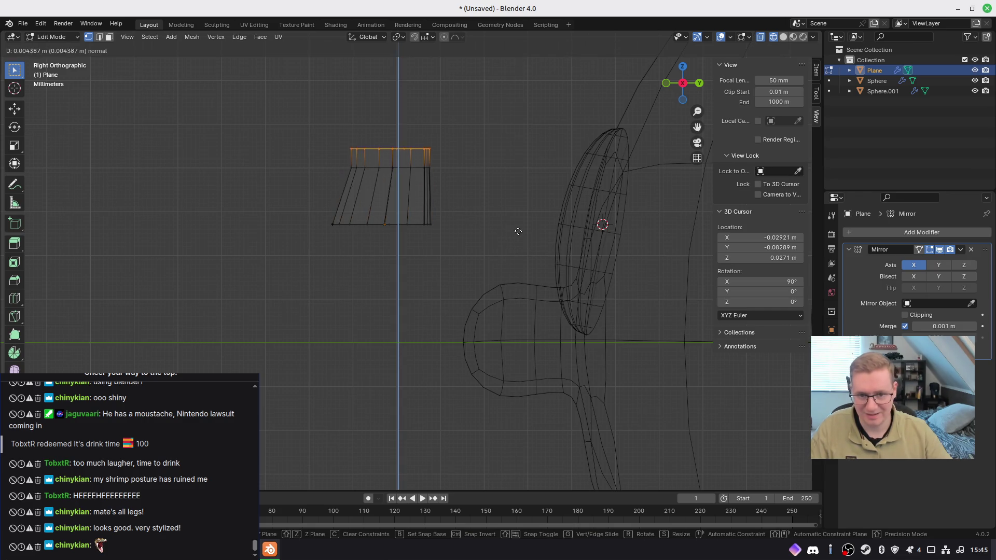
right_click(523, 246)
key("g")
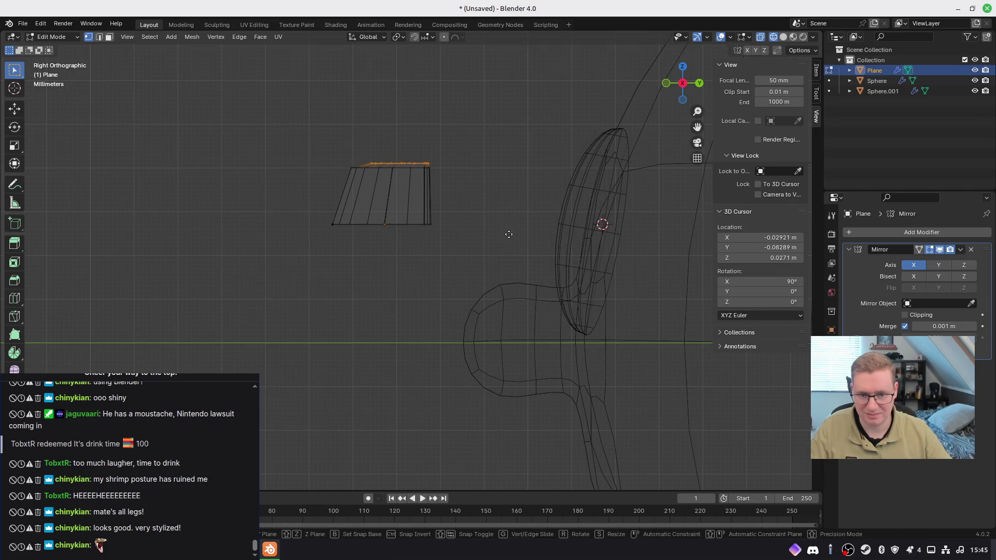
key("z")
left_click(509, 232)
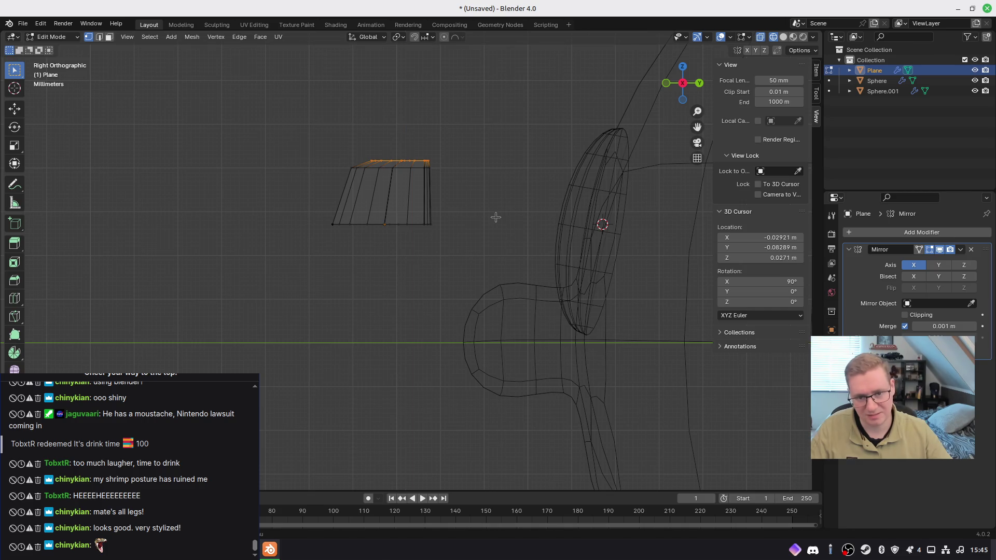
key("s")
key("g")
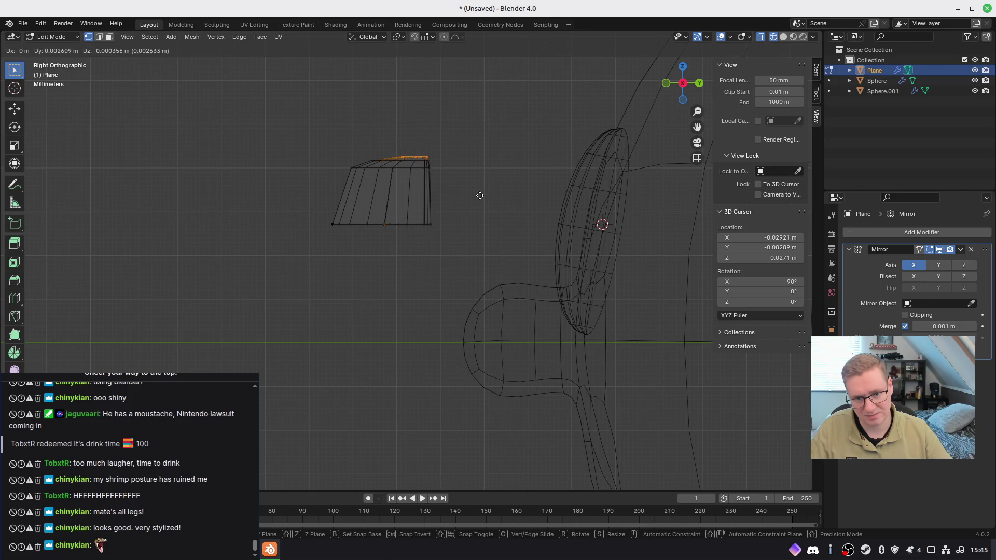
left_click(479, 195)
mouse_move(412, 269)
middle_mouse_down()
mouse_move(571, 295)
mouse_move(567, 328)
mouse_move(514, 322)
mouse_move(520, 344)
mouse_move(518, 309)
mouse_move(533, 327)
mouse_move(527, 365)
mouse_move(525, 326)
middle_mouse_up()
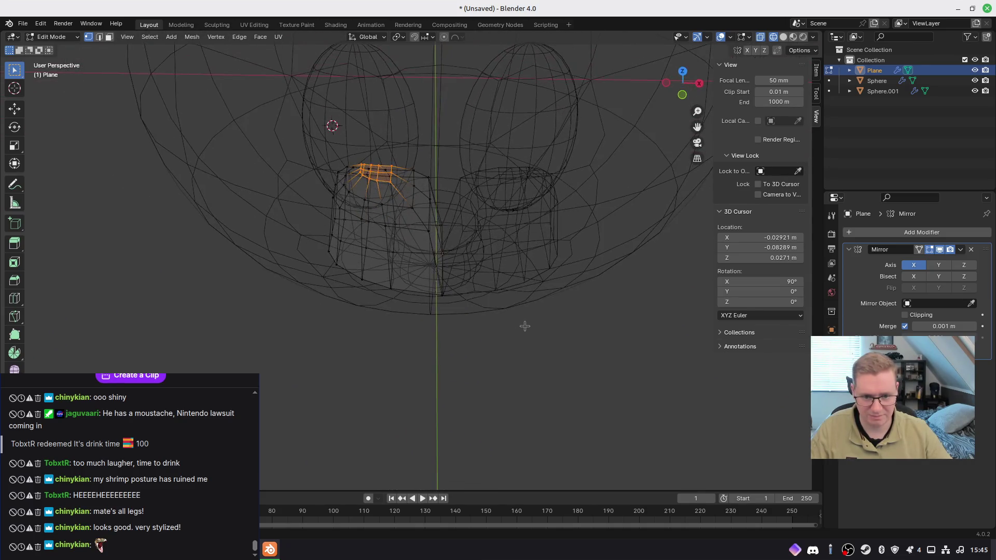
Step: Cycle viewport shading through Solid and Rendered to Material Preview
mouse_move(445, 284)
middle_mouse_down()
mouse_move(449, 312)
mouse_move(451, 284)
middle_mouse_up()
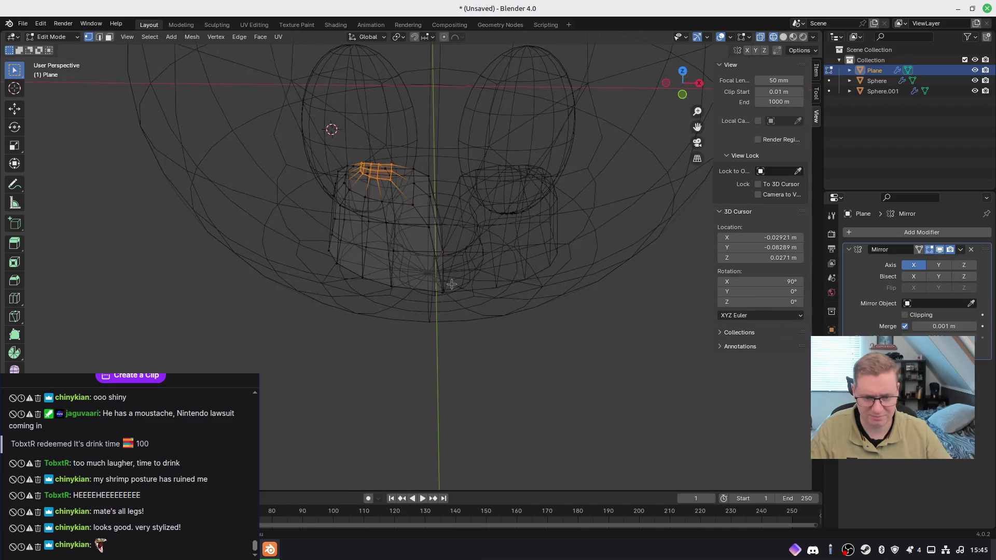
key("z")
left_click(487, 289)
key("z")
left_click(482, 228)
key("z")
left_click(486, 295)
scroll(453, 276, "up", 6)
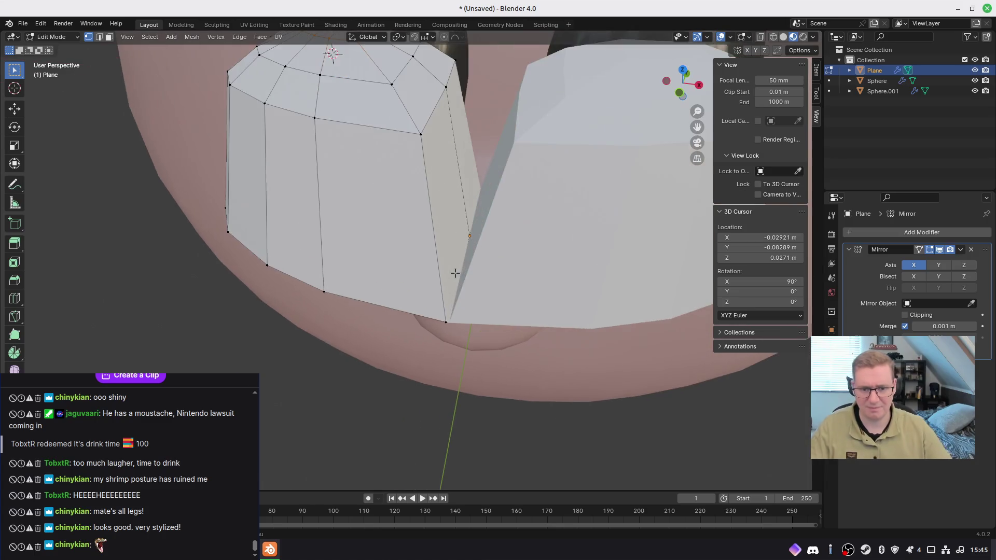
middle_click_drag(481, 266, 463, 263)
Step: Undo the upper rows back to the flat strip and view it from the front
left_click_drag(462, 263, 520, 352)
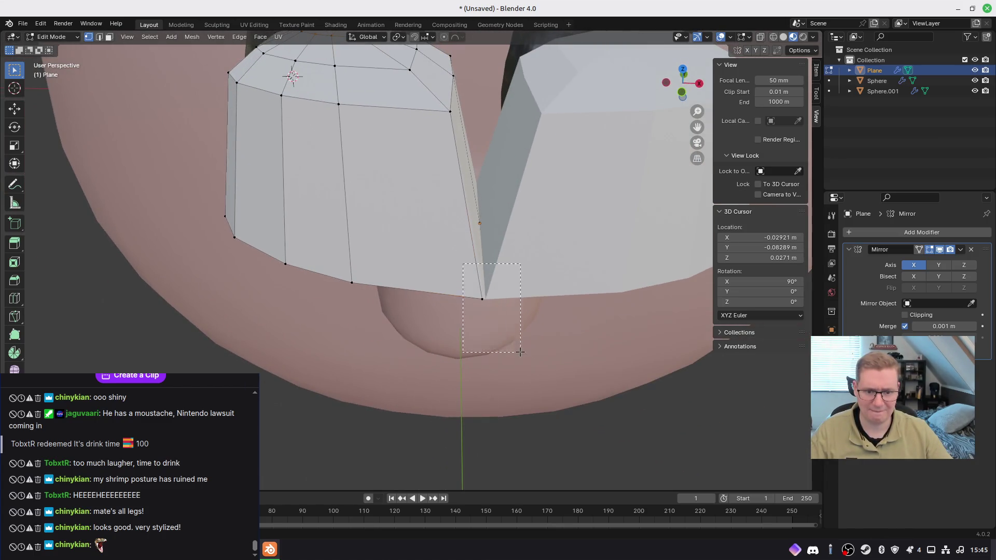
scroll(516, 329, "down", 4)
scroll(509, 296, "down", 3)
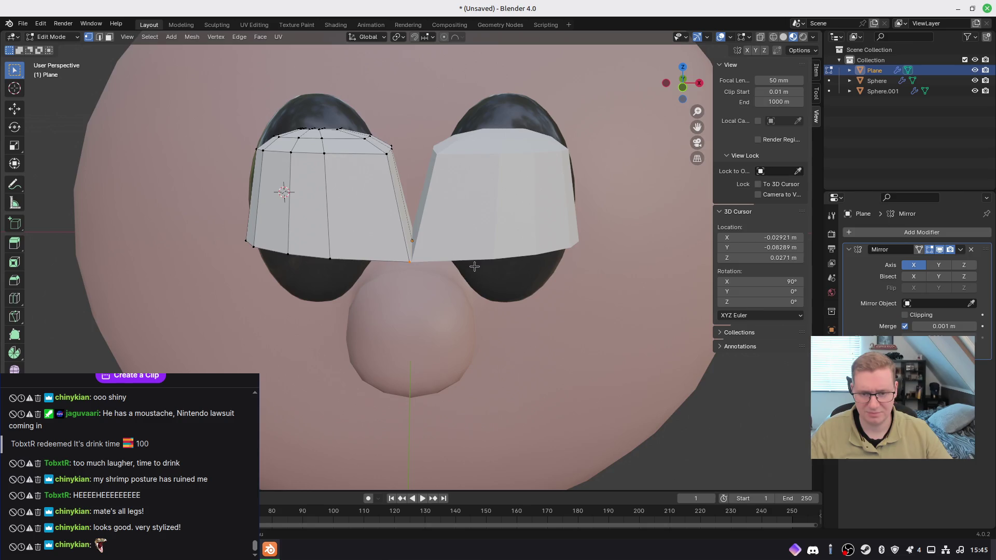
middle_click_drag(474, 266, 482, 302)
key("ctrl+z")
key("ctrl+z")
key("ctrl+z")
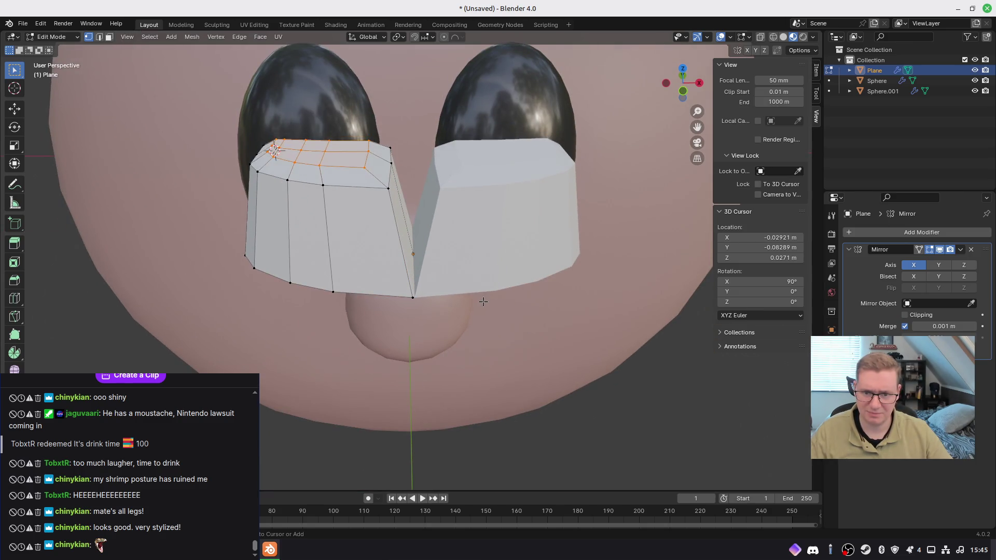
key("ctrl+z")
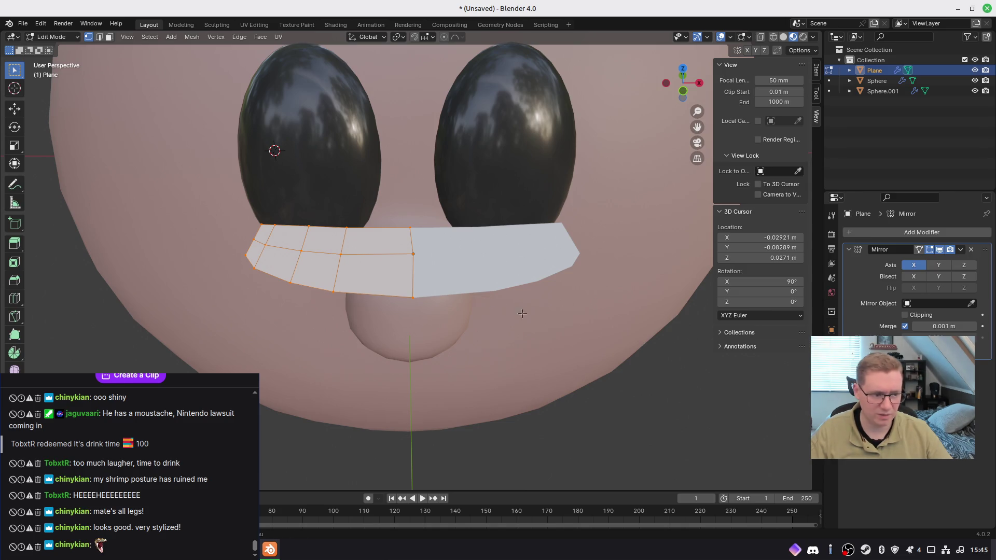
mouse_move(524, 321)
middle_mouse_down()
mouse_move(511, 332)
mouse_move(524, 315)
middle_mouse_up()
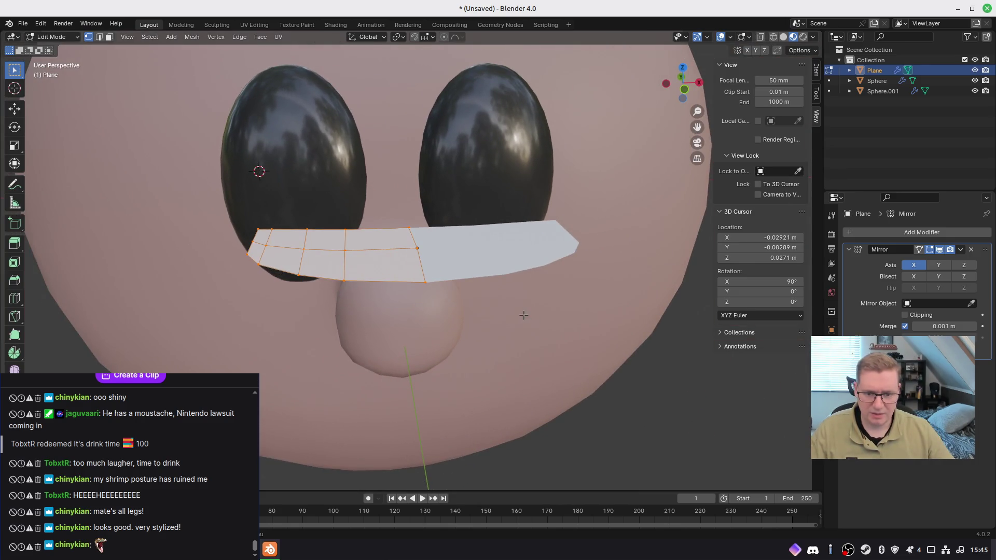
key("KP_1")
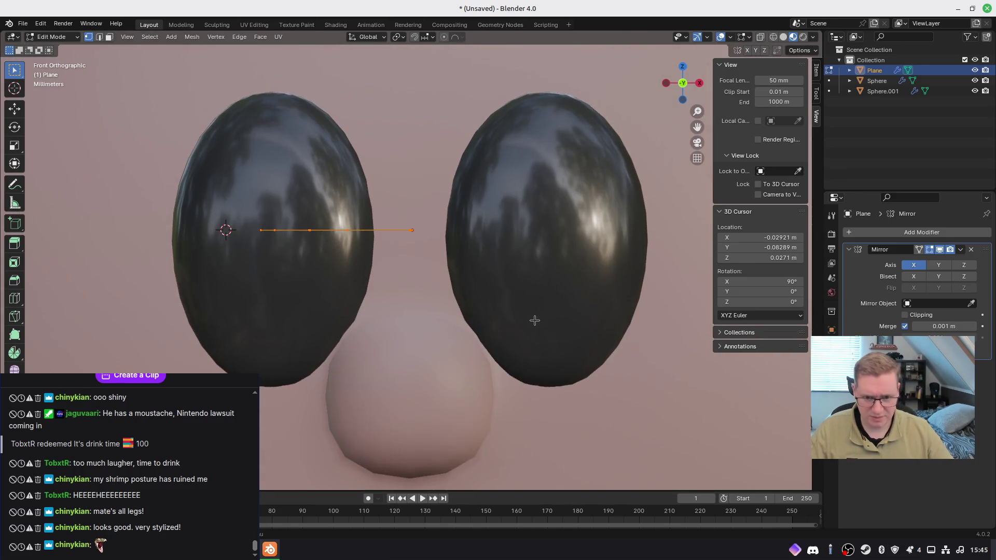
Step: Extrude the strip again, enable mirror clipping, and narrow its top edge
scroll(462, 293, "down", 2)
key("e")
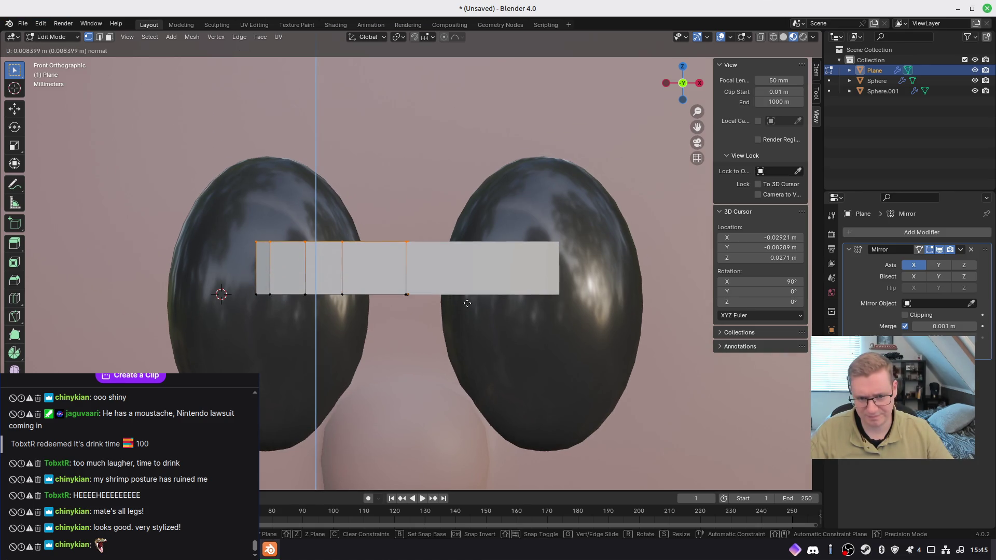
left_click(467, 302)
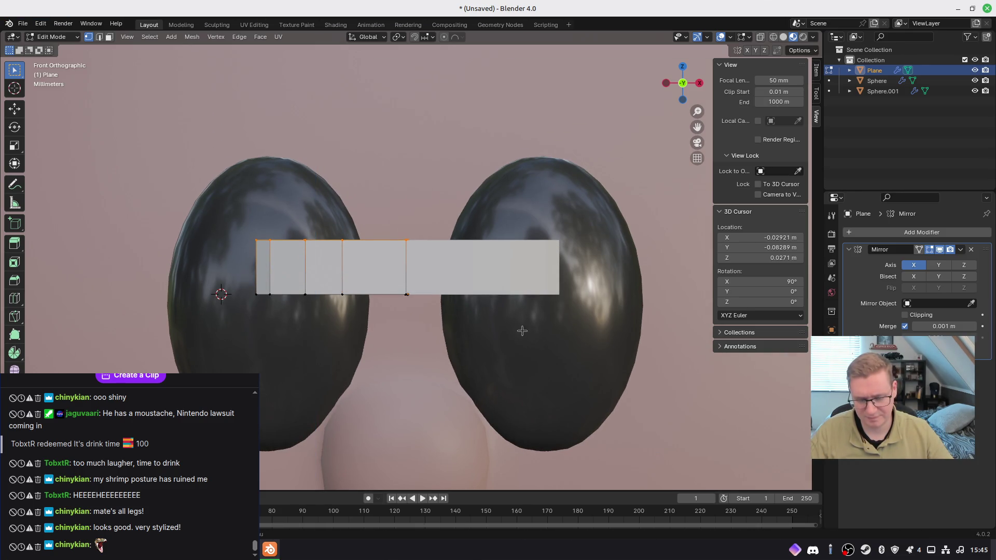
key("g")
key("Escape")
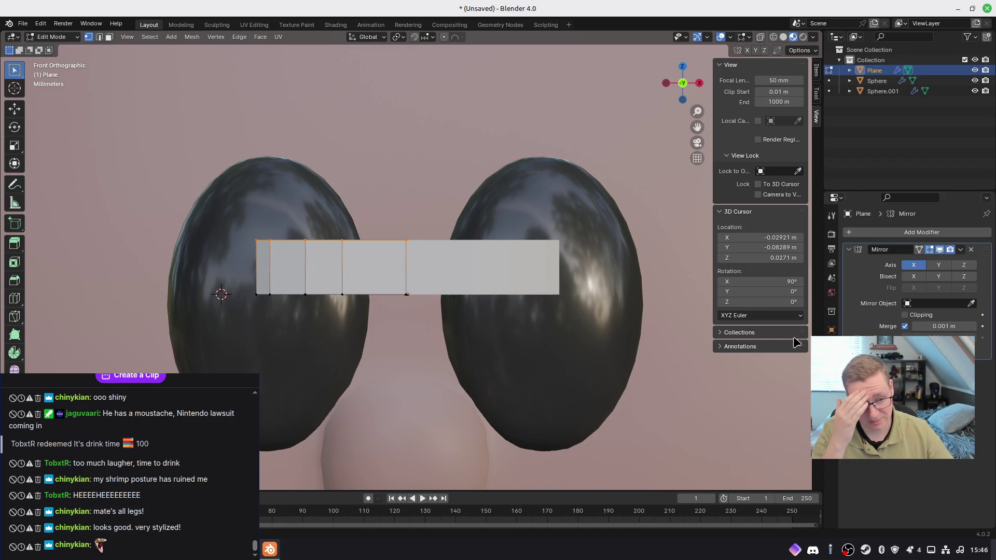
left_click(910, 315)
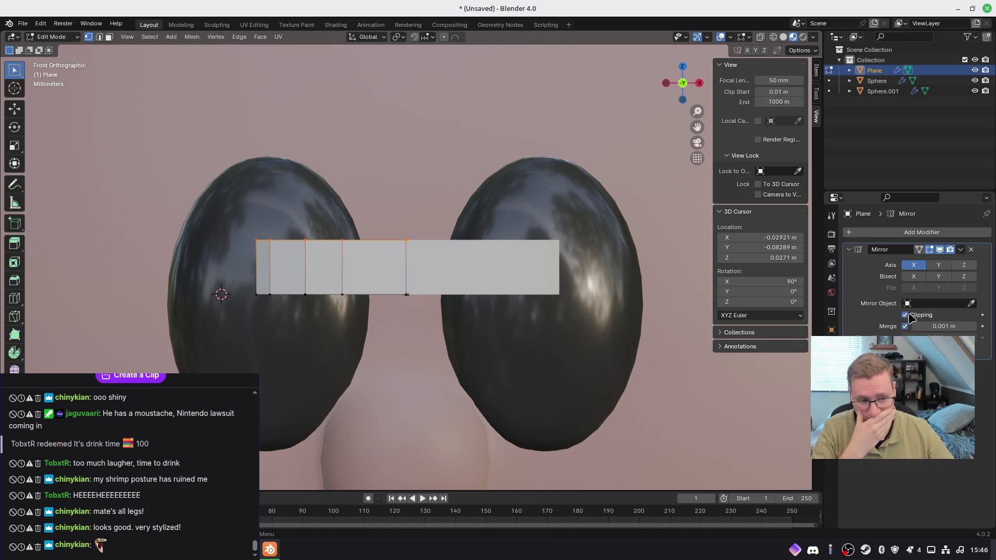
key("s")
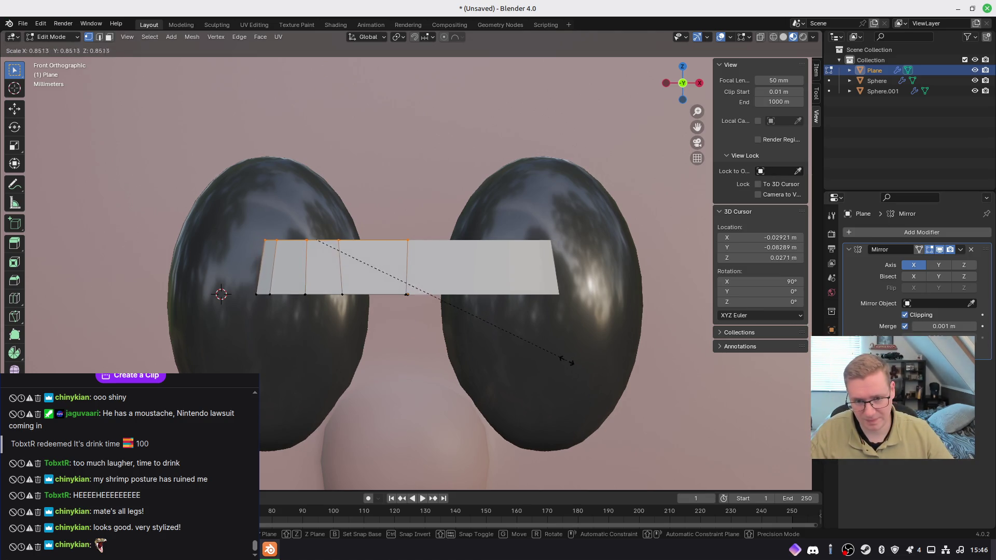
left_click(534, 341)
Step: In right-side wireframe view, resize the top edge and lift it vertically
middle_click_drag(544, 334, 420, 363)
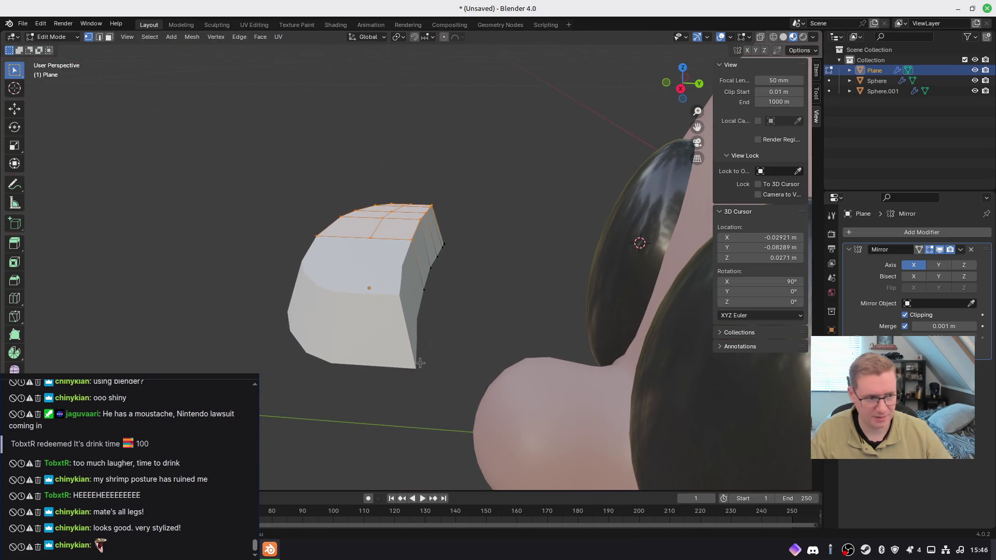
key("KP_3")
key("z")
left_click(373, 363)
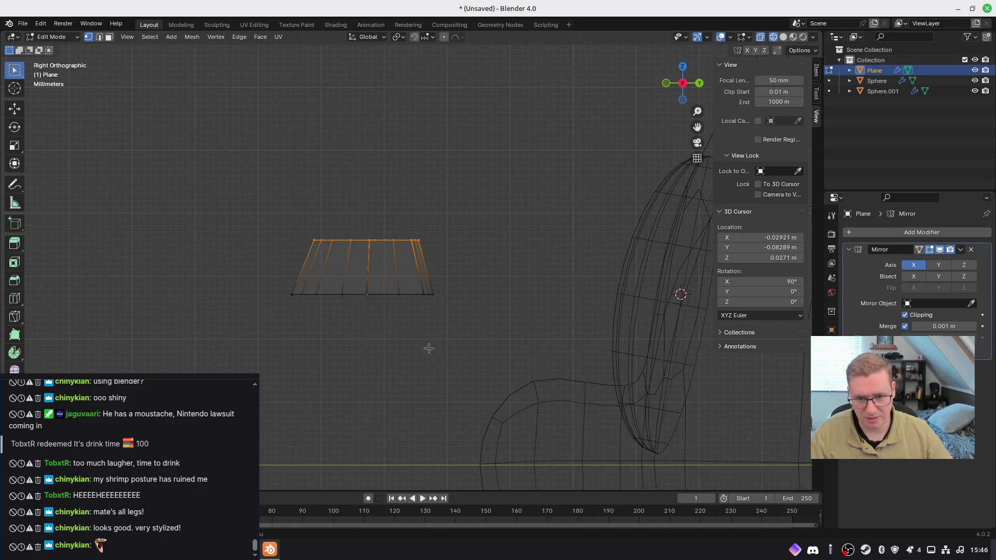
key("s")
left_click(451, 347)
key("g")
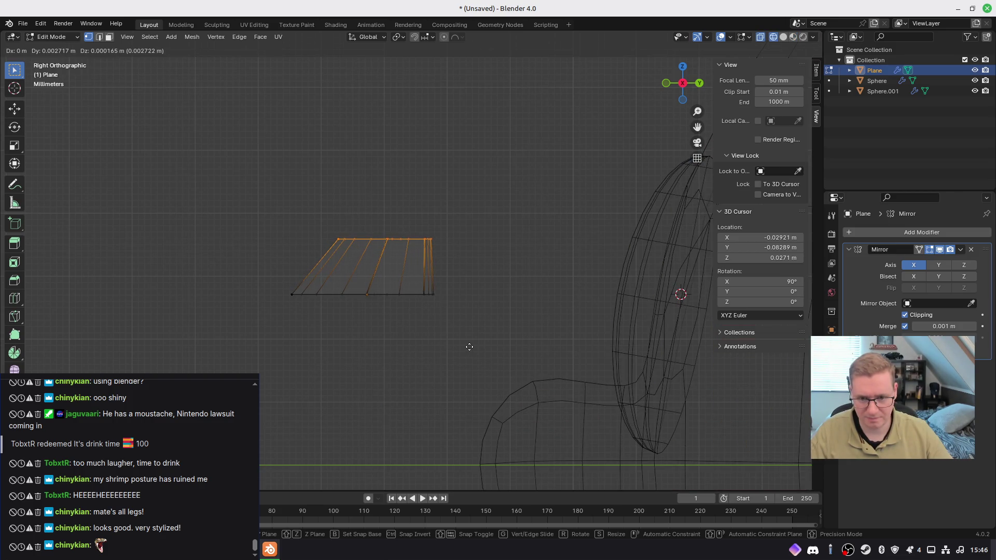
key("z")
left_click(498, 357)
Step: Alternately narrow and lift the top edge to taper the band upward
key("s")
left_click(463, 318)
key("g")
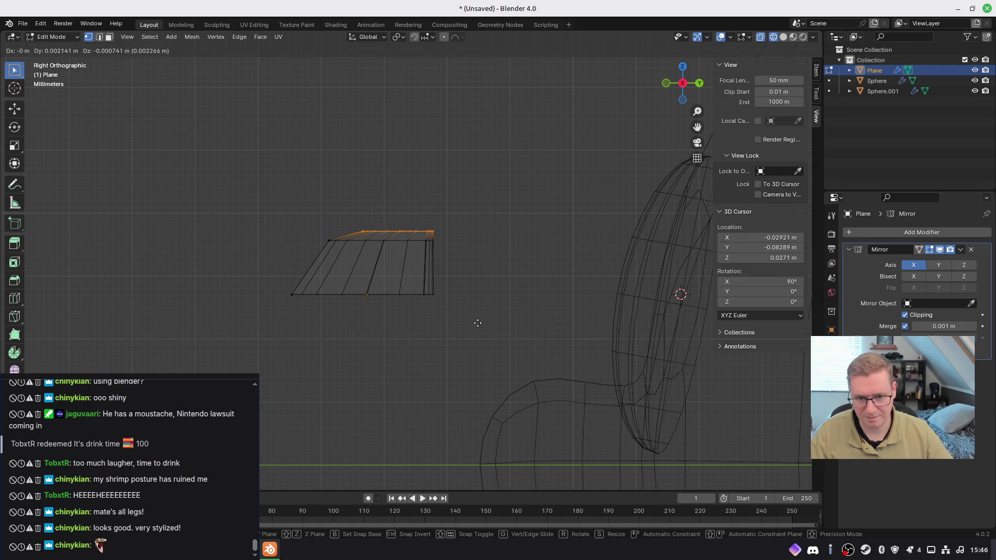
key("z")
left_click(484, 314)
key("s")
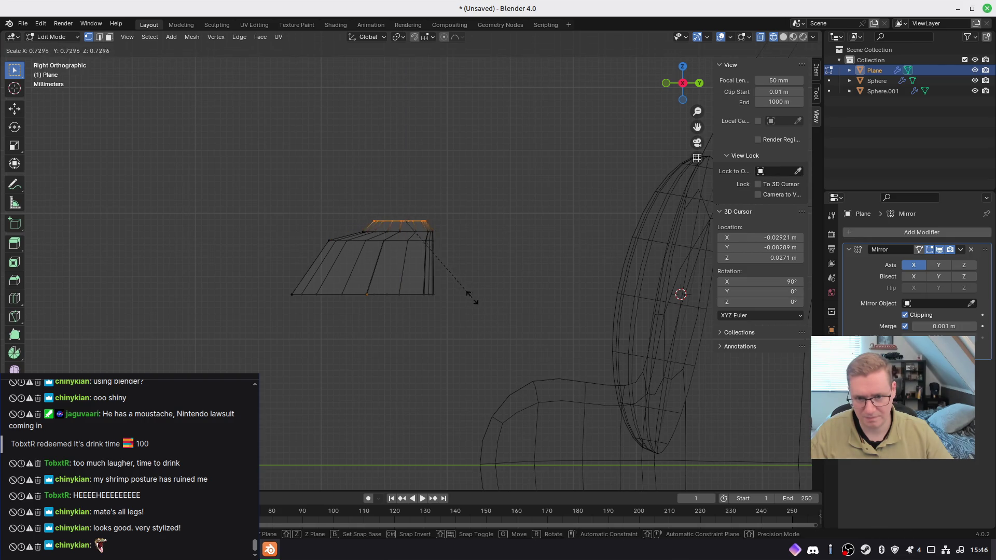
left_click(444, 266)
key("g")
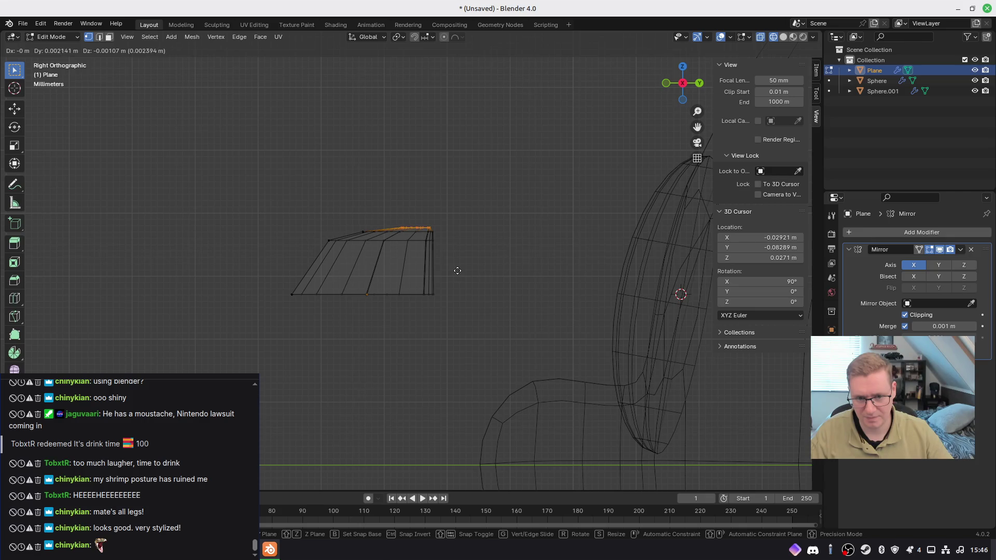
left_click(459, 270)
Step: Switch back to solid shading and frame the strip in front view
mouse_move(396, 333)
middle_mouse_down()
mouse_move(518, 363)
mouse_move(598, 318)
mouse_move(467, 311)
mouse_move(477, 296)
mouse_move(469, 306)
mouse_move(449, 273)
mouse_move(478, 289)
mouse_move(472, 308)
middle_mouse_up()
key("shift+z")
key("KP_1")
mouse_move(362, 353)
middle_mouse_down("shift")
mouse_move(365, 302)
mouse_move(376, 302)
middle_mouse_up("shift")
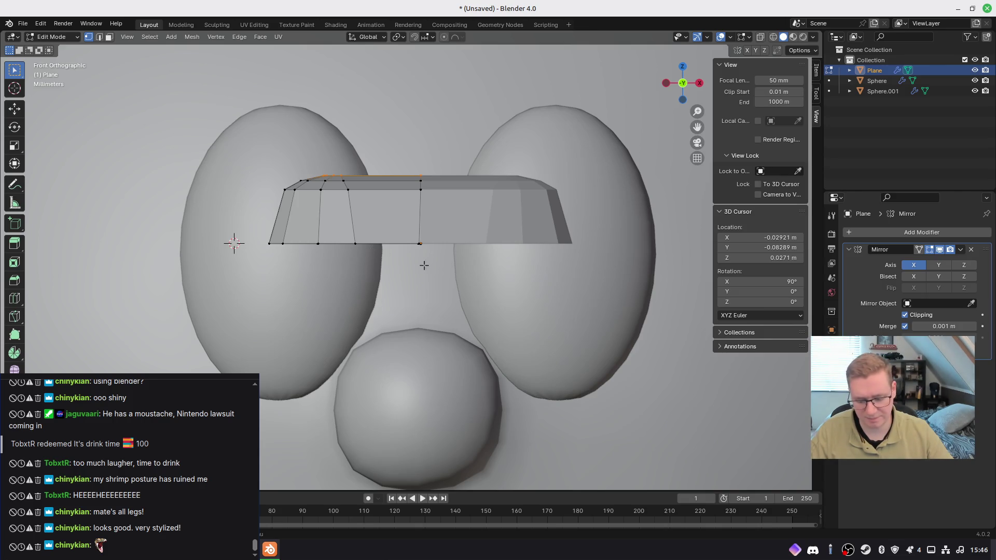
Step: Isolate the strip in wireframe and pull its bottom-centre vertex down with proportional falloff
key("z")
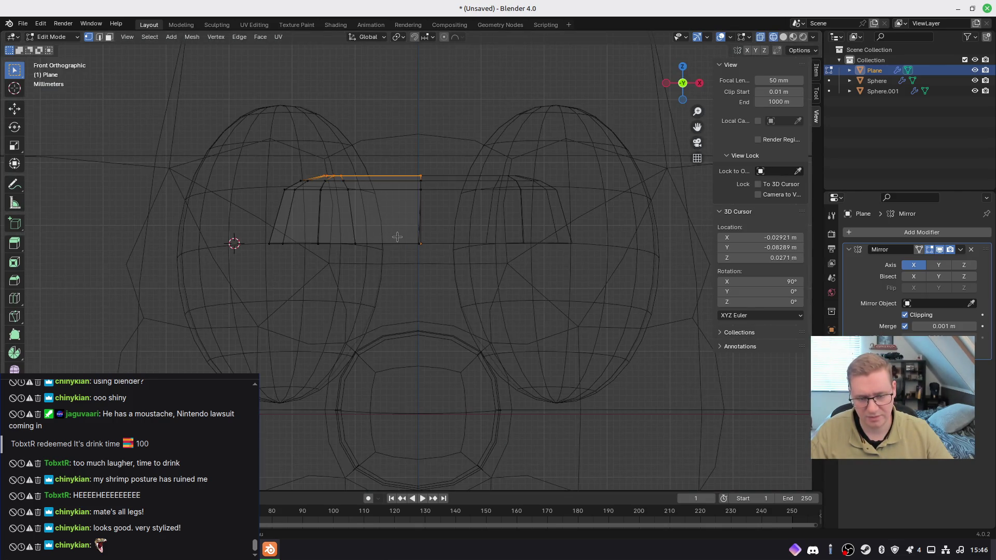
key("KP_Divide")
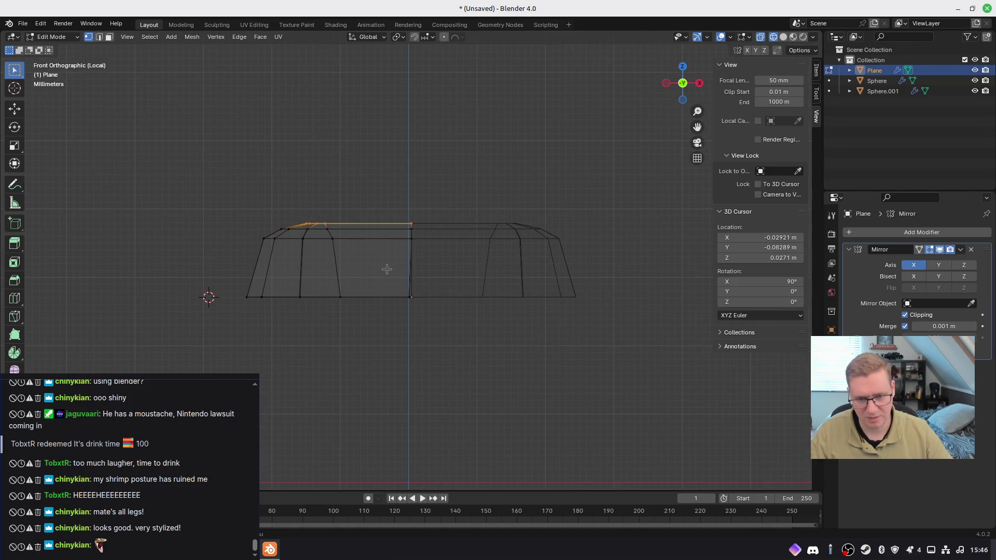
left_click_drag(376, 267, 444, 344)
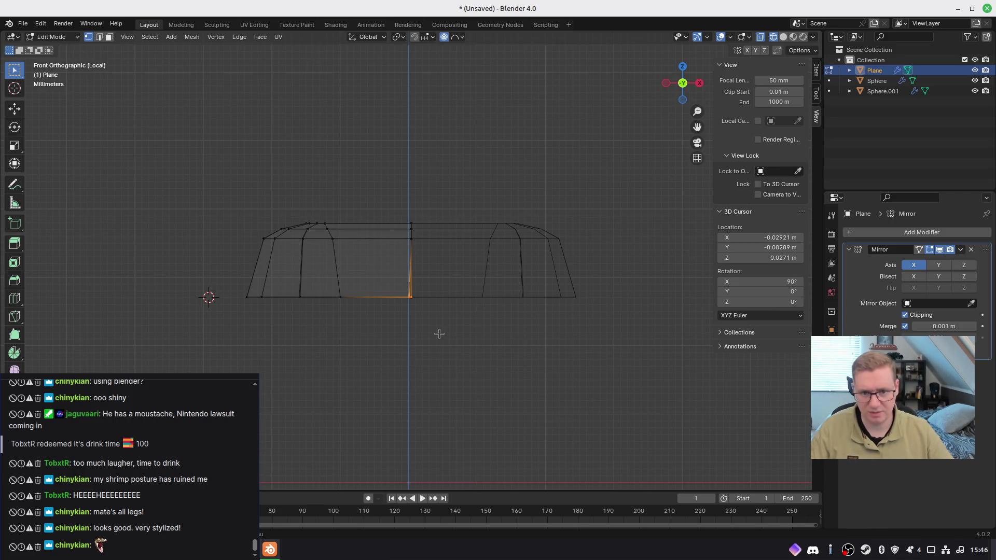
key("g")
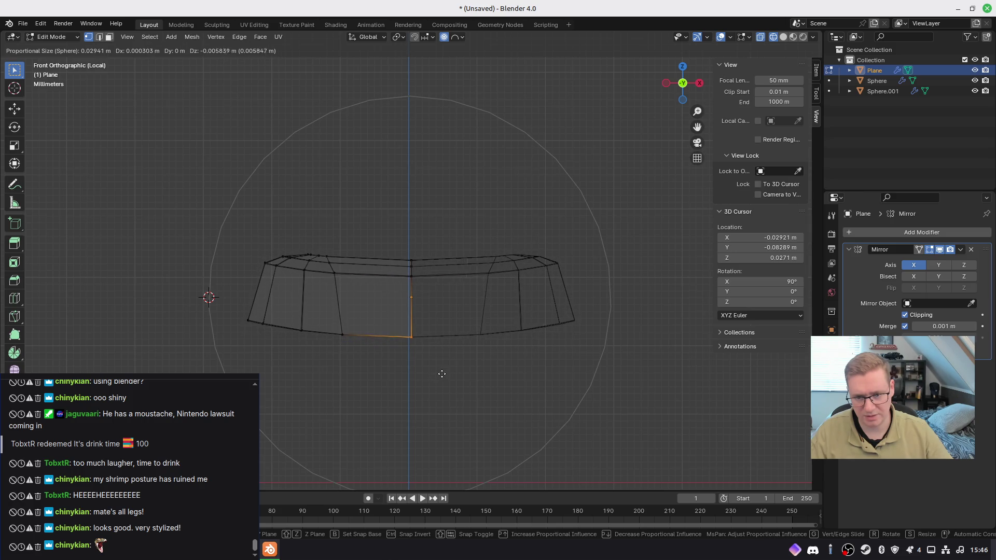
left_click(441, 368)
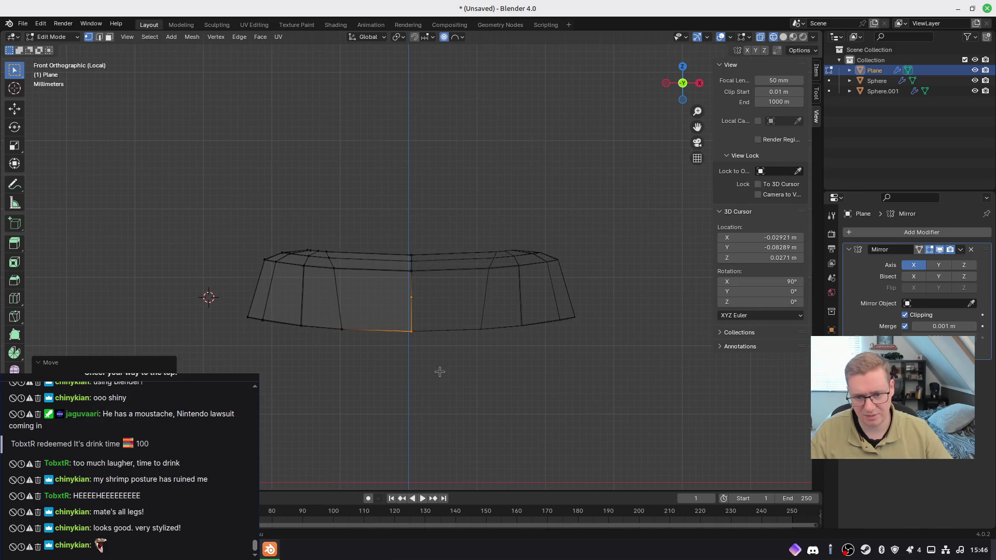
Step: Return to solid shading and leave Edit Mode on the curved strip
key("z")
left_click(467, 347)
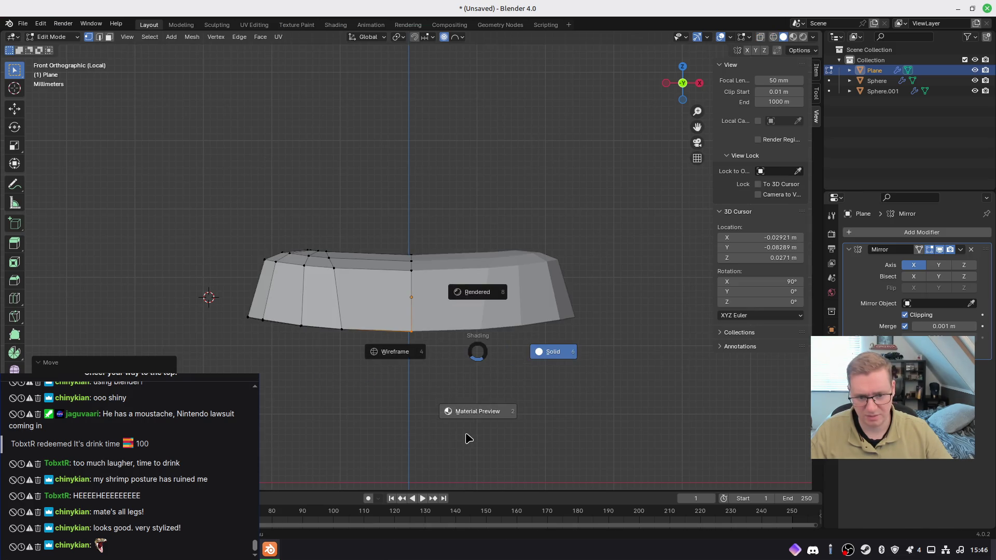
middle_click_drag(452, 386, 465, 392)
key("Tab")
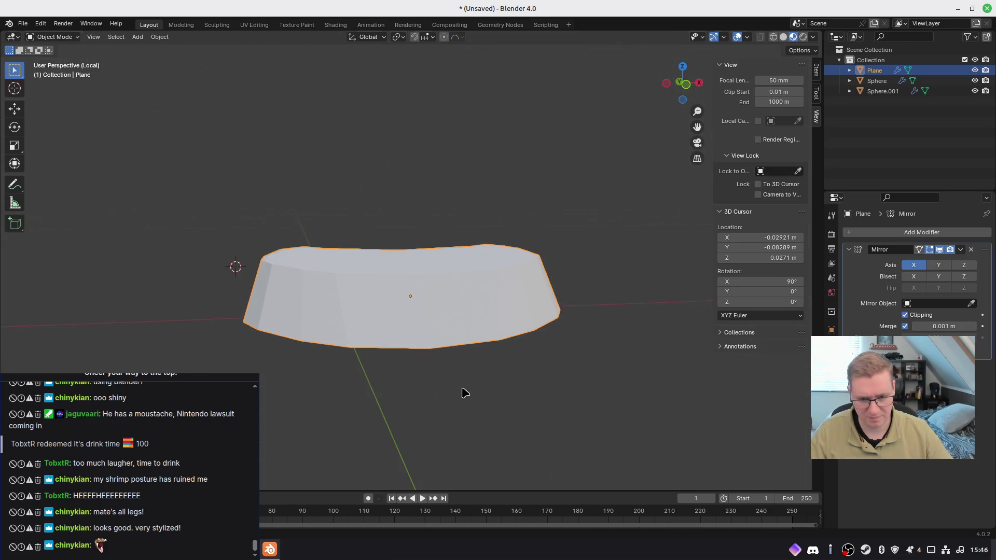
Step: Bring back the other head objects and add a Subdivision Surface modifier to the strip
key("KP_Divide")
mouse_move(498, 349)
middle_mouse_down()
mouse_move(378, 378)
mouse_move(423, 344)
mouse_move(334, 271)
mouse_move(364, 349)
mouse_move(570, 380)
mouse_move(471, 356)
mouse_move(474, 378)
mouse_move(399, 202)
mouse_move(352, 256)
mouse_move(437, 231)
mouse_move(435, 253)
middle_mouse_up()
scroll(400, 202, "up", 5)
right_click(435, 253)
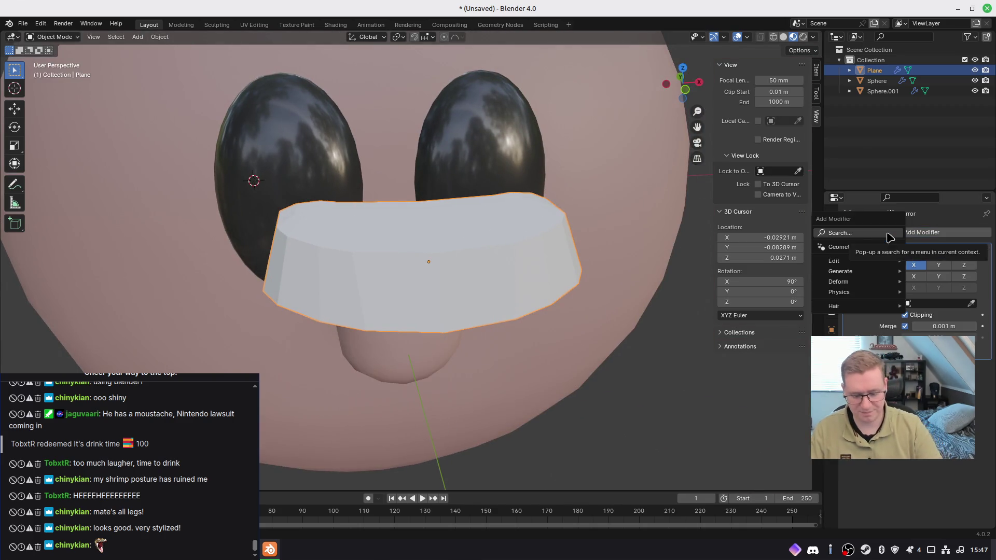
left_click(889, 237)
type("sub")
key("Return")
mouse_move(540, 156)
middle_mouse_down()
mouse_move(569, 254)
mouse_move(584, 198)
mouse_move(489, 273)
mouse_move(549, 233)
mouse_move(571, 233)
mouse_move(562, 259)
middle_mouse_up()
key("Tab")
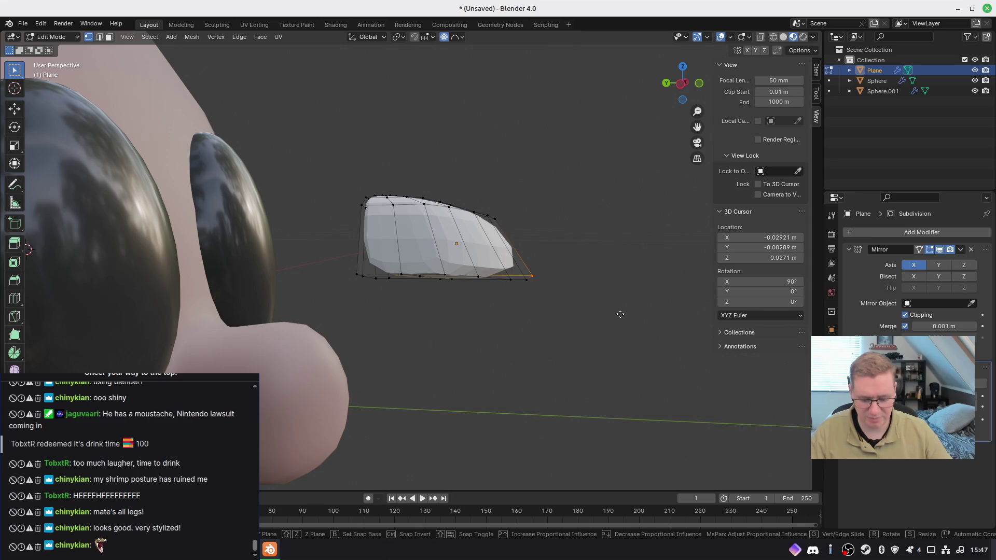
Step: Try moving the selection along Y and then X, cancelling both moves
key("g")
key("y")
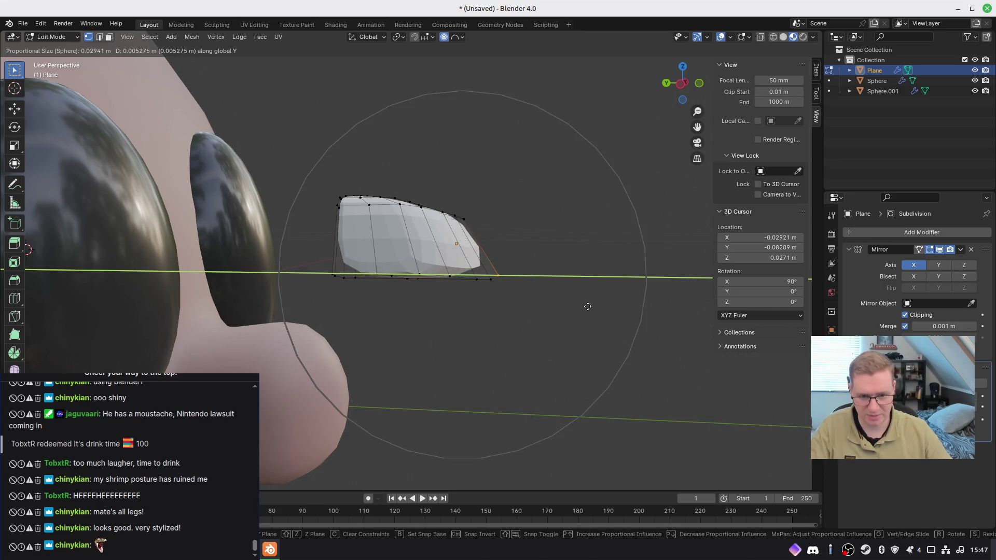
key("Escape")
key("g")
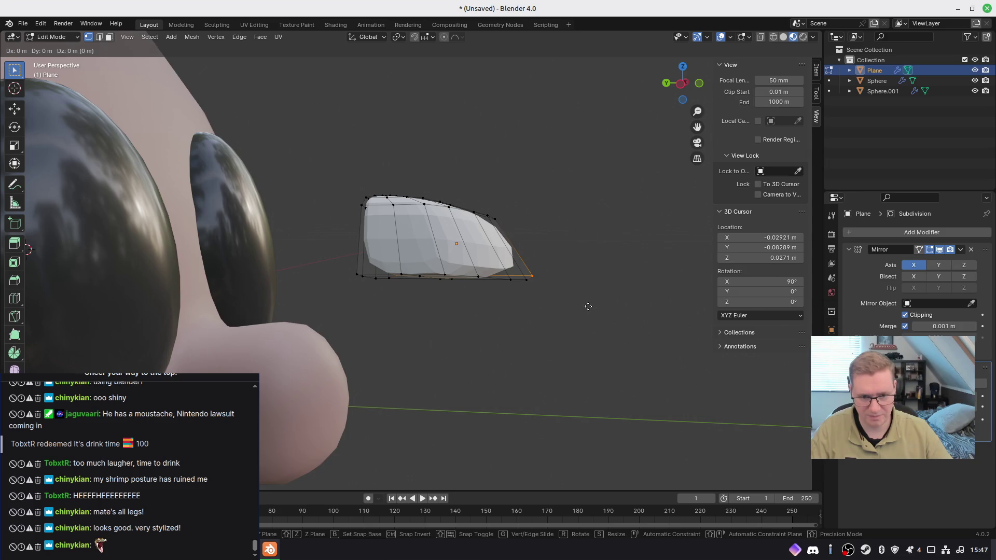
key("x")
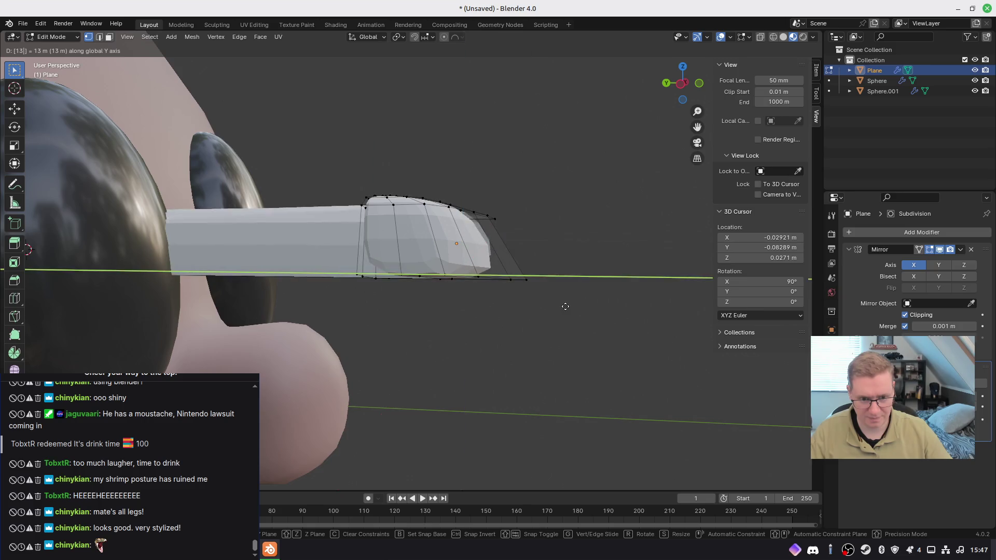
key("Escape")
Step: In right-side wireframe view, nudge the strip's front vertices about 2 mm along Y
key("KP_3")
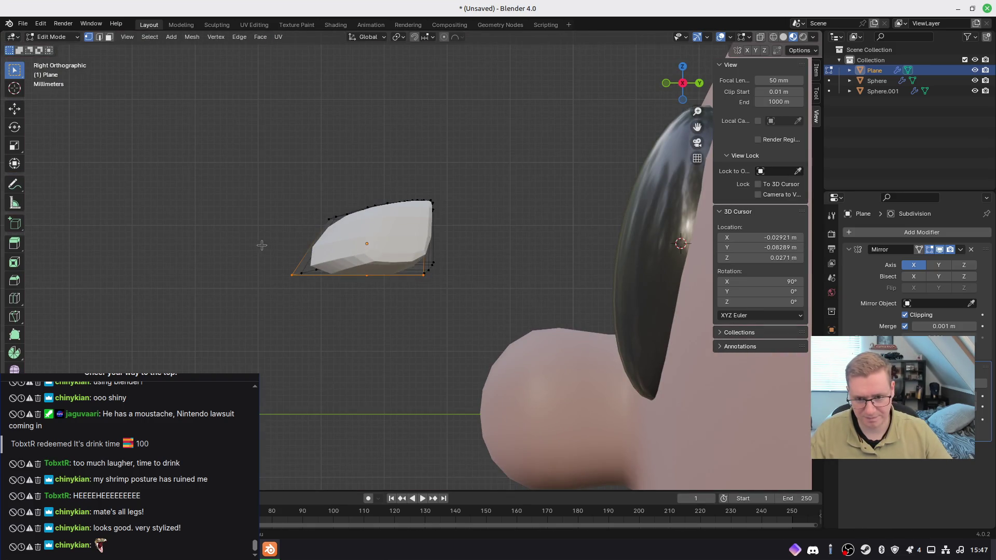
key("shift+z")
left_click_drag(221, 242, 350, 323)
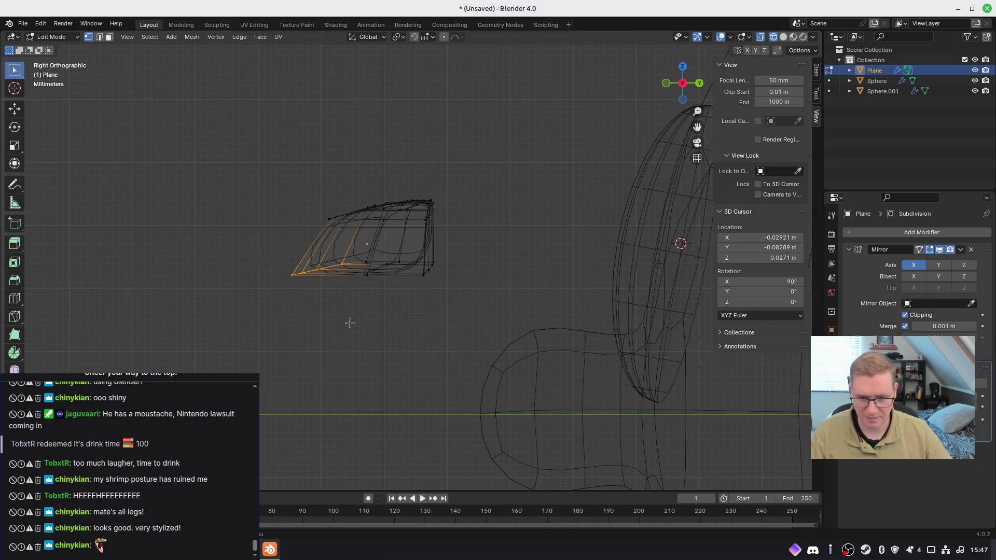
key("g")
key("y")
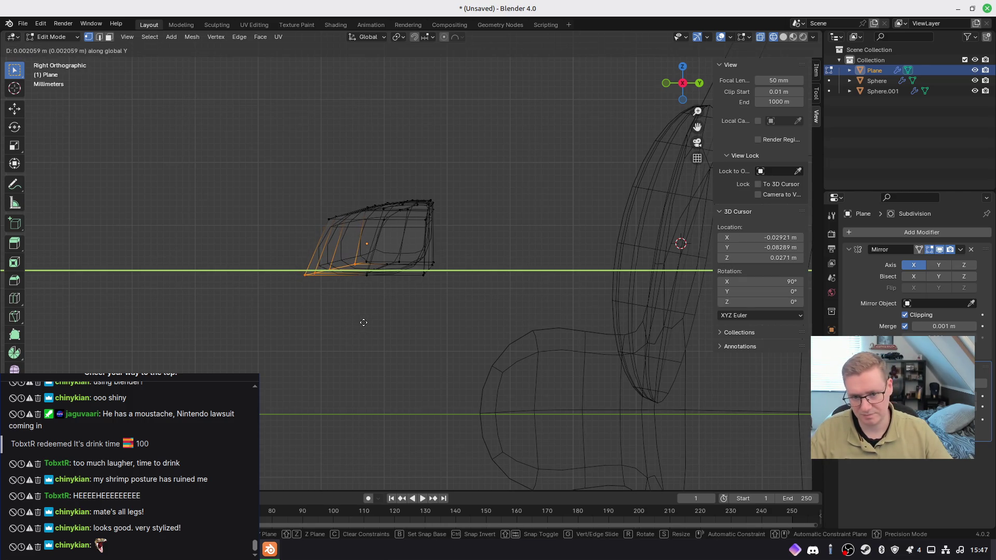
left_click(365, 323)
Step: Return to Object Mode with Material Preview shading, facing the front of the face
mouse_move(326, 318)
middle_mouse_down()
mouse_move(403, 403)
mouse_move(475, 343)
middle_mouse_up()
key("Tab")
key("z")
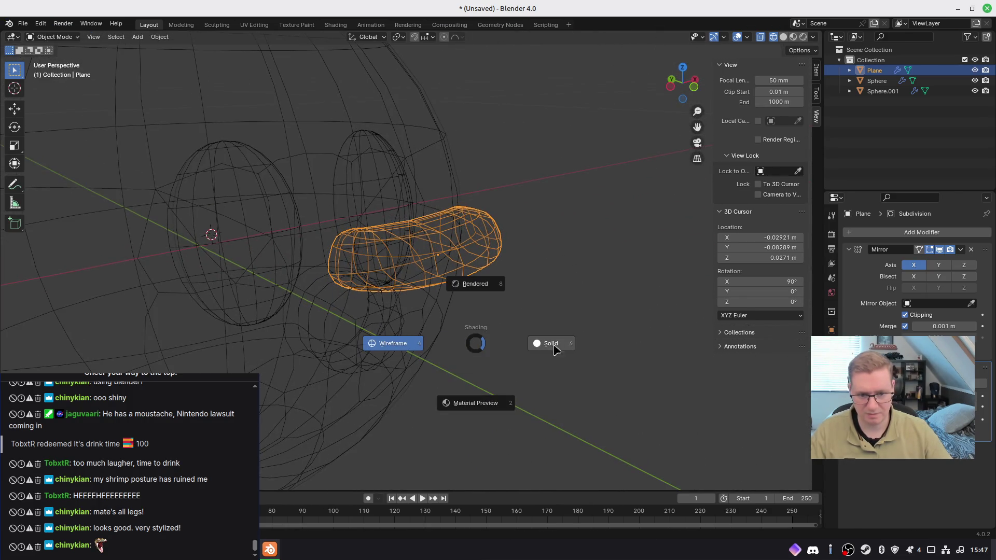
left_click(498, 383)
mouse_move(499, 382)
middle_mouse_down()
mouse_move(500, 396)
mouse_move(328, 374)
mouse_move(497, 383)
mouse_move(443, 372)
mouse_move(360, 231)
middle_mouse_up()
Step: From the front view, move the strip lower on the face
key("KP_1")
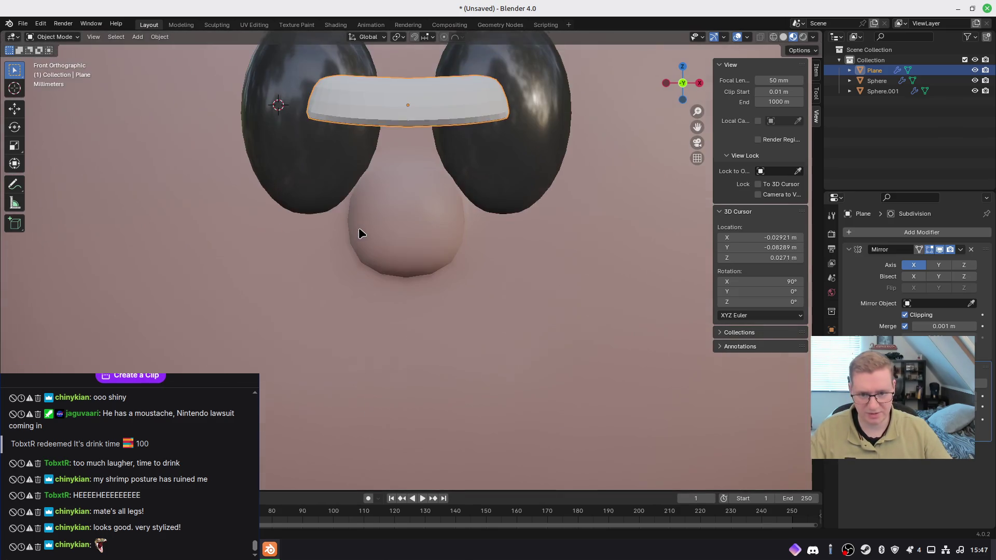
key("g")
left_click(366, 418)
mouse_move(366, 418)
middle_mouse_down()
mouse_move(394, 345)
mouse_move(381, 325)
middle_mouse_up()
Step: In right-side view, reposition the strip and tilt it
key("KP_3")
key("g")
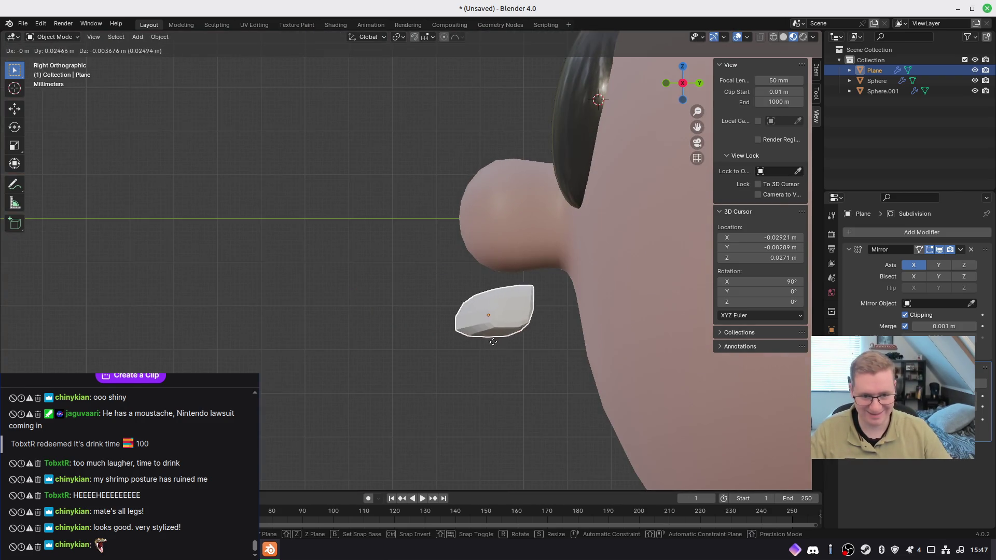
left_click(535, 327)
key("r")
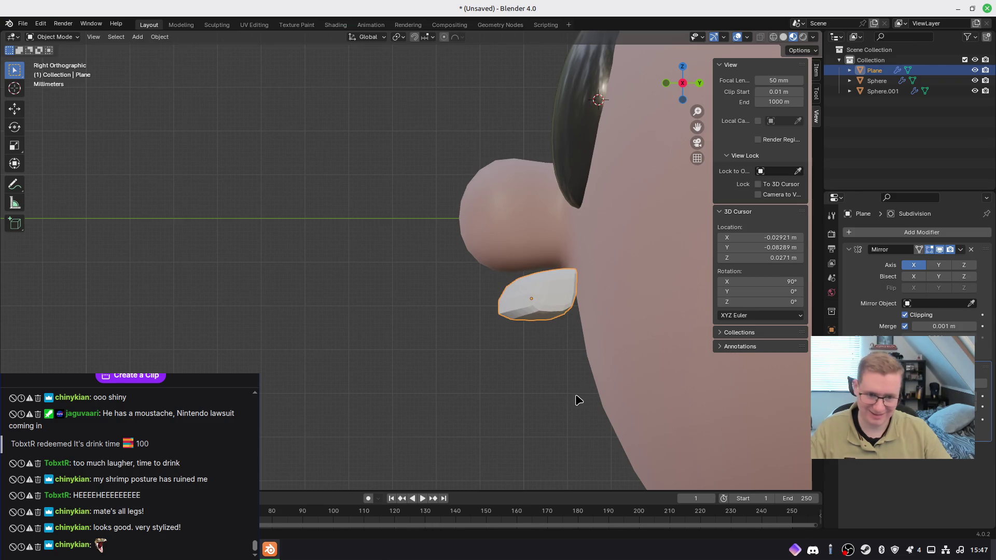
left_click(611, 394)
mouse_move(611, 394)
middle_mouse_down()
mouse_move(461, 389)
mouse_move(559, 372)
mouse_move(453, 363)
middle_mouse_up()
Step: From the front, settle the strip snugly beneath the nose
key("KP_1")
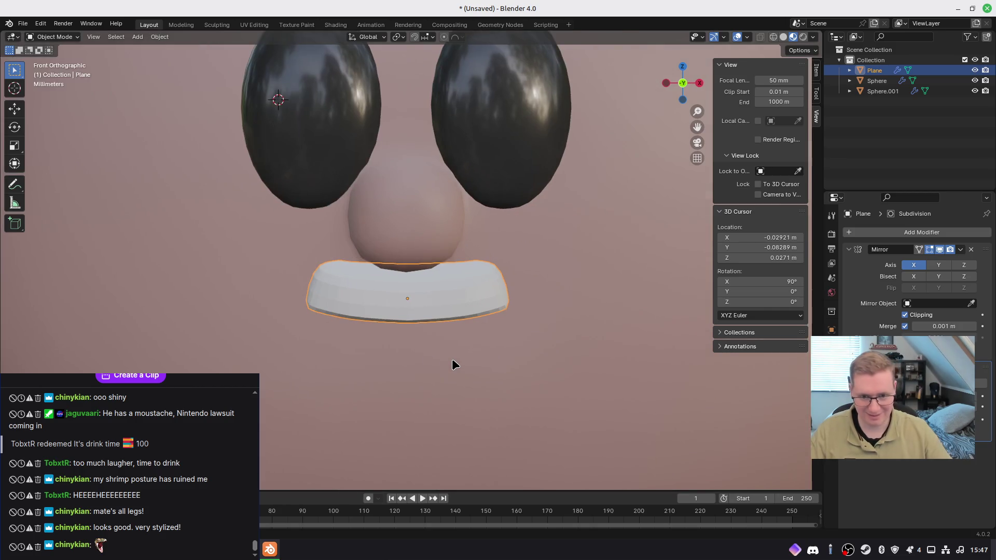
scroll(412, 337, "down", 2)
key("g")
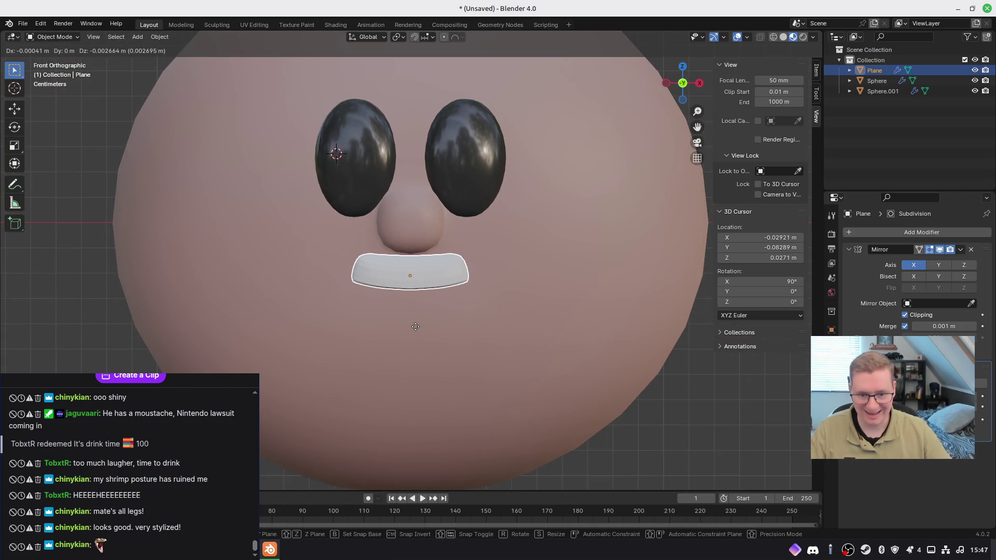
left_click(415, 327)
scroll(454, 306, "down", 2)
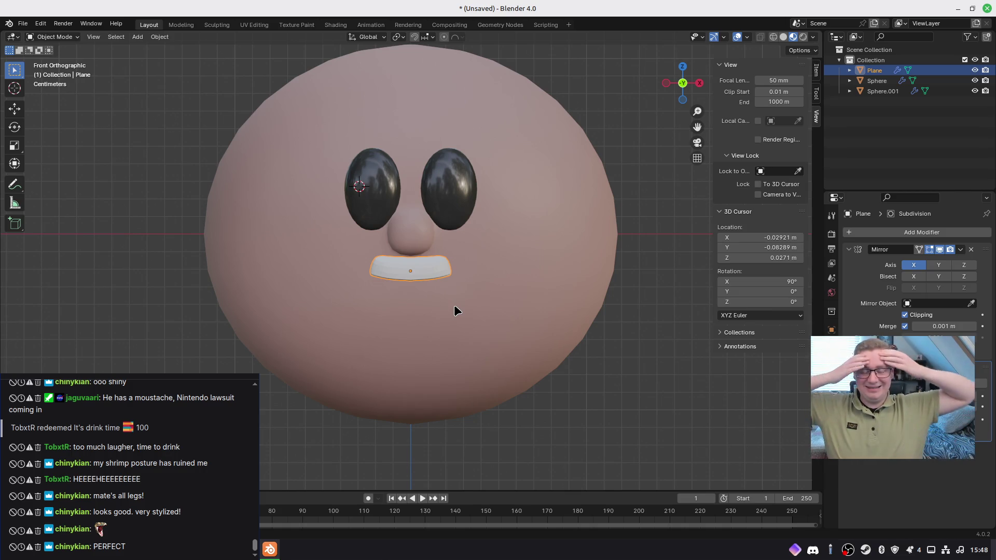
key("ctrl+s")
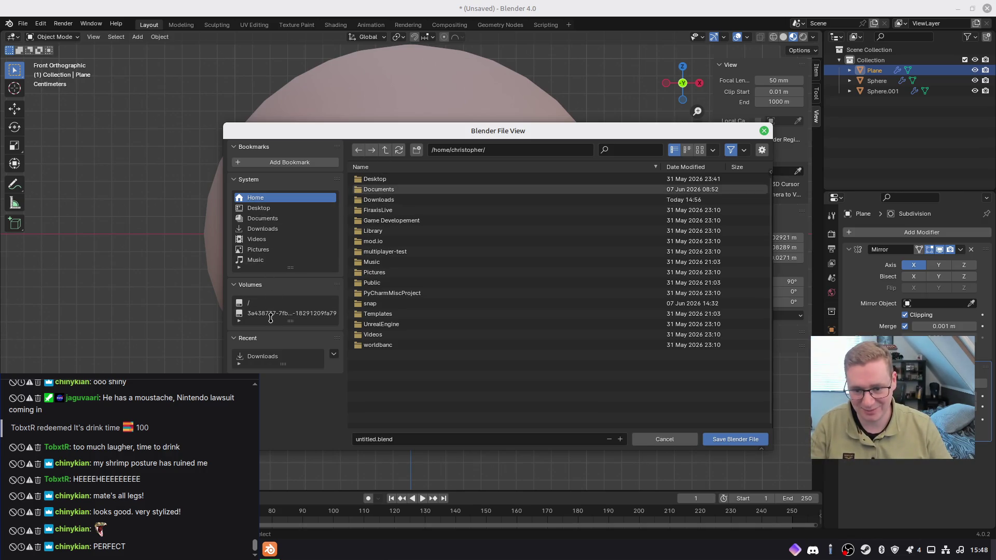
Step: Create a new folder named Character in the Laundromat assets folder
left_click(310, 314)
left_click(359, 150)
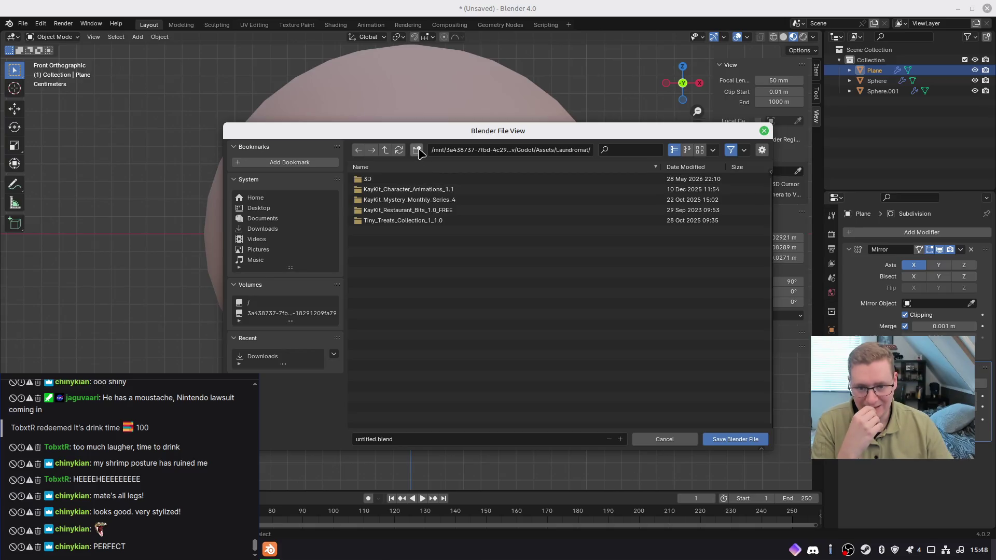
left_click(416, 149)
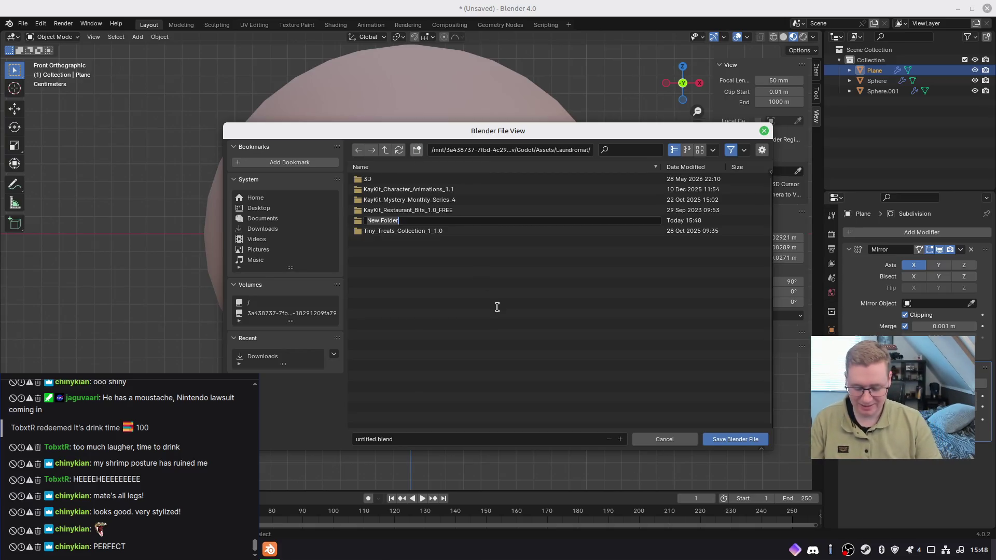
type("Character")
key("Return")
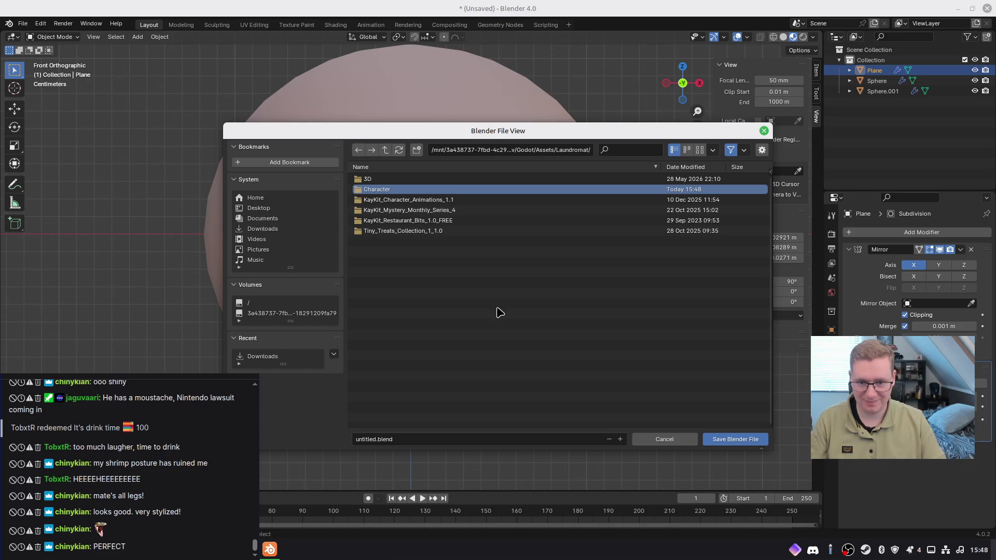
Step: Name the file character.blend and save the scene
left_click(357, 440)
left_click_drag(357, 439, 377, 439)
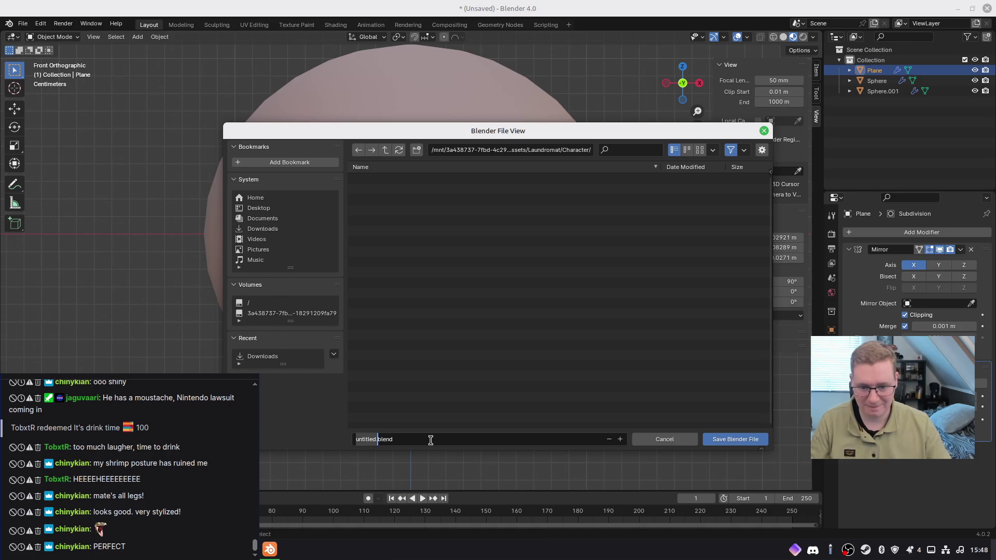
key("BackSpace")
type("acter.")
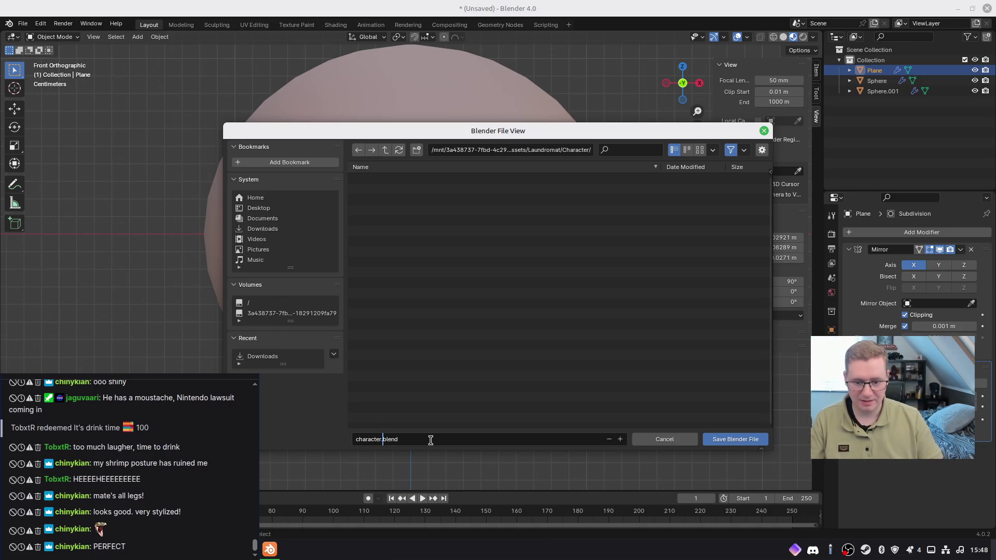
key("Return")
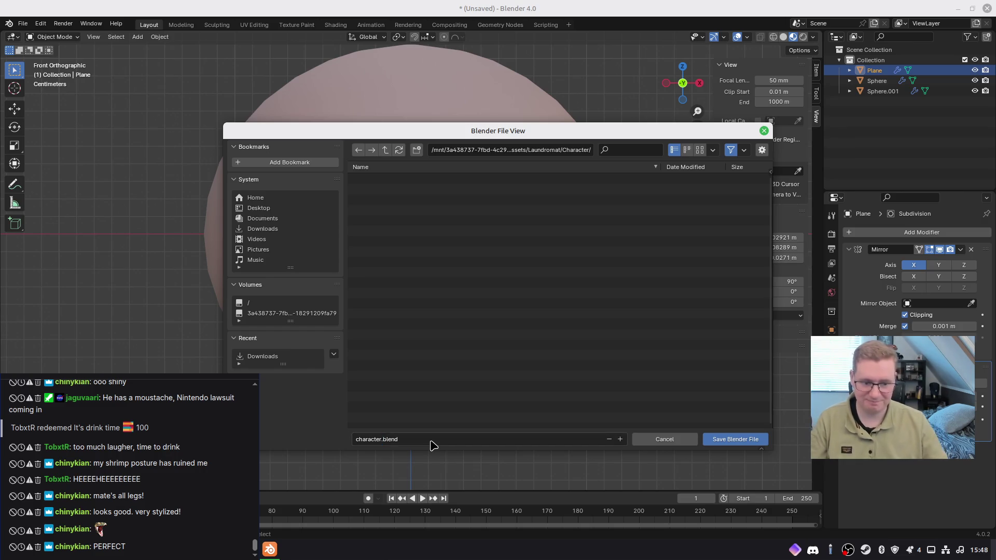
left_click(708, 440)
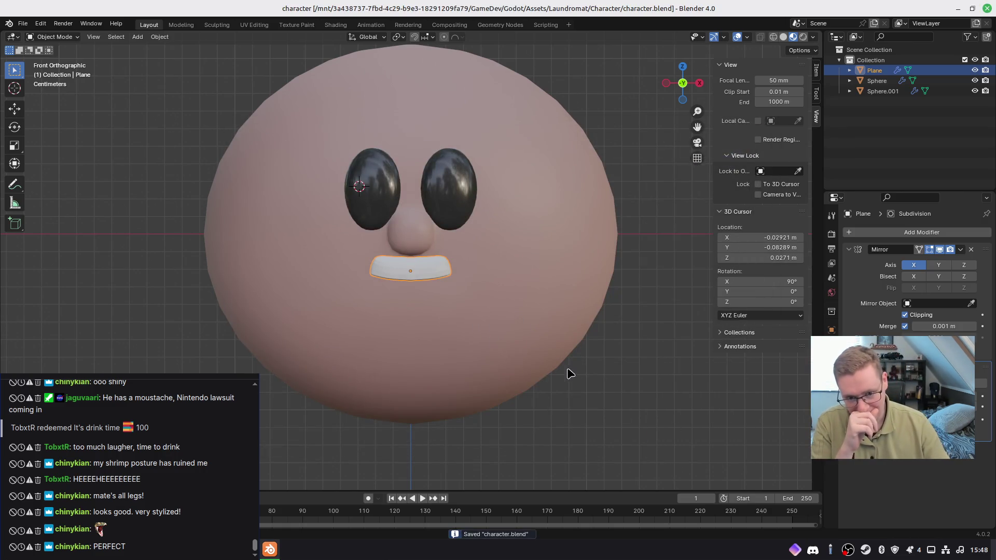
mouse_move(593, 391)
middle_mouse_down()
mouse_move(567, 380)
mouse_move(467, 391)
mouse_move(556, 419)
mouse_move(571, 403)
middle_mouse_up()
Step: Select the head sphere and enter Edit Mode, viewing the top of the head
middle_click_drag(426, 165, 442, 268)
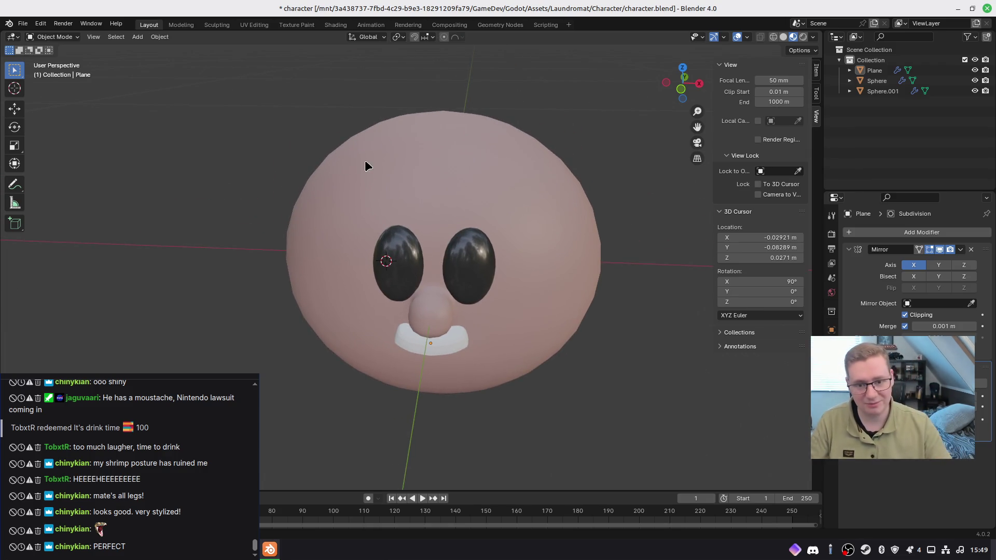
left_click(418, 169)
key("Tab")
scroll(437, 173, "up", 1)
middle_click_drag(437, 172, 420, 258)
Step: Select a band of forehead faces, subdivide it, then undo the subdivision
left_click_drag(375, 215, 513, 266)
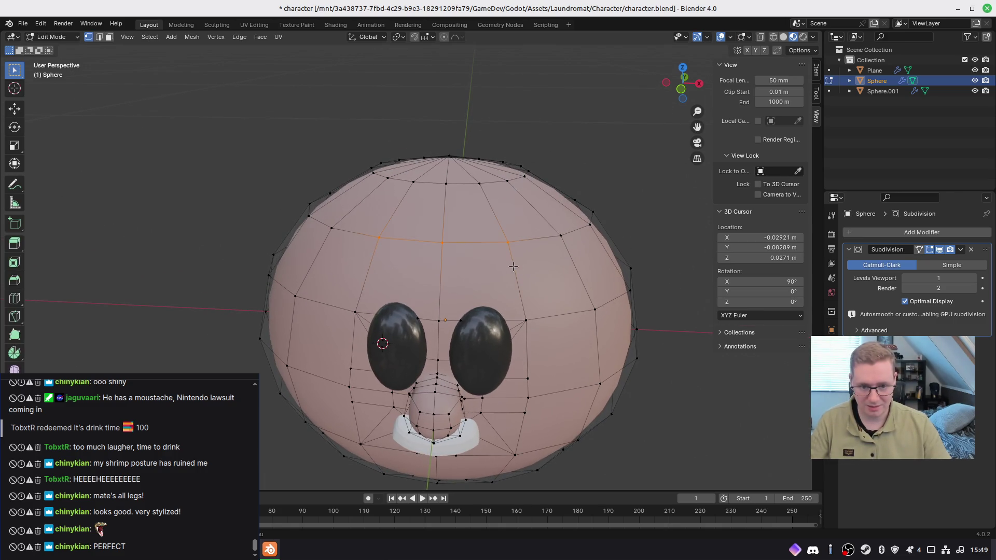
key("3")
left_click_drag(365, 214, 519, 277)
right_click(556, 306)
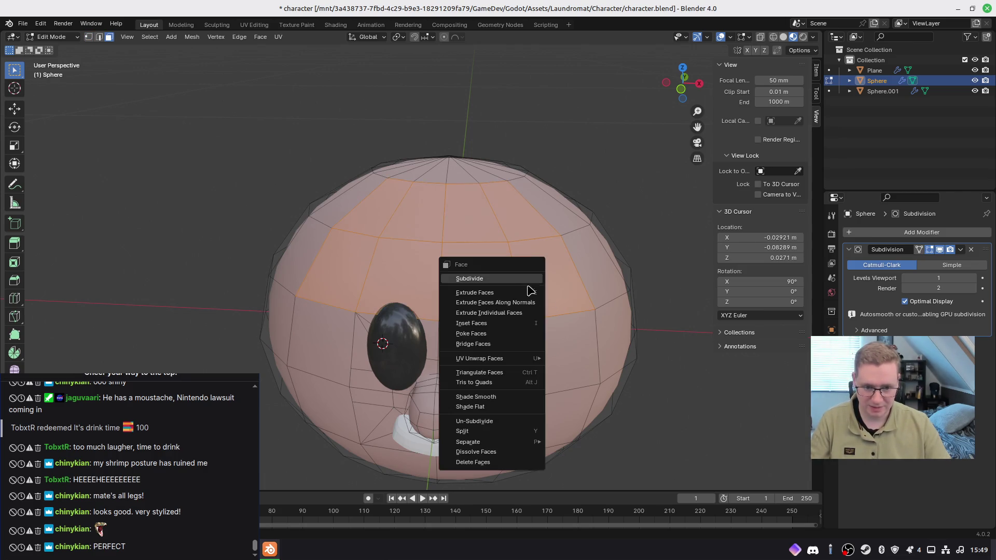
left_click(502, 279)
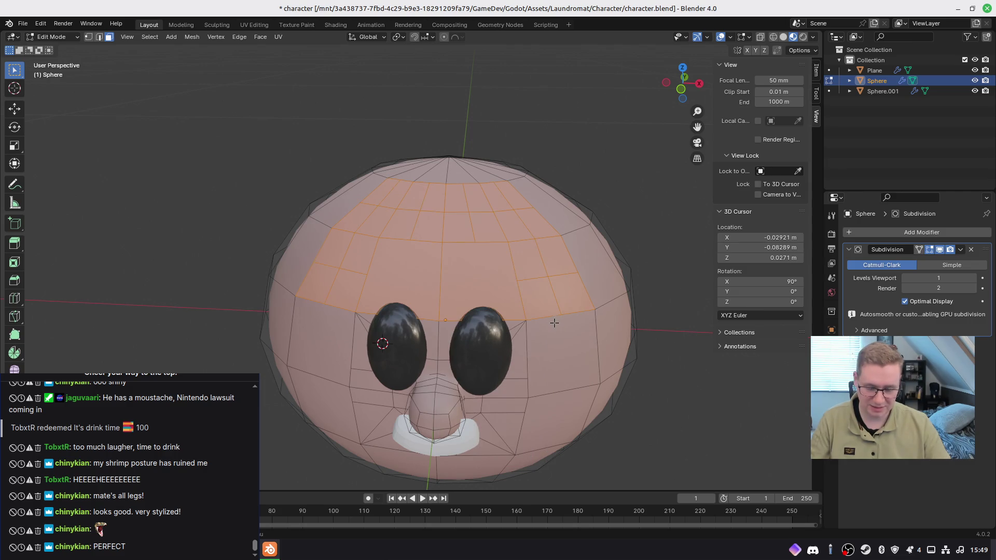
key("ctrl+z")
Step: Select two forehead faces above the right eye and inspect the face menu without changes
left_click(489, 281)
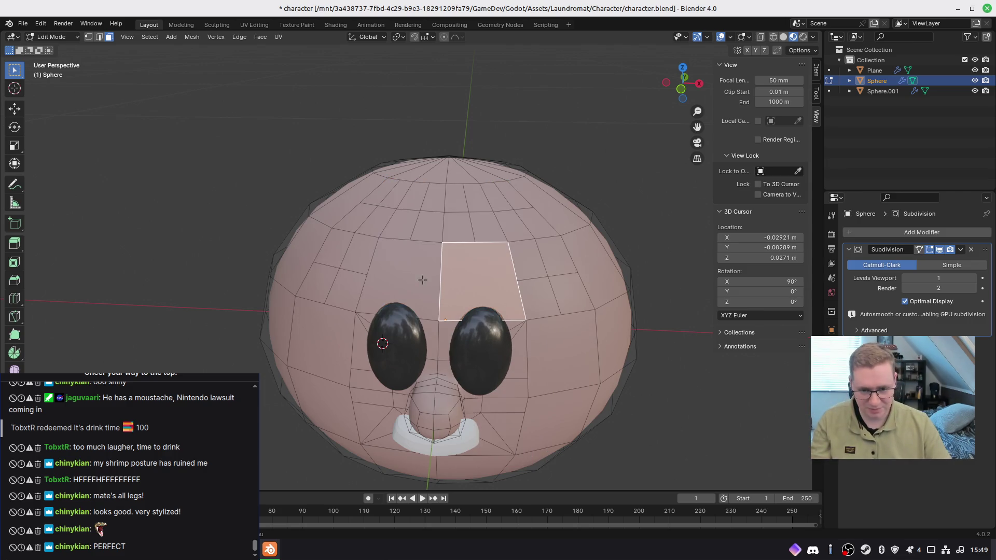
left_click(422, 278, "shift")
right_click(421, 278)
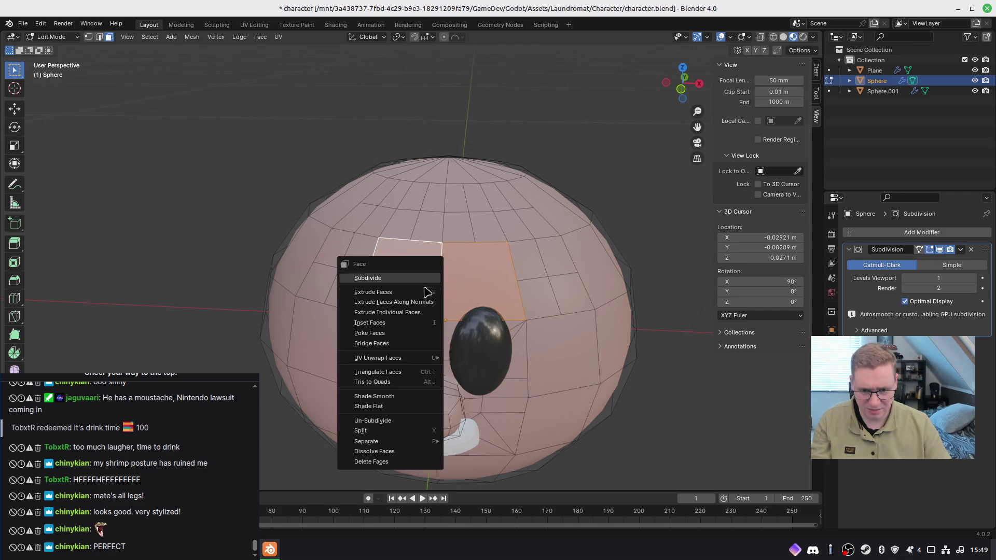
key("Escape")
middle_click_drag(422, 285, 468, 296)
scroll(468, 295, "up", 5)
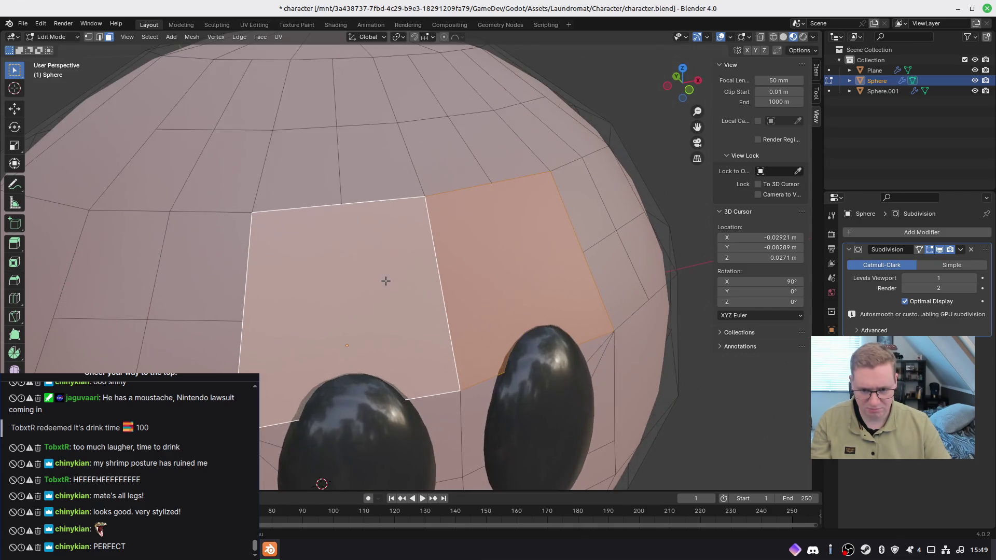
middle_click_drag(367, 318, 449, 300)
right_click(337, 350)
key("Escape")
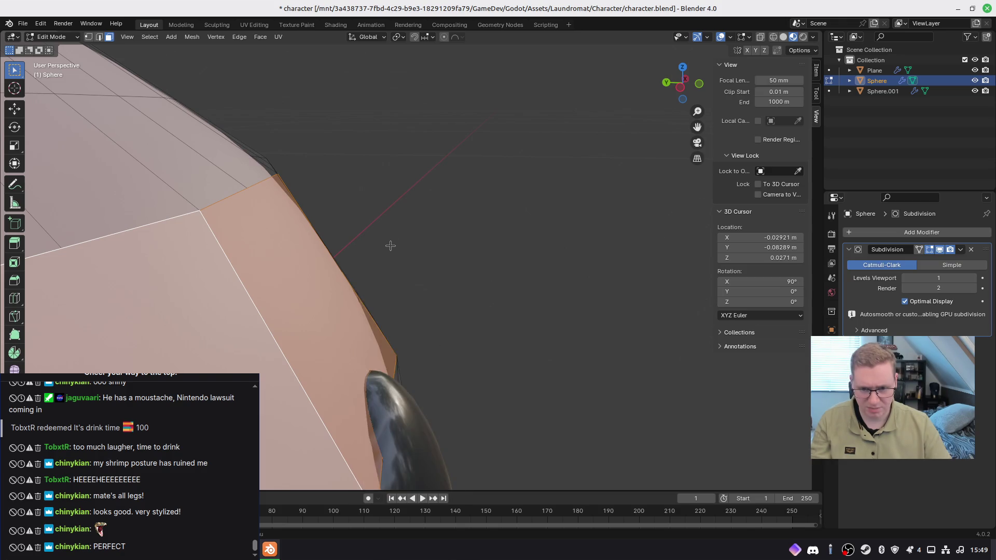
Step: Reduce the selection to a single forehead face, checking the head's right silhouette
scroll(397, 282, "down", 6)
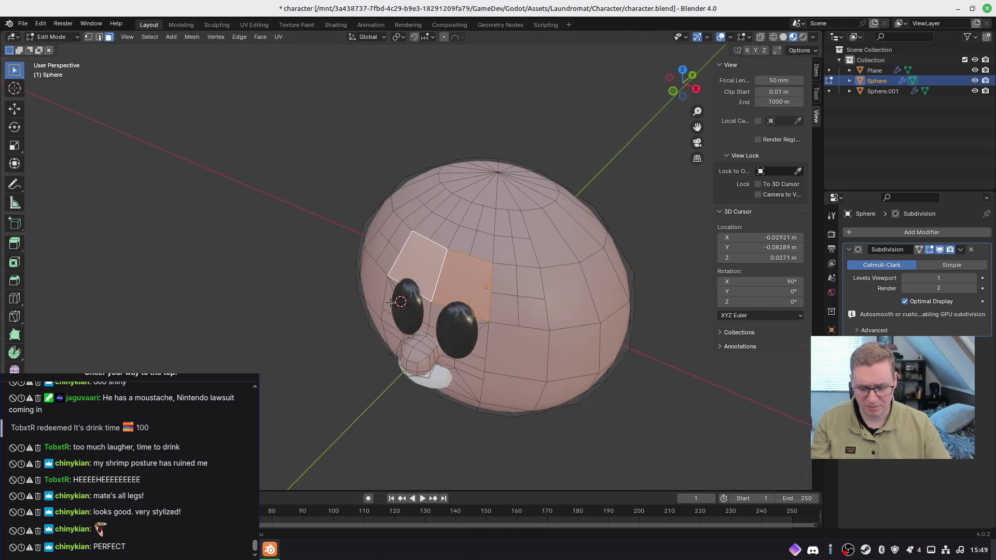
mouse_move(405, 330)
middle_mouse_down()
mouse_move(356, 363)
mouse_move(372, 347)
mouse_move(405, 358)
mouse_move(370, 399)
mouse_move(500, 318)
mouse_move(458, 222)
mouse_move(522, 207)
mouse_move(419, 280)
mouse_move(407, 242)
mouse_move(459, 243)
middle_mouse_up()
scroll(405, 358, "up", 4)
scroll(523, 207, "down", 3)
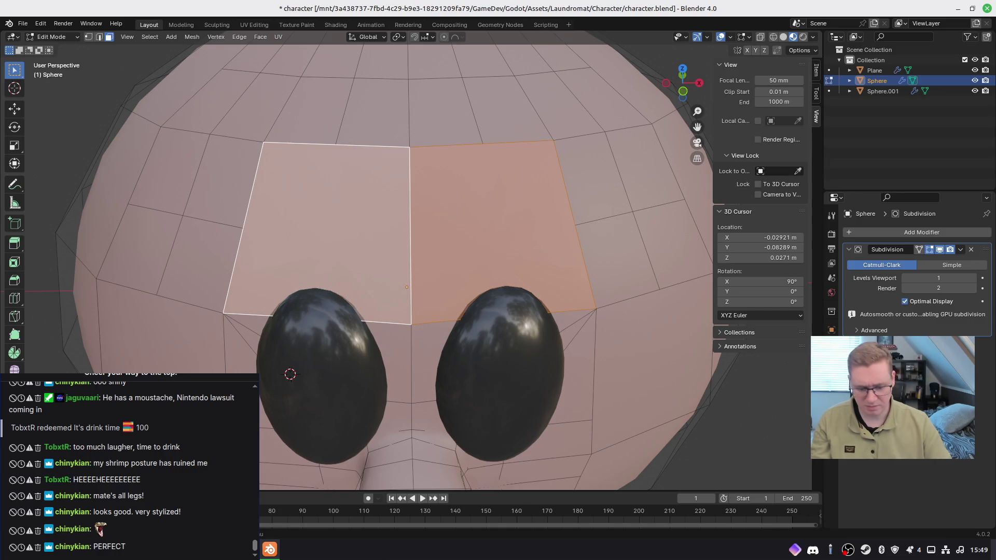
mouse_move(239, 259)
middle_mouse_down()
mouse_move(308, 272)
mouse_move(398, 241)
mouse_move(309, 278)
middle_mouse_up()
left_click(332, 266, "shift")
Step: Select the whole head mesh and merge by distance, removing 0 vertices
key("a")
key("m")
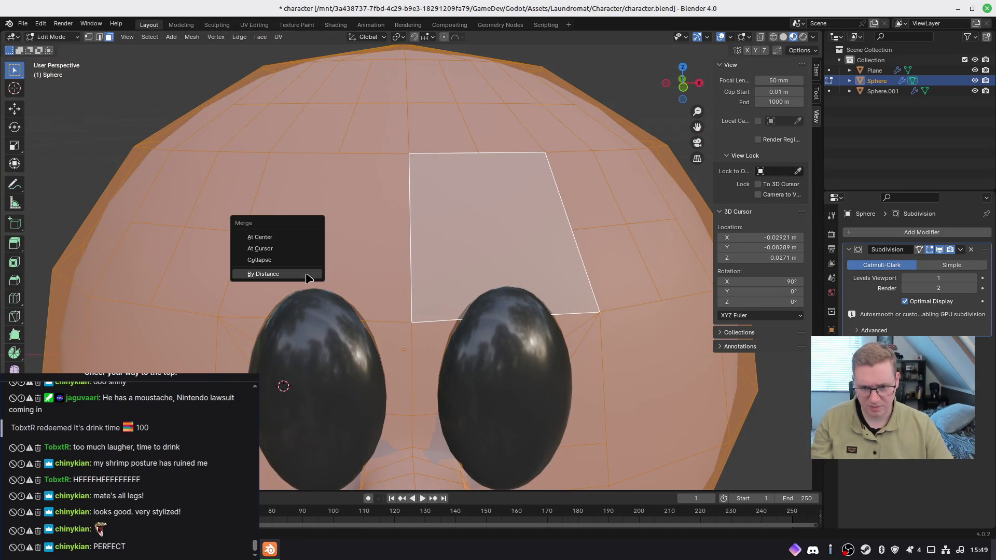
left_click(309, 275)
key("Tab")
middle_click_drag(313, 314, 345, 315)
Step: Frame the selected forehead face and try an inset, cancelling it
key("Tab")
key("KP_Decimal")
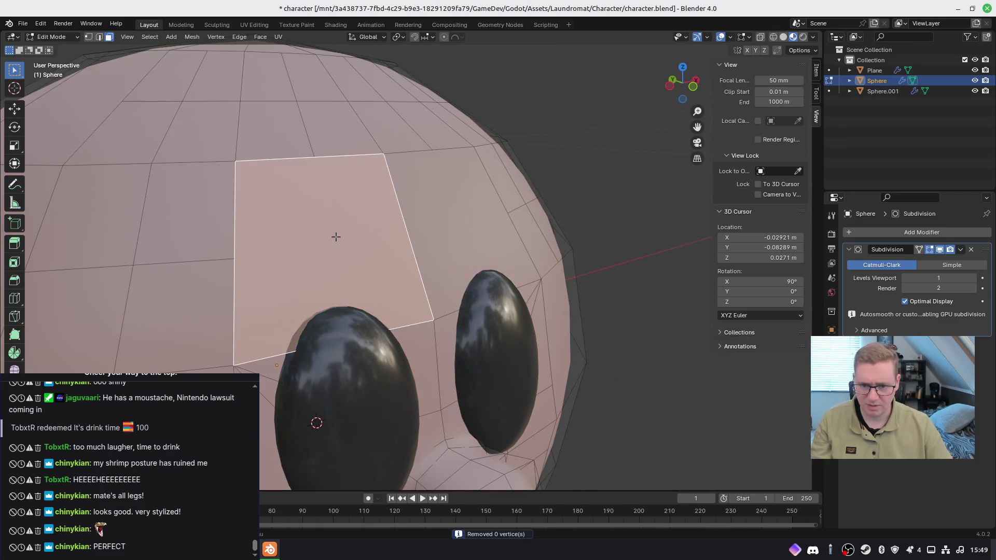
key("i")
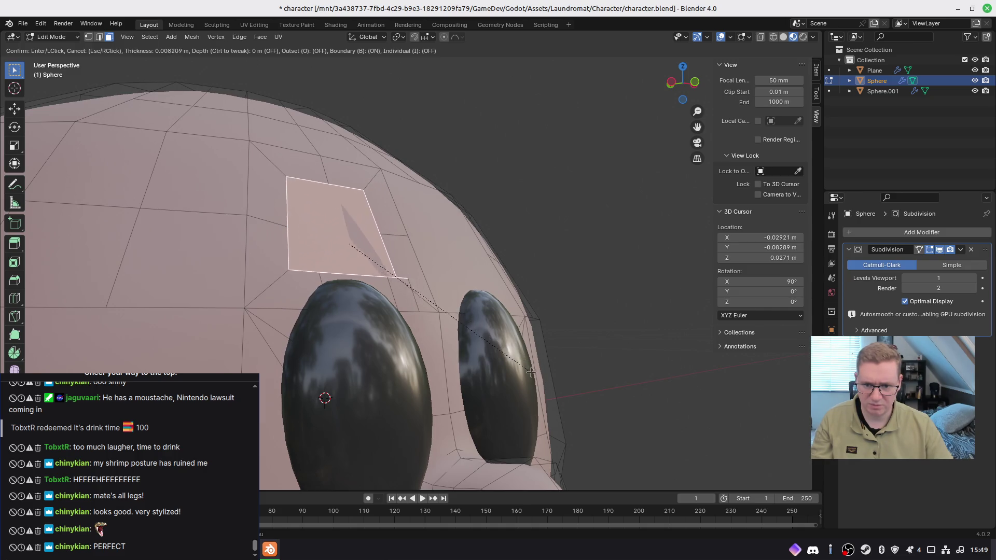
key("Escape")
Step: Select the large forehead face and isolate the head sphere in local view
key("a")
mouse_move(469, 342)
middle_mouse_down()
mouse_move(478, 374)
mouse_move(502, 369)
mouse_move(265, 266)
middle_mouse_up()
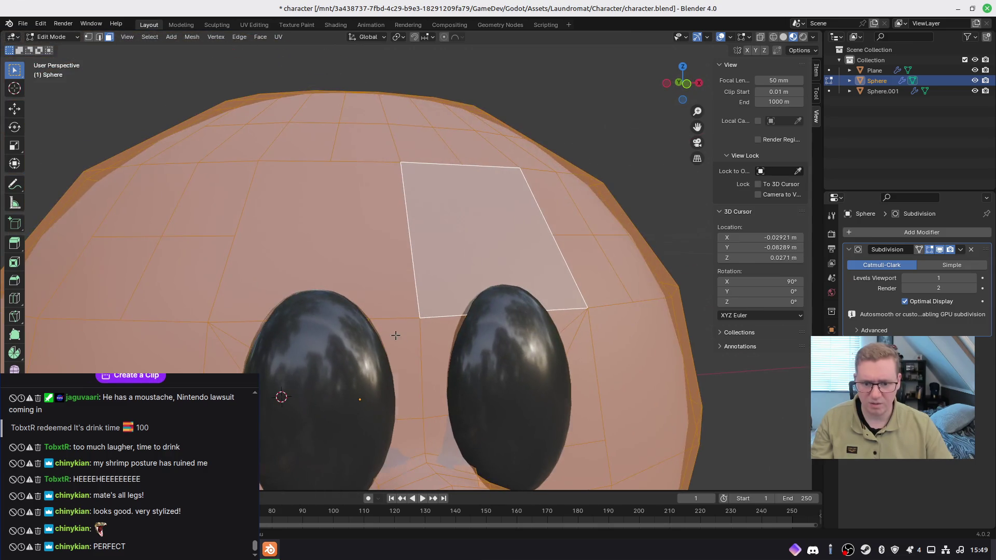
key("ctrl+z")
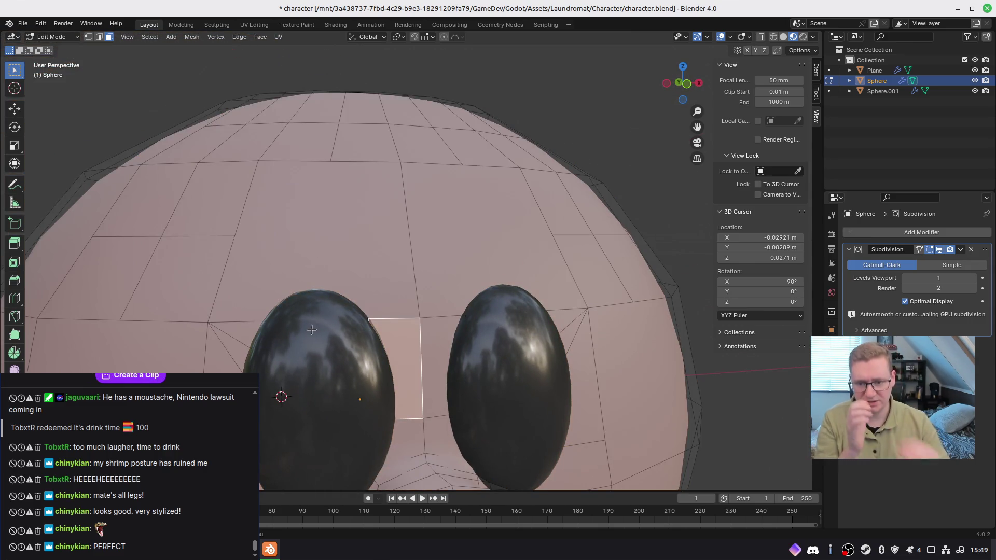
left_click(340, 257)
key("1")
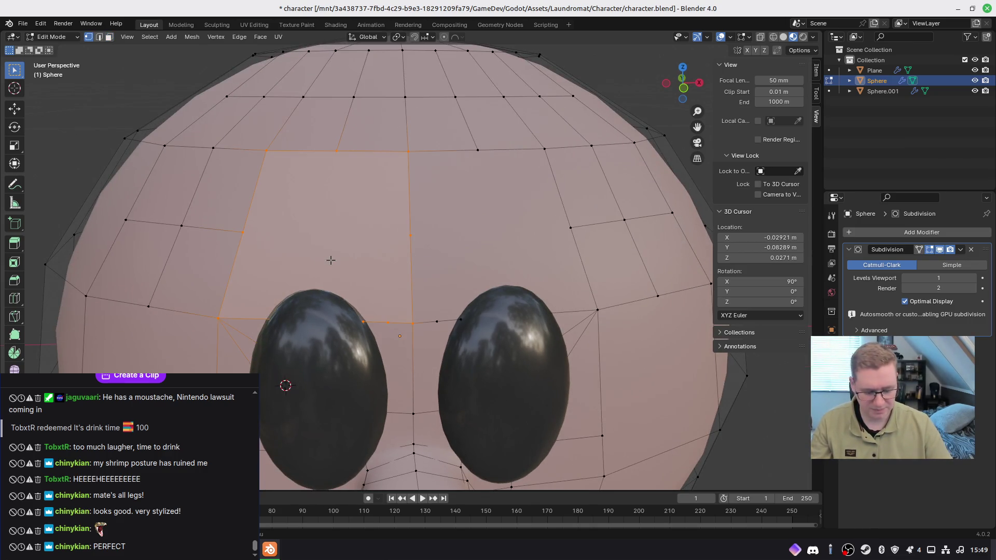
key("KP_Divide")
scroll(363, 197, "up", 5)
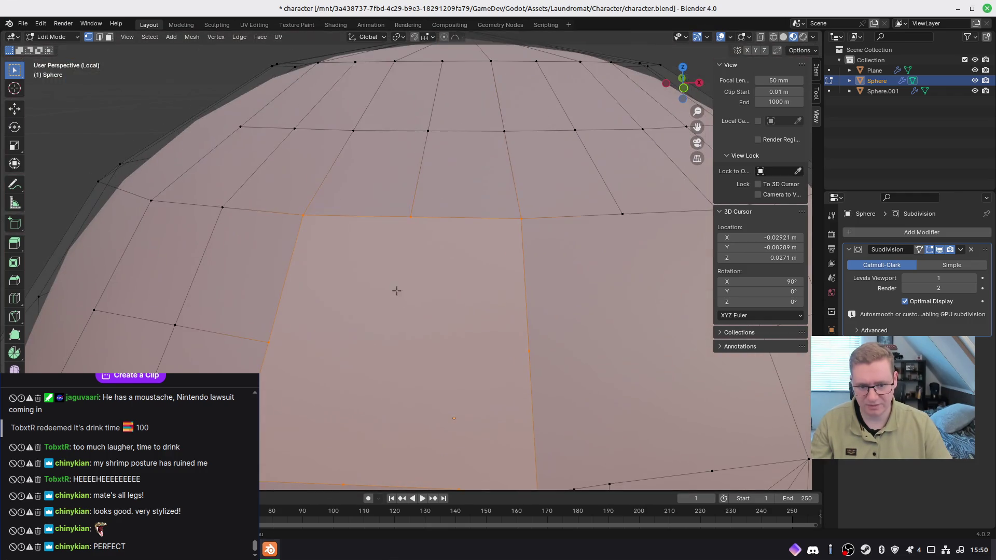
scroll(396, 290, "down", 3, "shift")
Step: Slide a forehead vertex along its edge twice
left_click(451, 284)
key("shift+v")
left_click(515, 278)
key("shift+v")
left_click(529, 281)
Step: Select forehead edges and move the left forehead edge to a new position
middle_click_drag(454, 282, 521, 250)
left_click(576, 302)
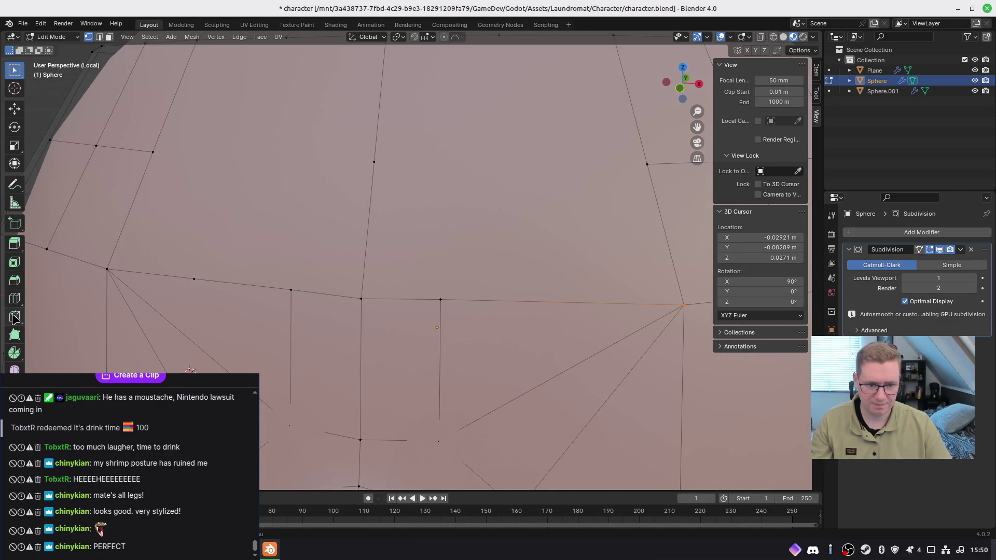
middle_click_drag(311, 269, 260, 286)
left_click(259, 289)
key("g")
left_click(414, 146)
middle_click_drag(413, 146, 403, 221)
Step: Select the whole mesh and merge by distance, removing 5 duplicate vertices
left_click(439, 311)
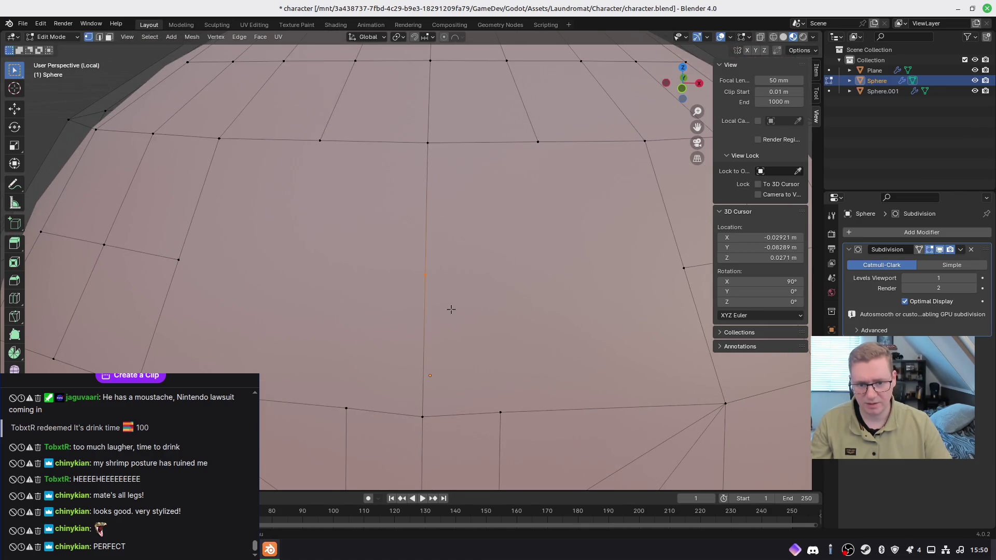
scroll(445, 252, "down", 2)
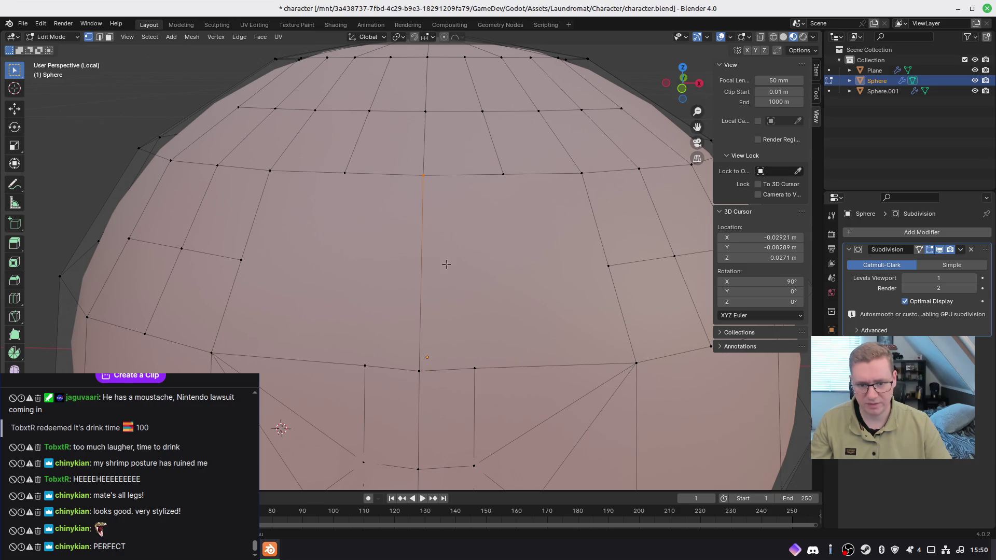
key("a")
key("m")
left_click(431, 242)
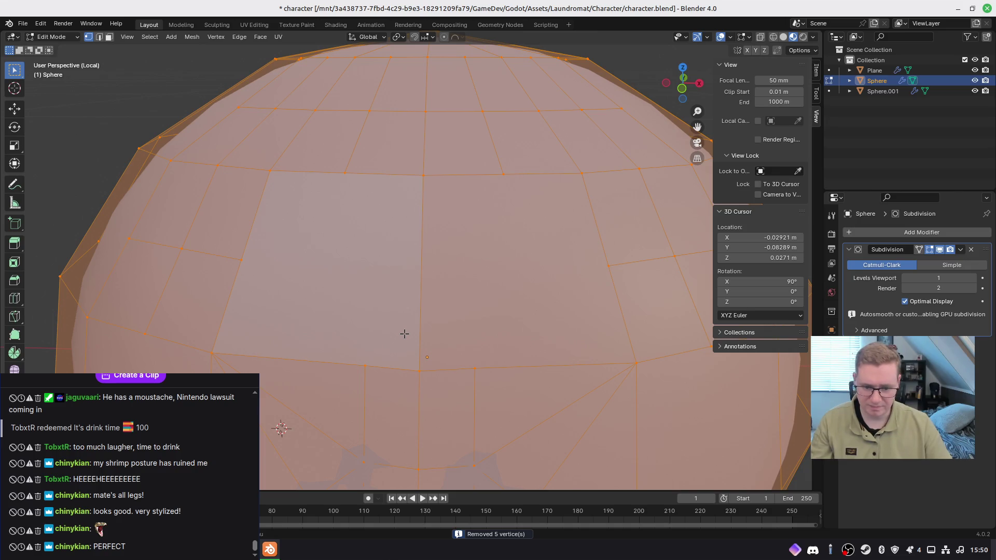
Step: Subdivide a vertical forehead edge into two
key("3")
left_click(385, 299)
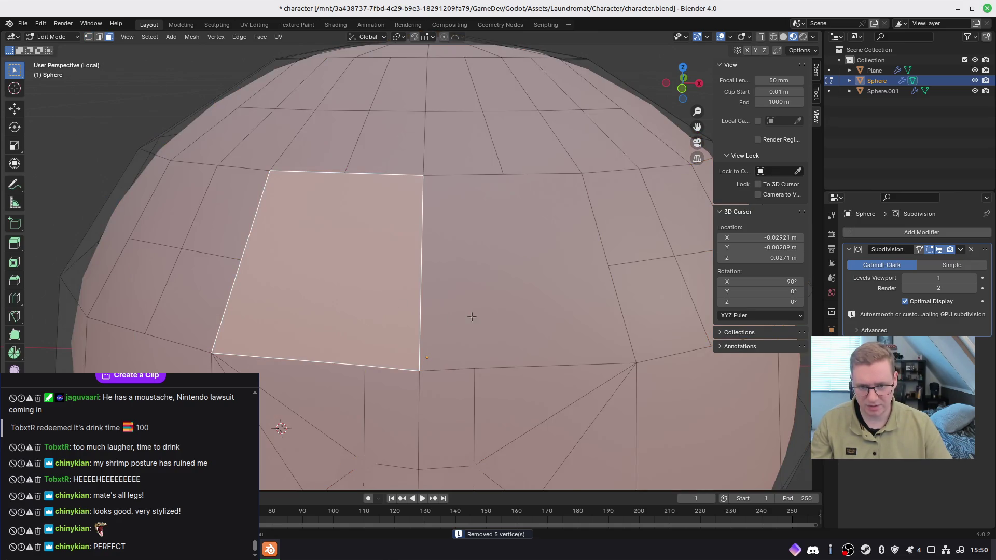
middle_click_drag(475, 321, 496, 319, "shift")
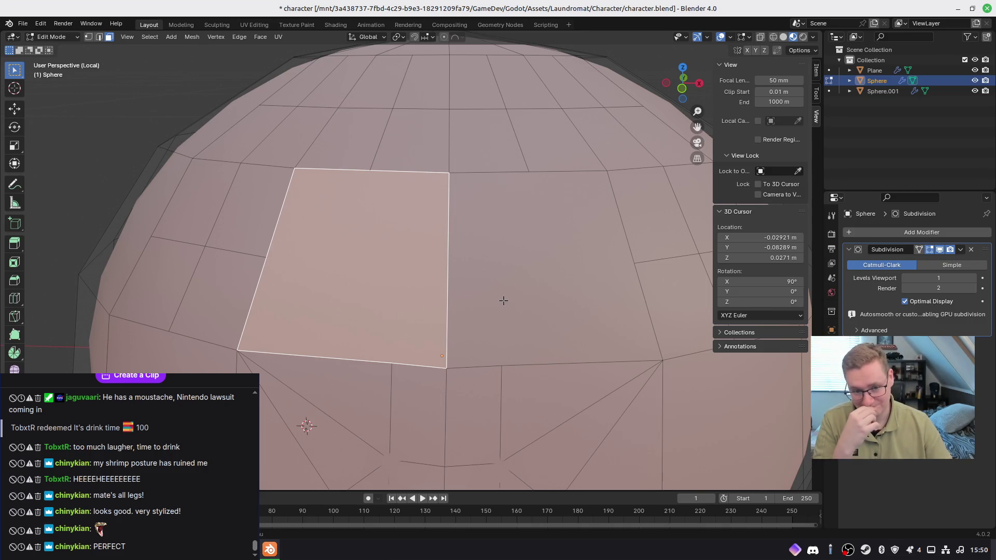
key("2")
left_click(448, 263)
right_click(449, 265)
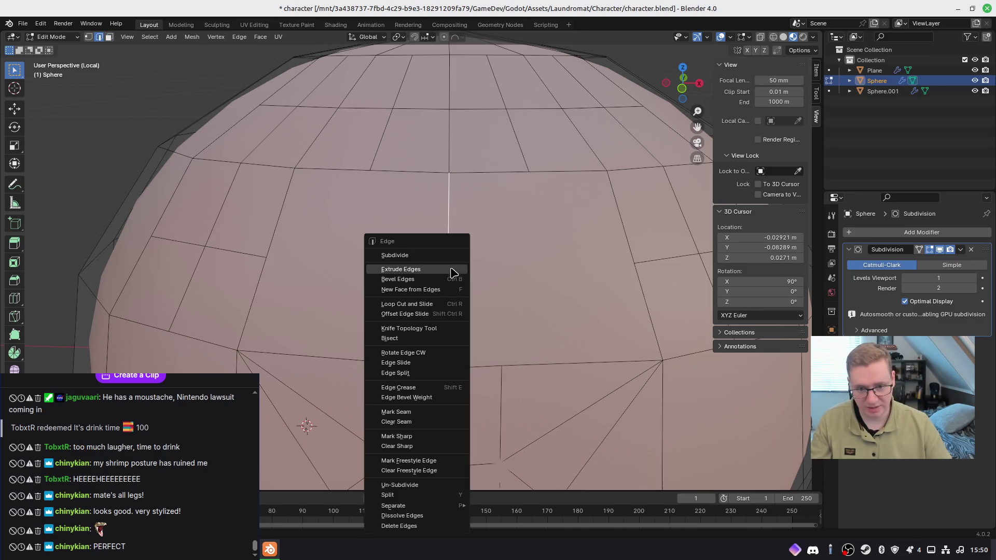
left_click(452, 260)
Step: Delete one forehead face to leave a hole, then select the face to its right
key("1")
key("alt+a")
key("3")
left_click(402, 272)
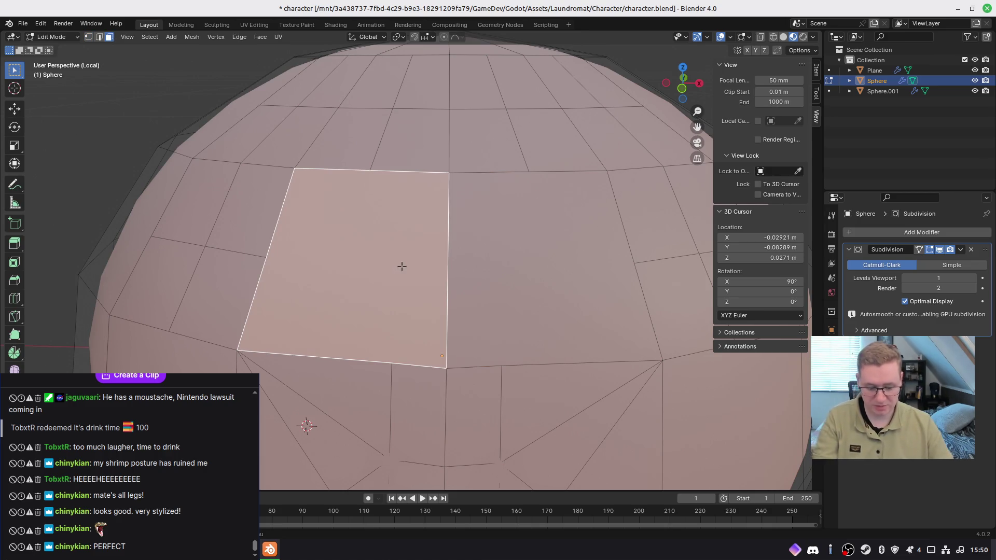
key("x")
left_click(402, 290)
left_click(486, 265)
Step: Delete a second forehead face to widen the hole and select the vertical centre-edge vertices
key("x")
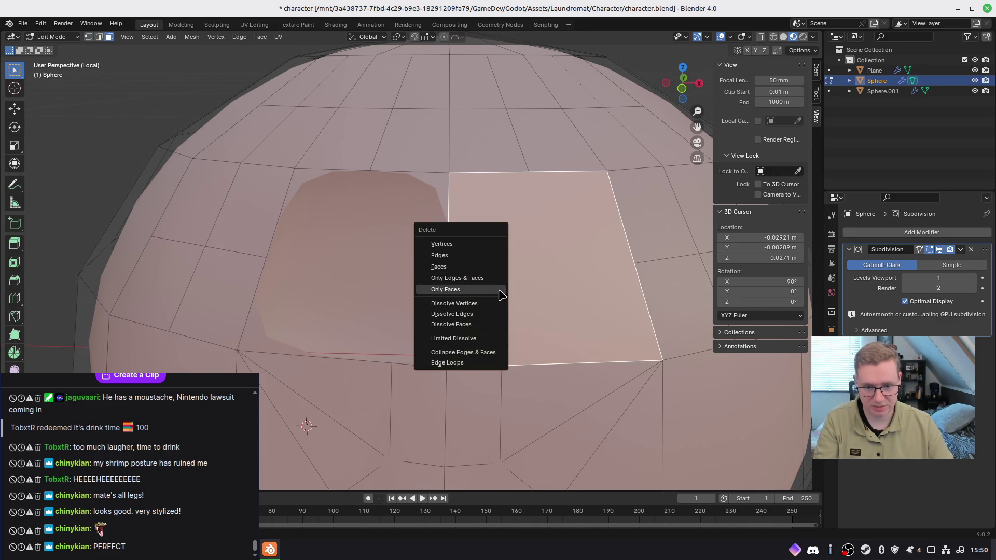
left_click(470, 266)
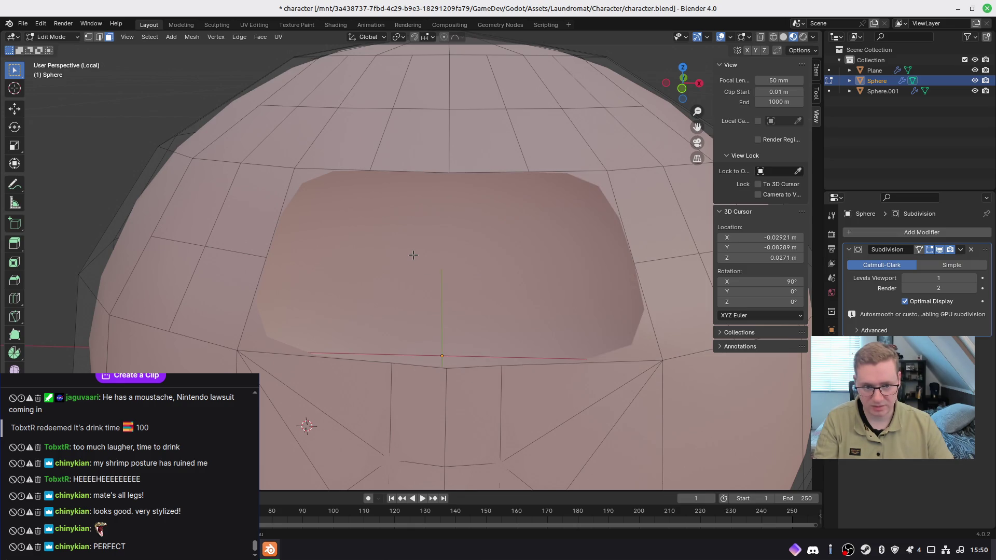
left_click(256, 246)
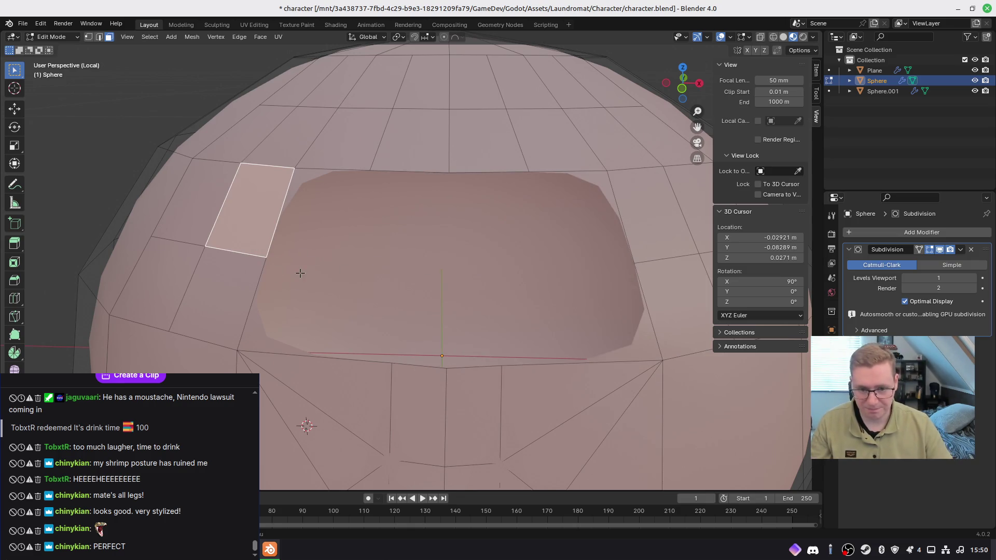
key("1")
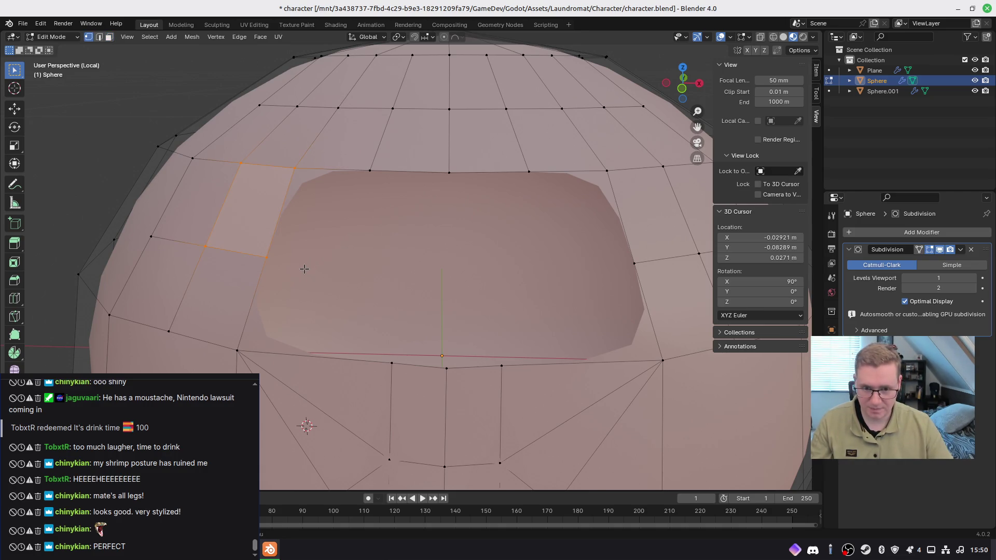
left_click(451, 178)
left_click(446, 368, "shift")
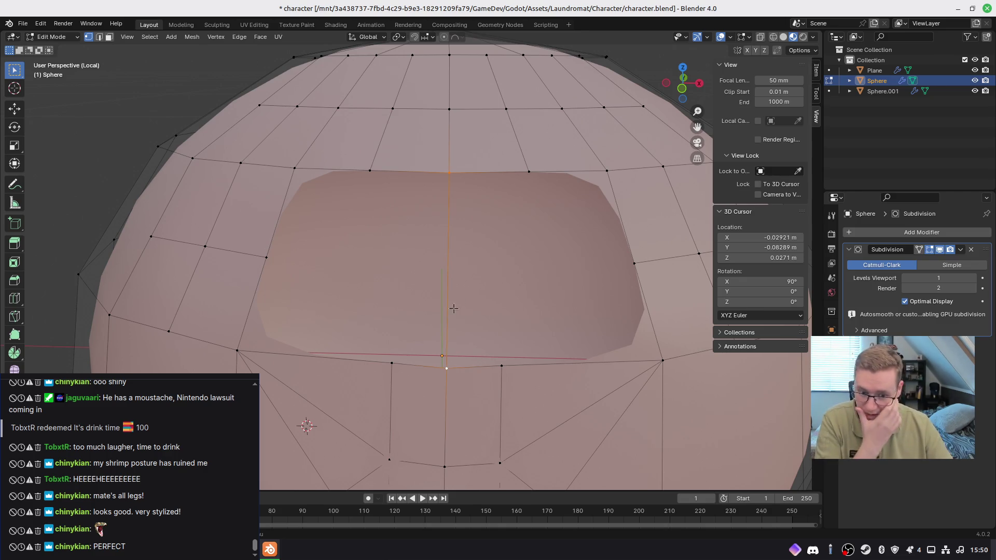
Step: Slide two vertices onto their neighbours and merge the overlapping vertices by distance
left_click(392, 363)
key("g")
key("g")
left_click(483, 343)
left_click(376, 166)
key("g")
key("g")
left_click(549, 196)
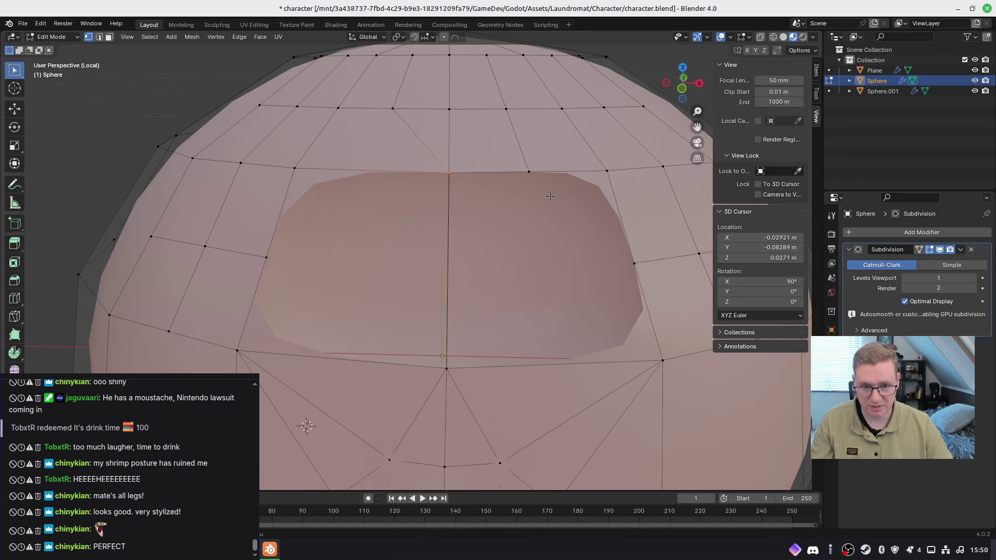
left_click_drag(530, 172, 529, 172)
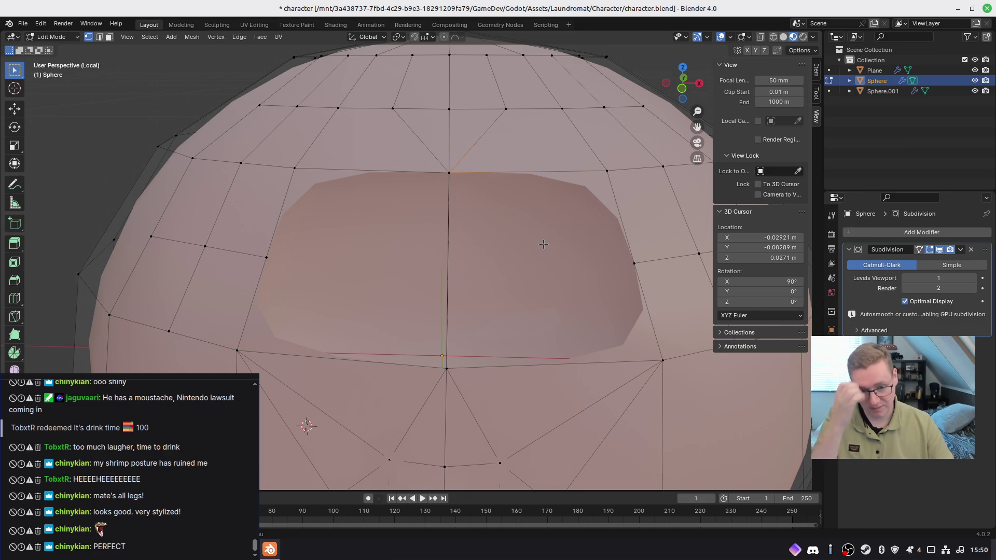
key("a")
key("m")
left_click(520, 248)
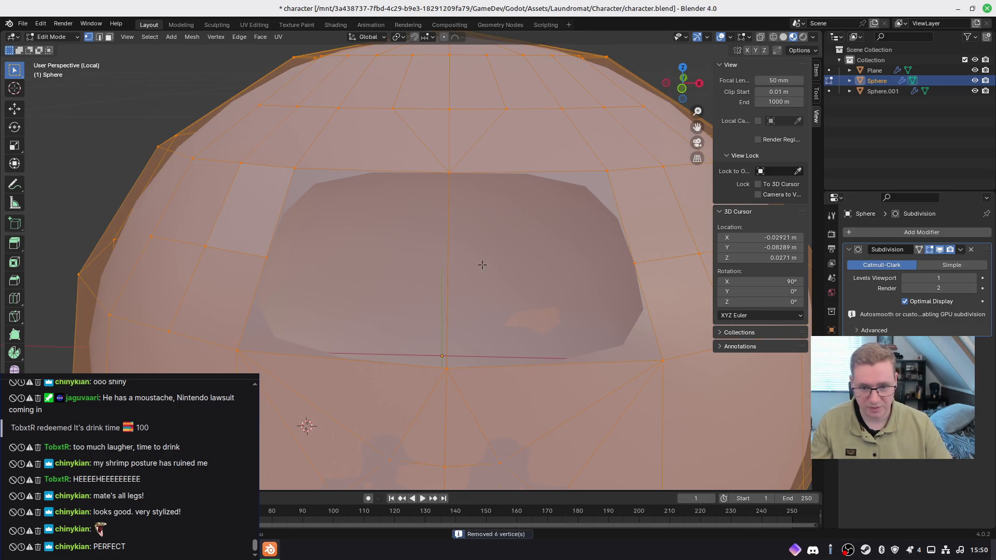
Step: Subdivide the vertical centre edge of the hole
key("alt+a")
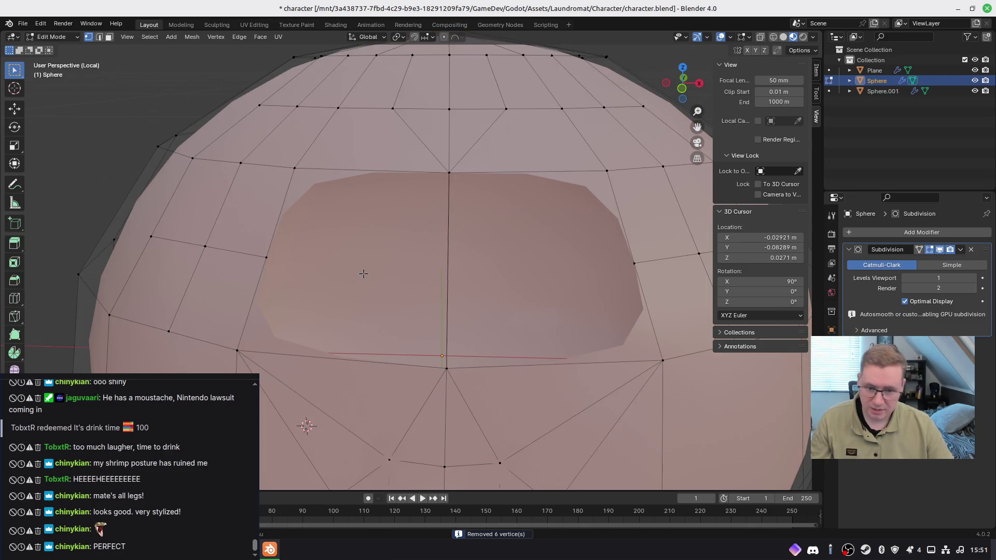
key("2")
left_click(447, 269)
right_click(445, 312)
left_click(414, 256)
Step: Fill the left part of the hole with a quad using the new midpoint vertex
key("alt+a")
key("1")
left_click(447, 268)
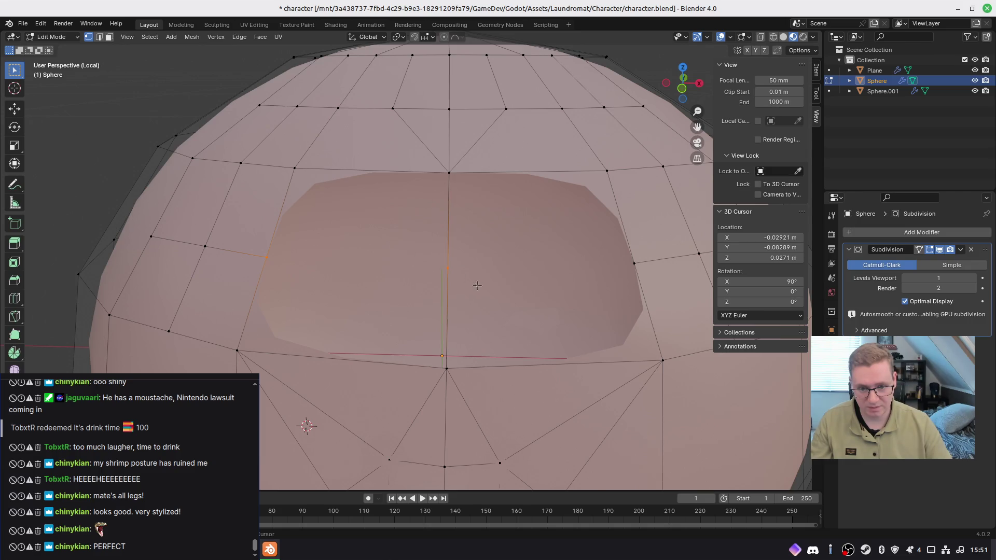
left_click(437, 170, "shift")
left_click(295, 168, "shift")
key("f")
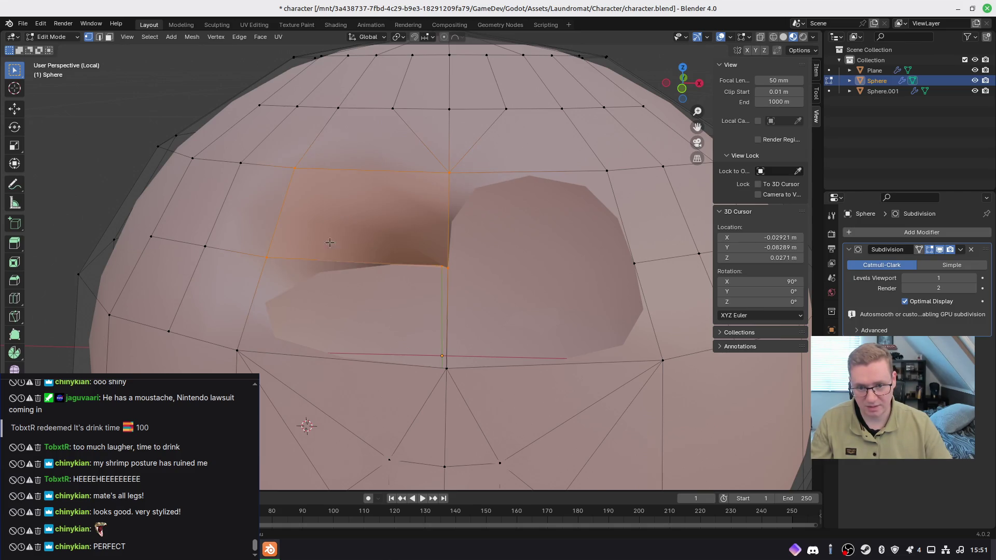
key("ctrl+z")
key("ctrl+z")
key("ctrl+z")
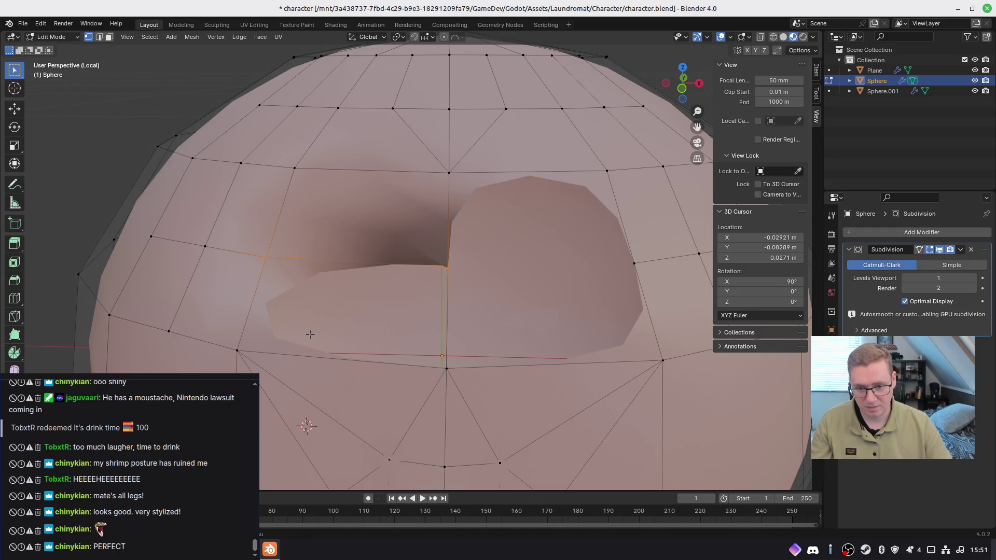
left_click(237, 351, "shift")
left_click(446, 368, "shift")
key("f")
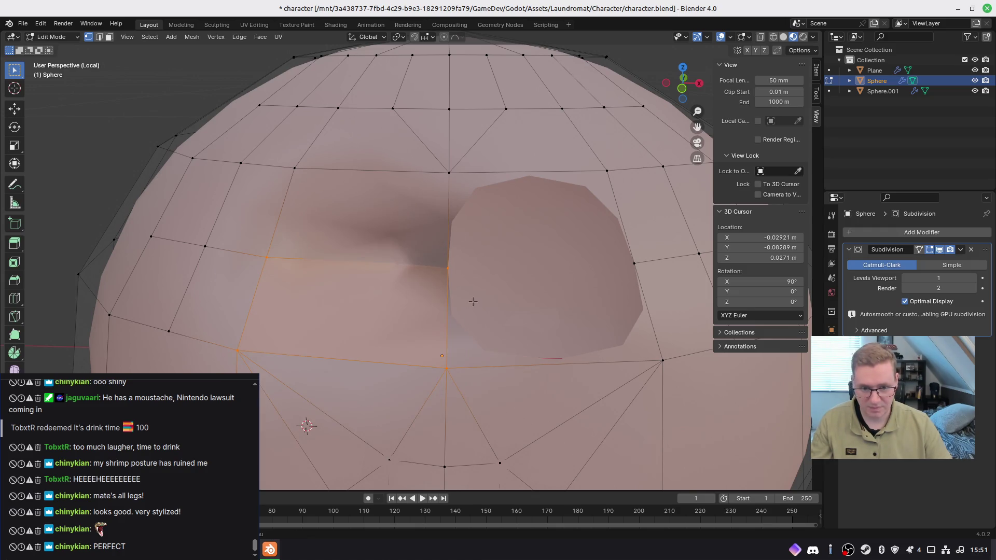
Step: Fill the right part of the hole with a quad, then close the remaining hole boundary
left_click(449, 173)
left_click(606, 170, "shift")
left_click(448, 268, "shift")
left_click(633, 263, "shift")
key("f")
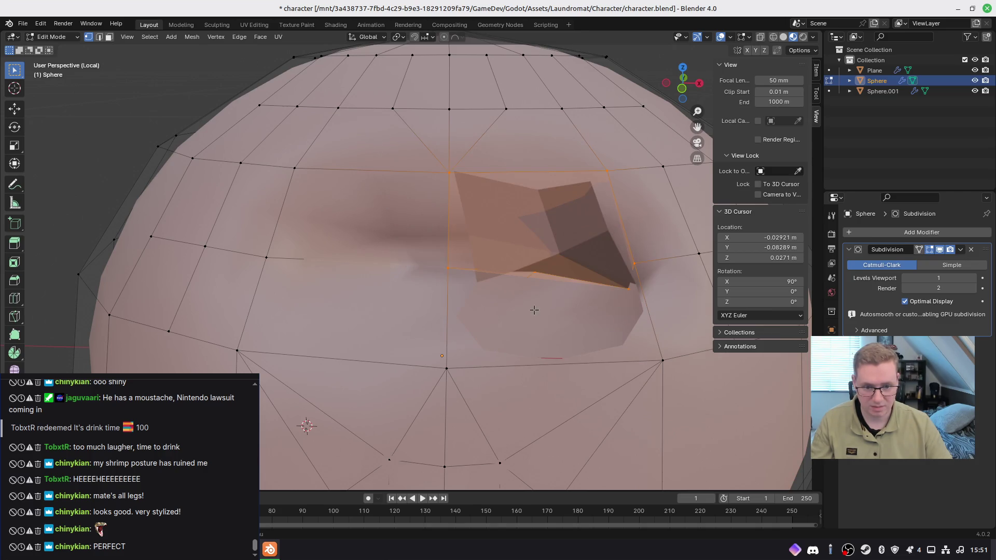
left_click(485, 342)
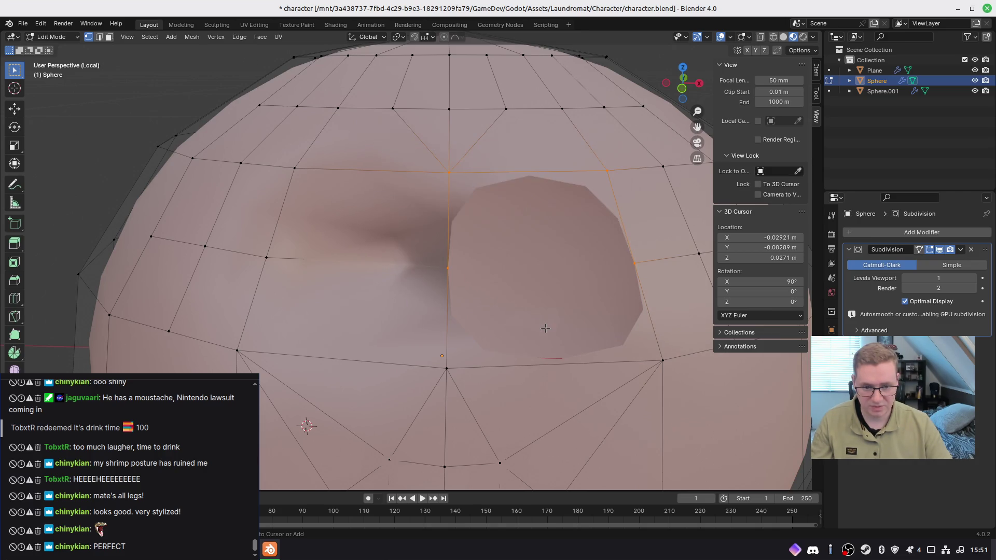
key("shift+ctrl+alt+m")
key("f")
left_click(453, 300)
Step: Fill a corner of the hole with a quad from four selected vertices
middle_click_drag(453, 299, 473, 273)
left_click(529, 285)
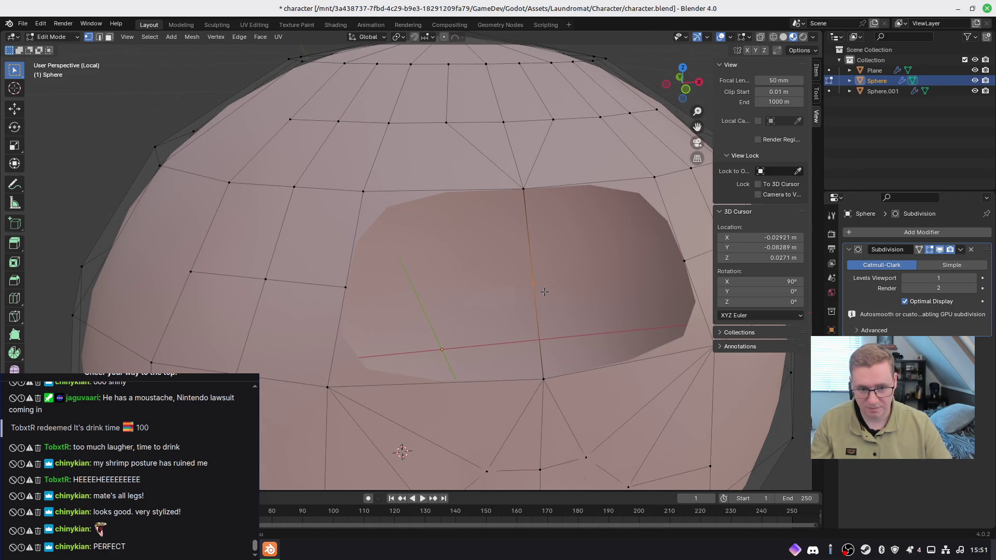
left_click(531, 197, "shift")
left_click(360, 187, "shift")
left_click(347, 286, "shift")
left_click(335, 386)
left_click(537, 377, "shift")
left_click(544, 281, "shift")
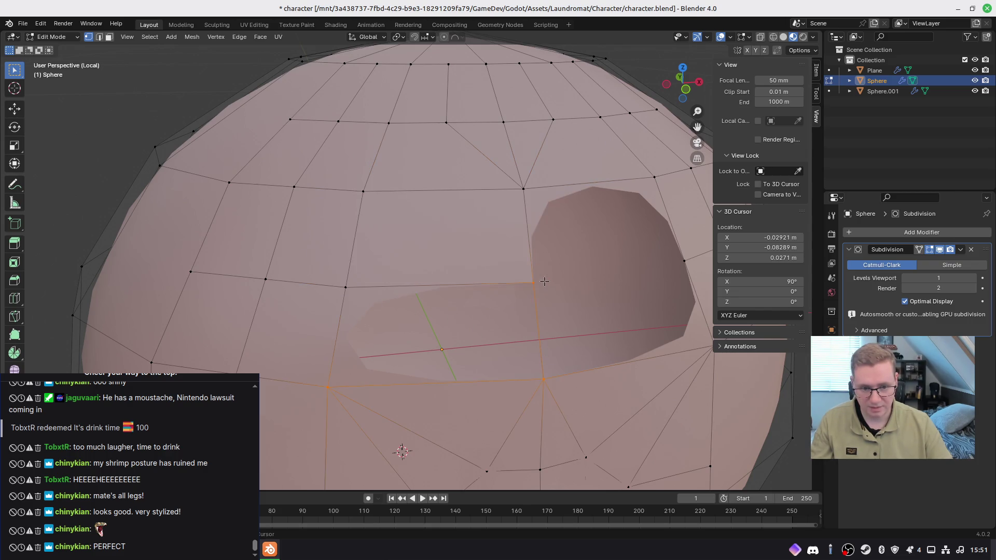
left_click(346, 287, "shift")
key("f")
Step: Fill the last two quad faces of the hole around the midpoint vertex
middle_click_drag(615, 306, 430, 265)
left_click(418, 266)
left_click(402, 164, "shift")
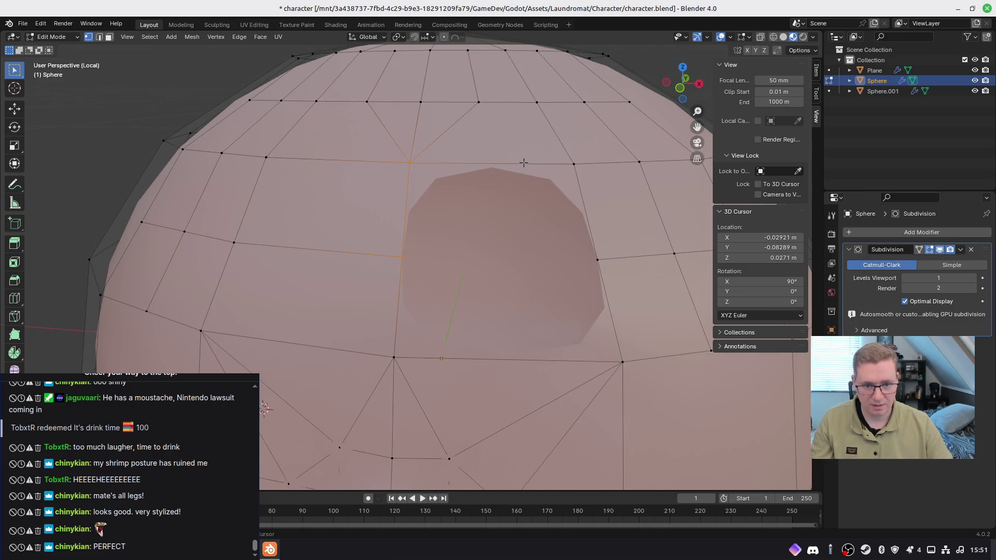
left_click(573, 165, "shift")
left_click(598, 258, "shift")
key("f")
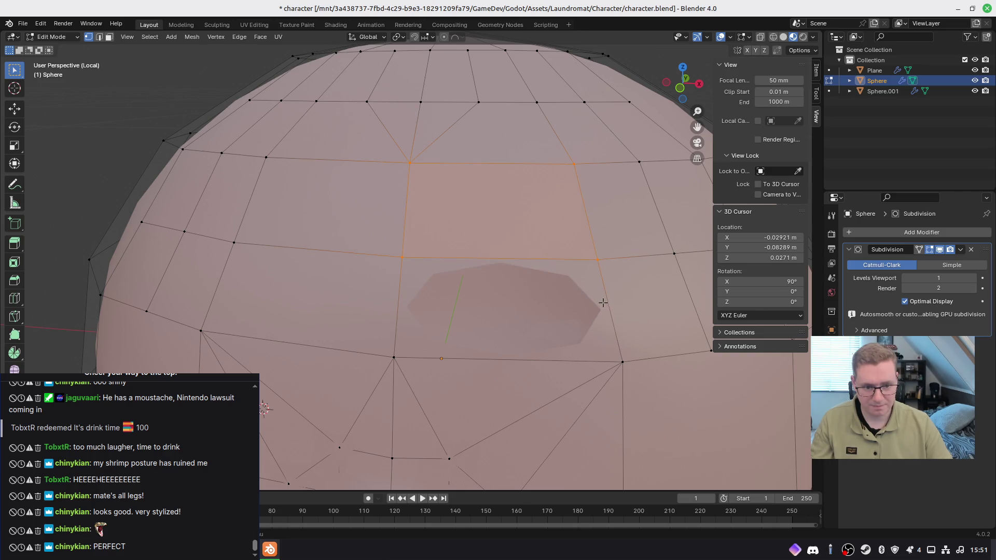
left_click(620, 354)
left_click(389, 356, "shift")
left_click(400, 258, "shift")
left_click(597, 256, "shift")
key("f")
Step: Check the filled forehead and select a first forehead quad in face mode
middle_click_drag(574, 317, 554, 308)
middle_click_drag(577, 234, 549, 240)
left_click(534, 227)
key("3")
left_click(411, 207)
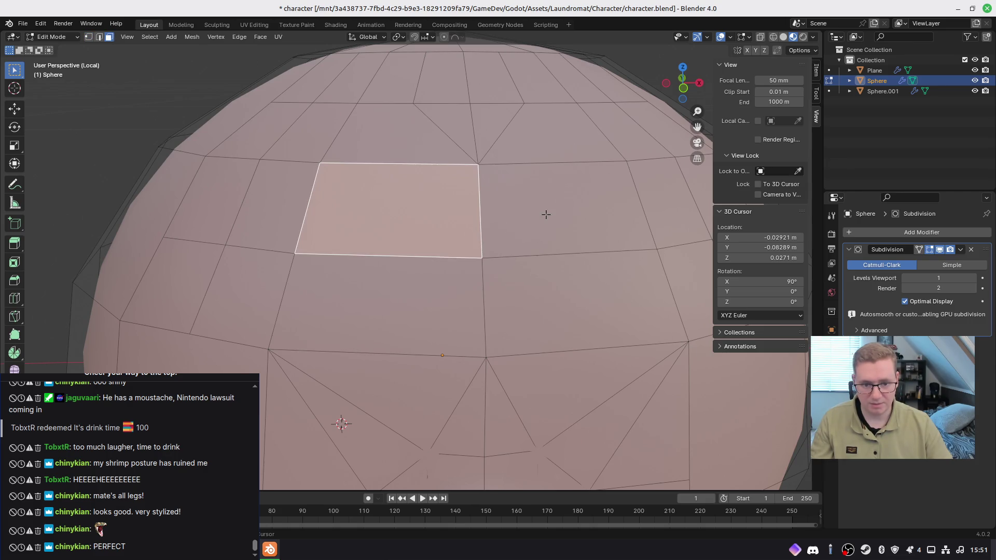
Step: Select four forehead quads and subdivide them twice
left_click(545, 213, "shift")
left_click(549, 295, "shift")
left_click(441, 295, "shift")
right_click(440, 295)
left_click(444, 294)
mouse_move(553, 296)
middle_mouse_down()
mouse_move(568, 296)
mouse_move(557, 294)
middle_mouse_up()
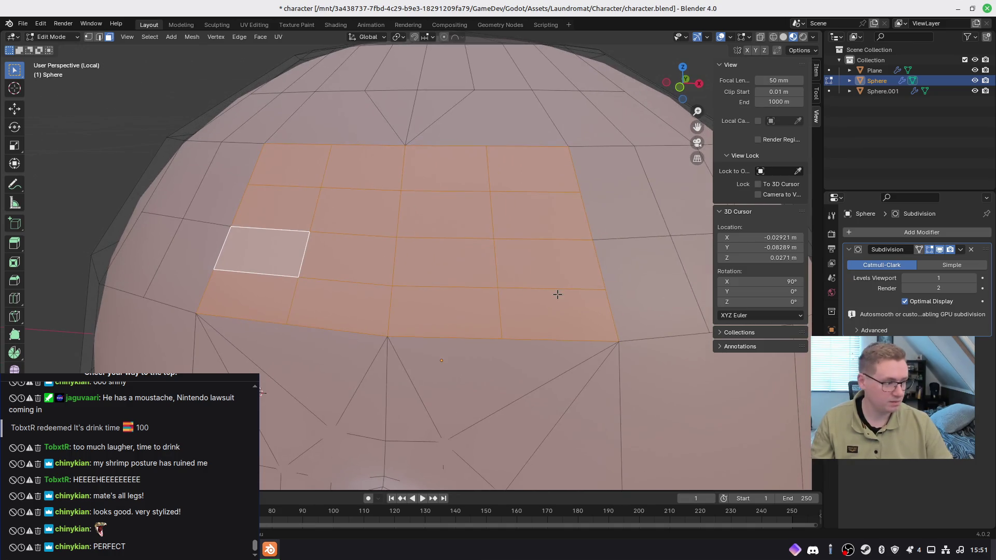
right_click(434, 269)
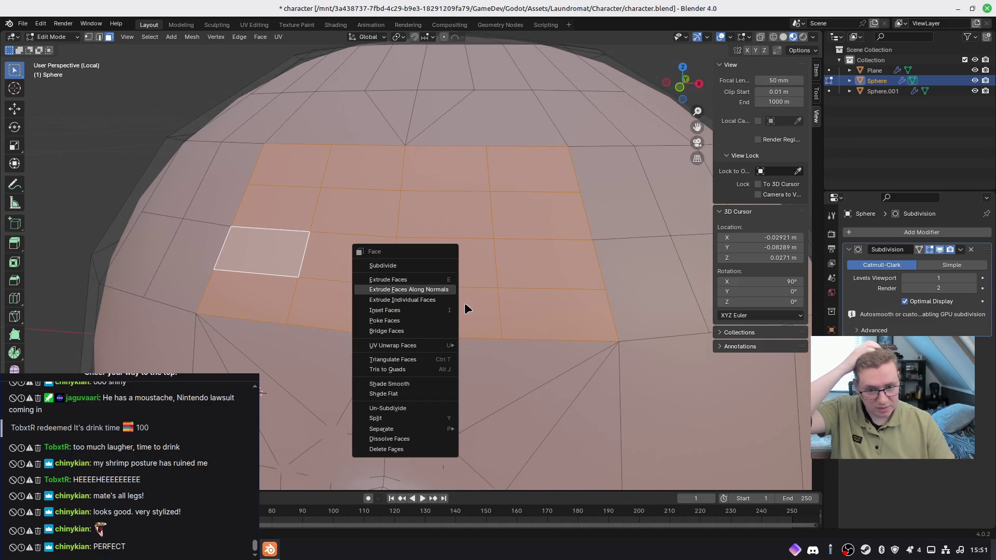
left_click(433, 262)
Step: Preview the smoothed head with the new forehead grid
mouse_move(456, 292)
middle_mouse_down()
mouse_move(448, 284)
mouse_move(519, 293)
mouse_move(466, 283)
mouse_move(493, 291)
mouse_move(431, 291)
mouse_move(533, 298)
mouse_move(411, 207)
mouse_move(462, 307)
mouse_move(440, 327)
middle_mouse_up()
scroll(458, 274, "down", 5)
key("Tab")
key("Tab")
scroll(462, 307, "up", 2)
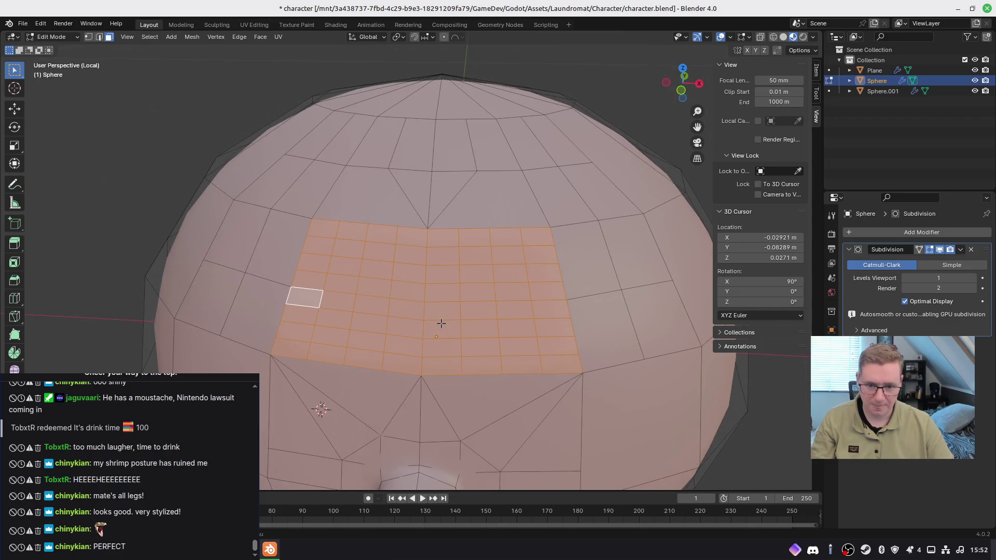
Step: Select the lower row of edges across the forehead grid
key("2")
left_click(335, 327)
left_click(368, 332, "shift")
left_click(404, 336, "shift")
left_click(441, 337, "shift")
left_click(479, 338, "shift")
left_click(519, 338, "shift")
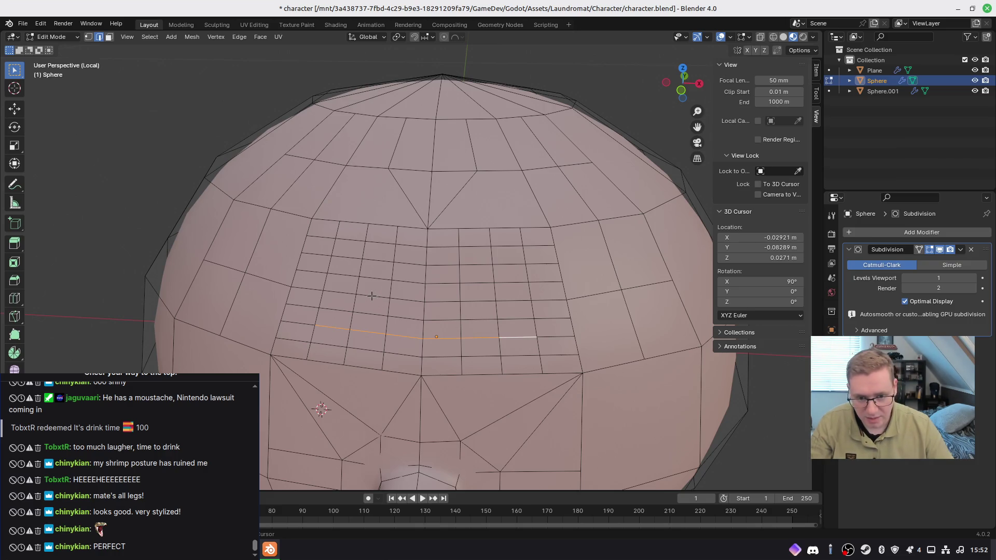
Step: Add the upper edge rows of the forehead grid to the selection
left_click(410, 300, "shift")
left_click(442, 302, "shift")
left_click(478, 301, "shift")
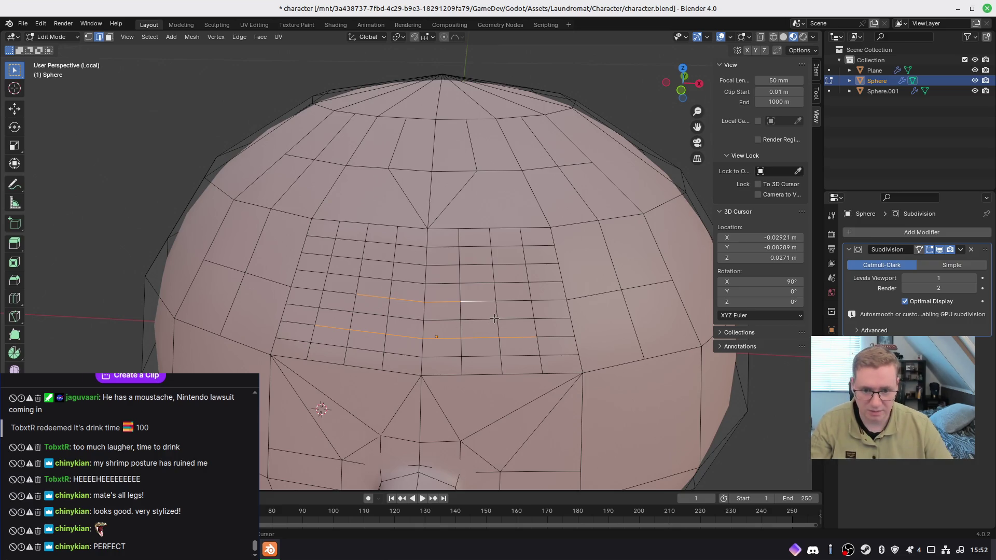
left_click(442, 265, "shift")
left_click(413, 264, "shift")
middle_click_drag(521, 312, 461, 283)
left_click(325, 227, "shift")
mouse_move(350, 239)
middle_mouse_down()
mouse_move(429, 282)
mouse_move(388, 286)
middle_mouse_up()
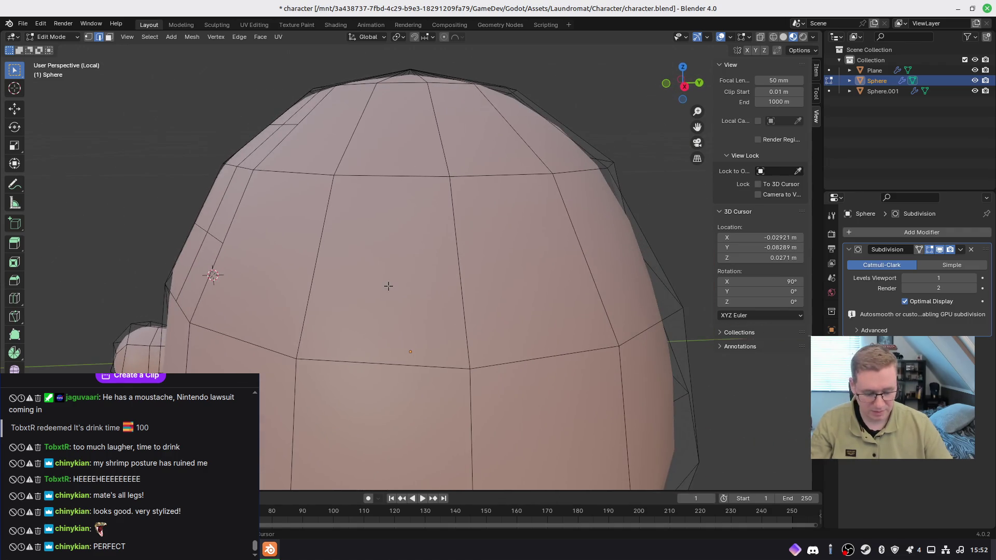
Step: In Right Orthographic view, move the selected edge rows slightly along Y
key("KP_1")
key("KP_3")
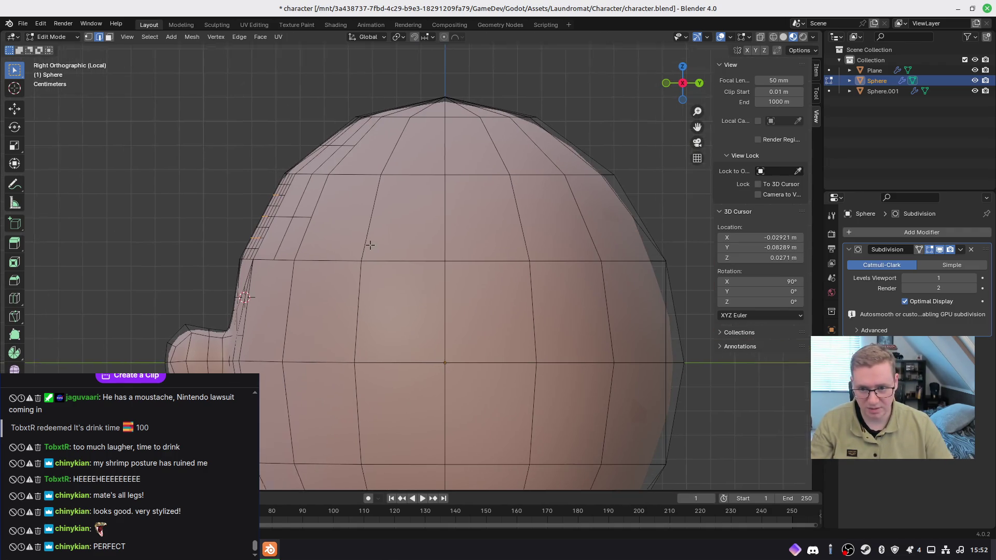
middle_click_drag(370, 244, 382, 261, "shift")
key("g")
key("y")
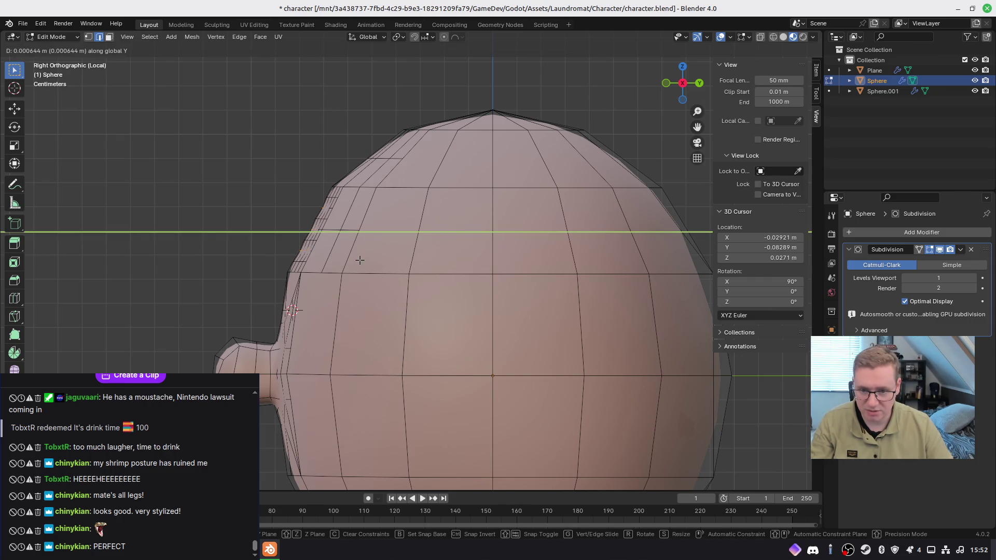
key("Escape")
mouse_move(342, 276)
middle_mouse_down()
mouse_move(462, 300)
mouse_move(552, 284)
mouse_move(406, 278)
mouse_move(348, 301)
mouse_move(363, 320)
mouse_move(448, 308)
mouse_move(480, 291)
mouse_move(509, 298)
mouse_move(292, 267)
mouse_move(358, 290)
mouse_move(479, 264)
mouse_move(370, 260)
mouse_move(344, 273)
mouse_move(335, 286)
mouse_move(344, 293)
mouse_move(584, 247)
mouse_move(389, 238)
middle_mouse_up()
Step: Preview the smoothed head, then return to vertex selection to inspect the forehead grid
key("Tab")
key("Tab")
key("Tab")
key("Tab")
key("1")
scroll(370, 244, "up", 3)
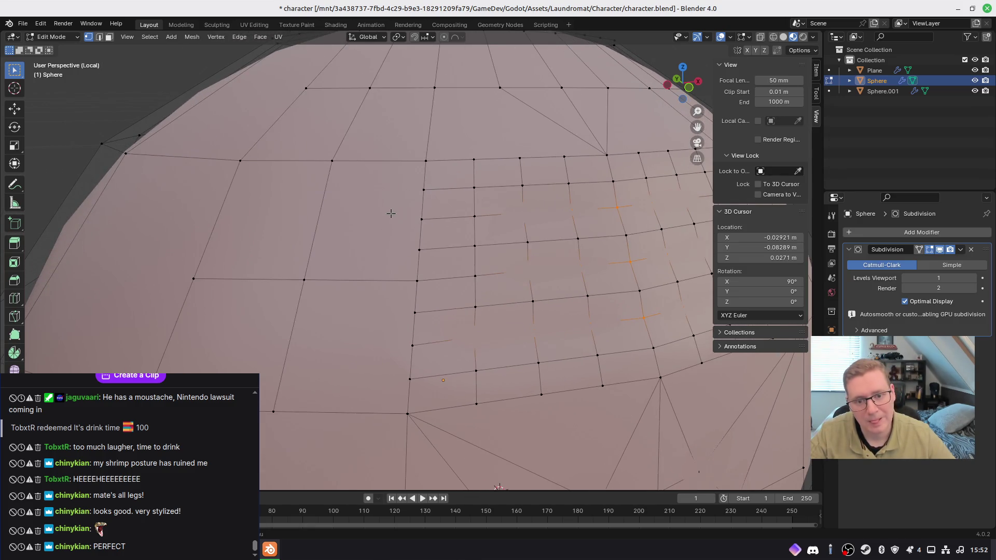
scroll(452, 227, "down", 3)
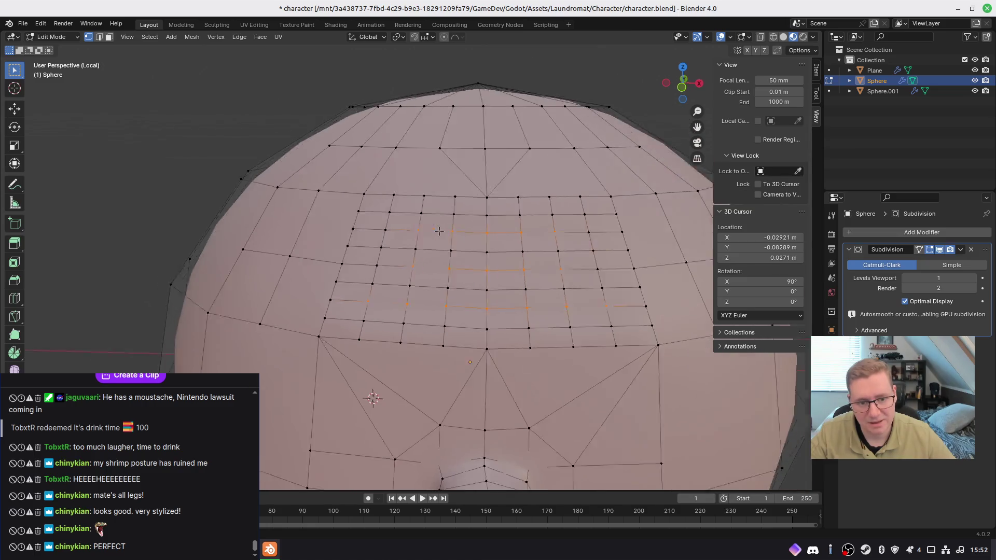
middle_click_drag(476, 236, 478, 236)
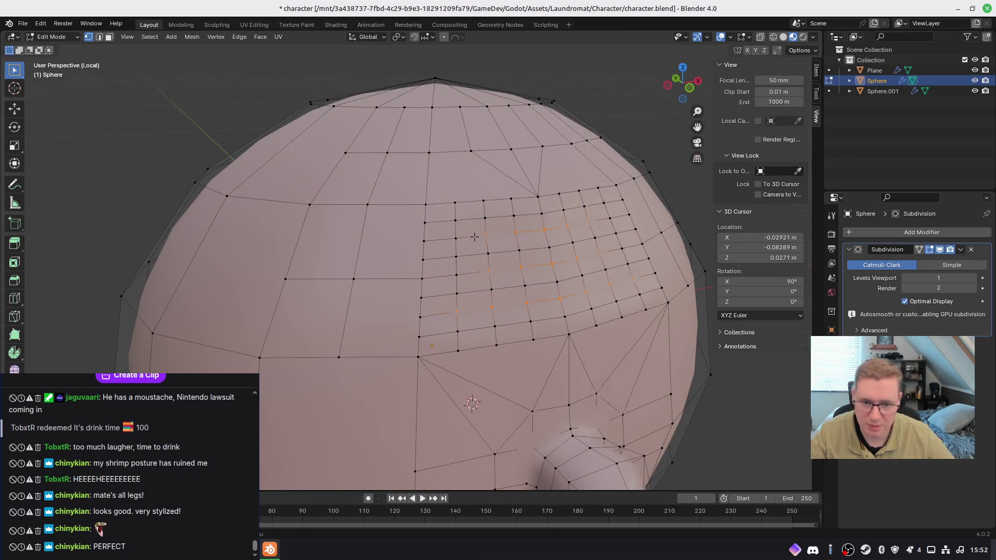
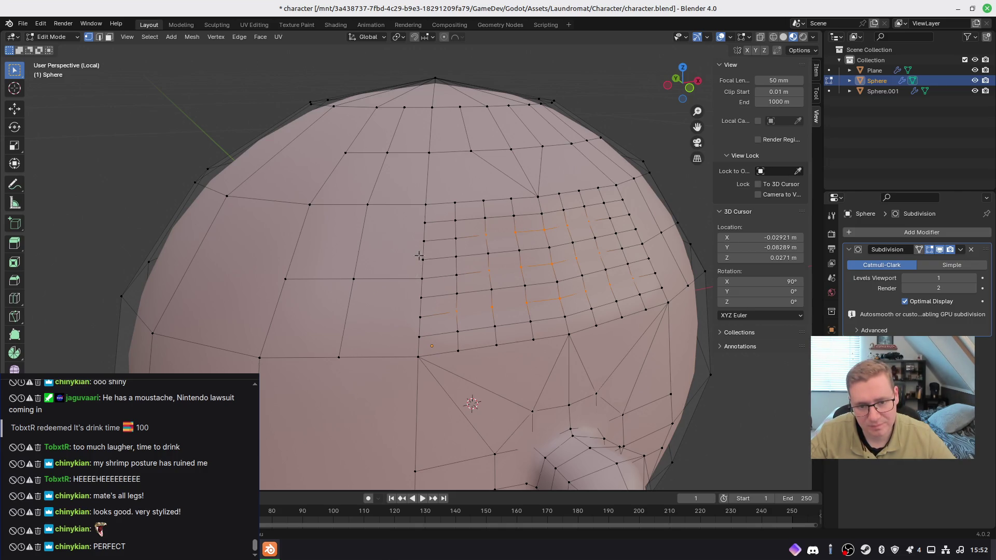
Step: Dissolve one vertex of the grid patch and slide a neighbouring vertex along its edge
left_click(429, 207)
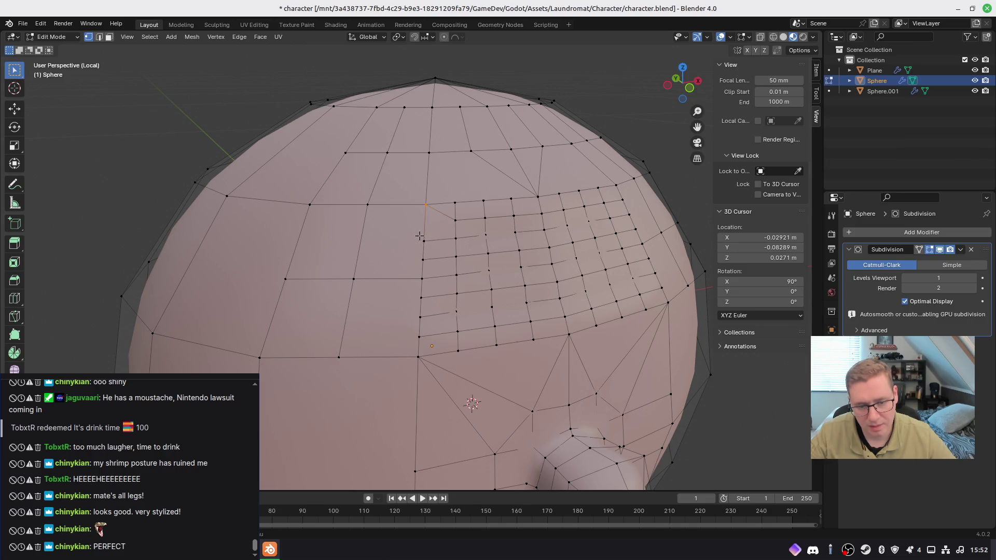
key("ctrl+x")
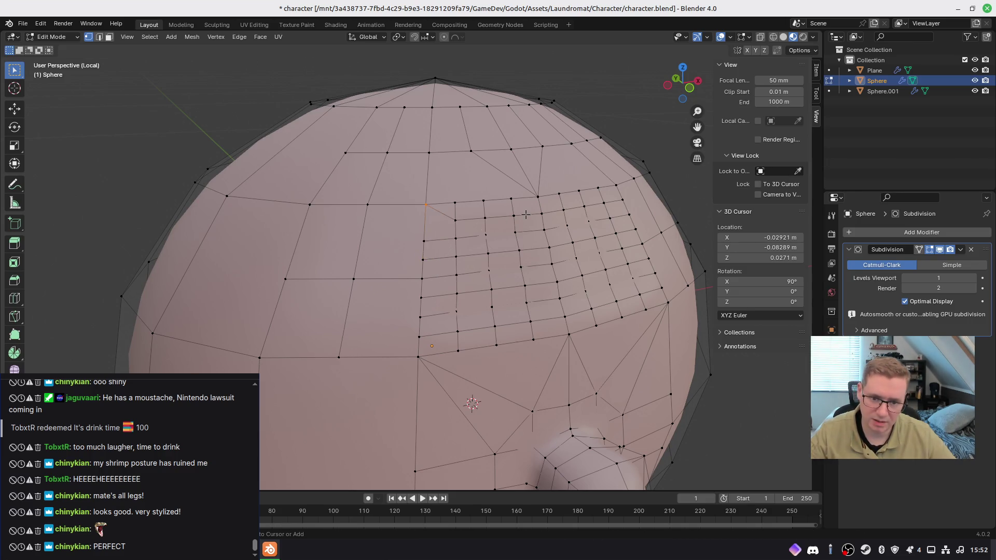
key("g")
key("g")
middle_click_drag(406, 232, 446, 259)
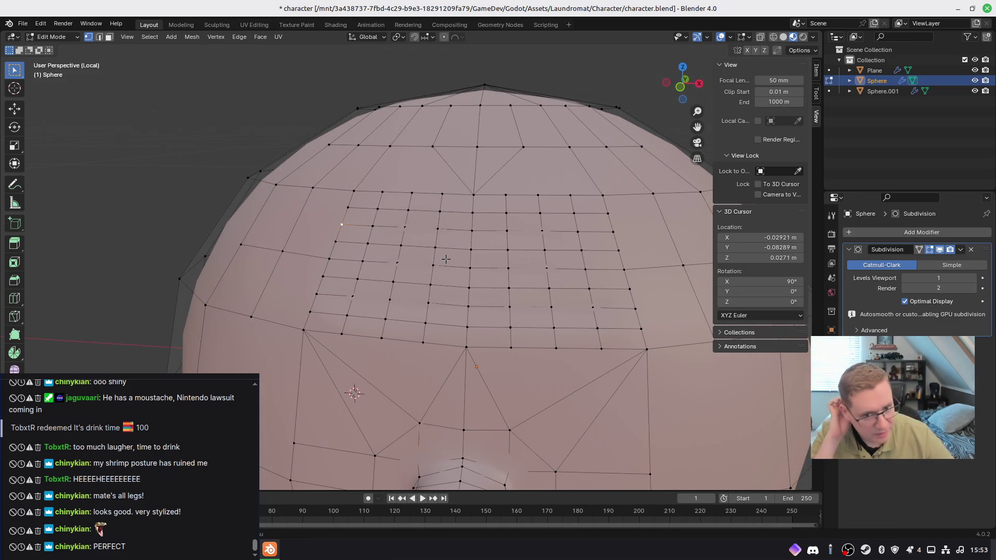
Step: Delete two faces on each side of the grid patch, opening two holes in the head
key("3")
left_click(319, 223)
left_click(310, 266, "shift")
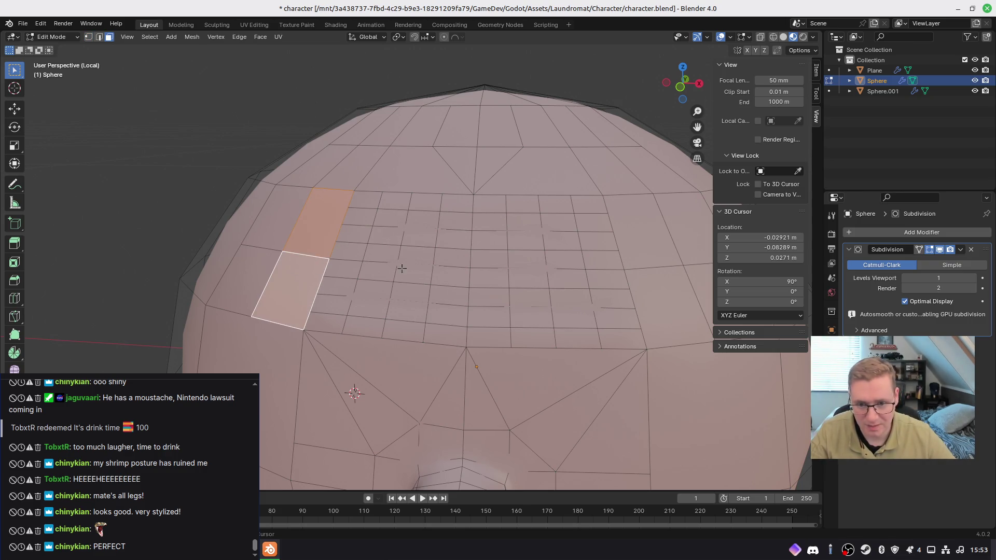
left_click(645, 289, "shift")
left_click(643, 255, "shift")
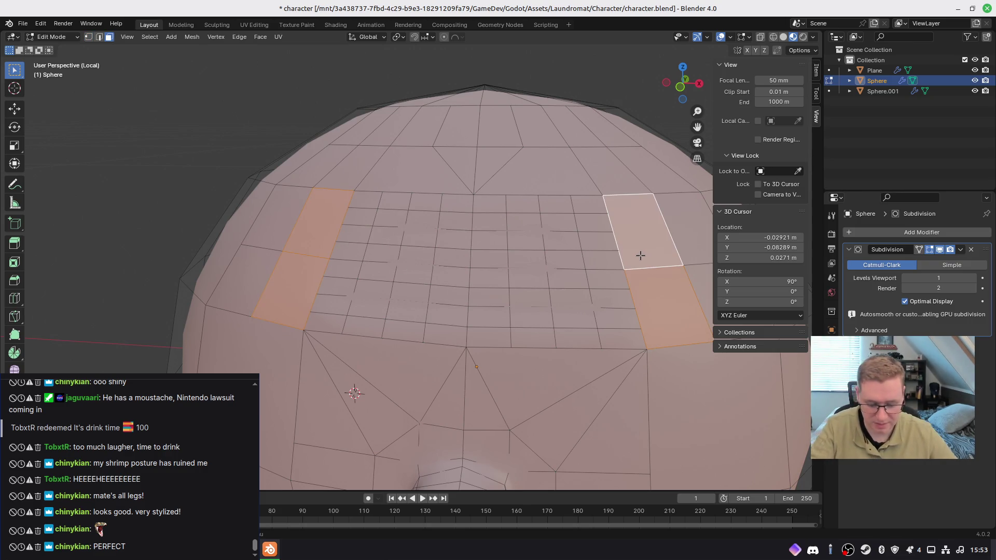
key("x")
left_click(624, 261)
middle_click_drag(415, 249, 454, 252)
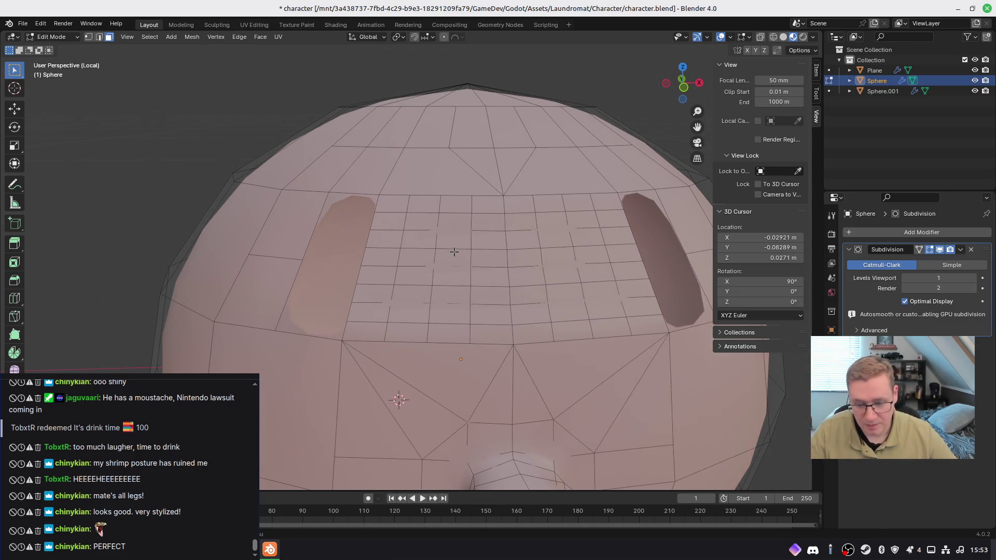
key("1")
middle_click_drag(369, 219, 391, 221)
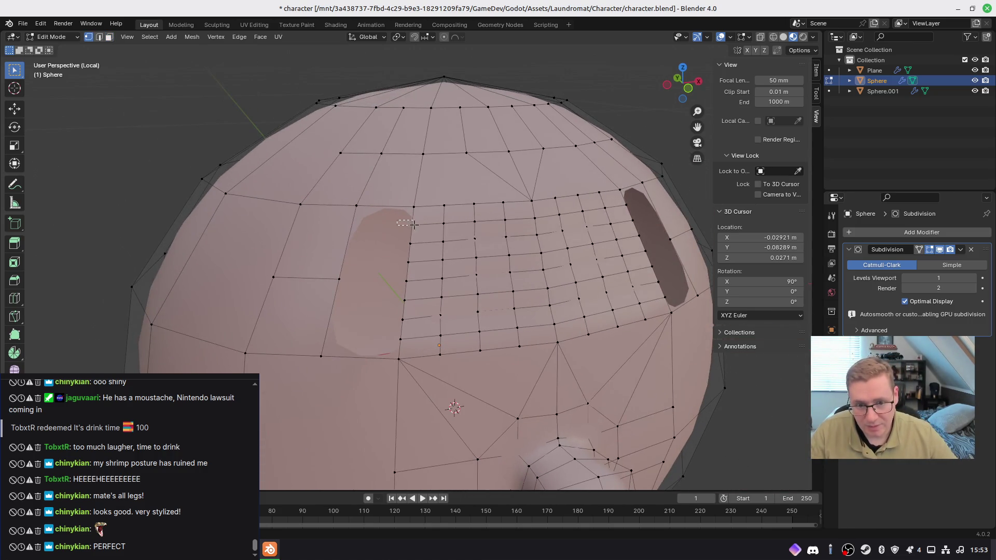
Step: Fill the first faces along the top of the left hole between border vertices
key("f")
left_click(412, 248)
left_click(358, 207, "shift")
left_click(412, 227, "shift")
key("f")
left_click(408, 268)
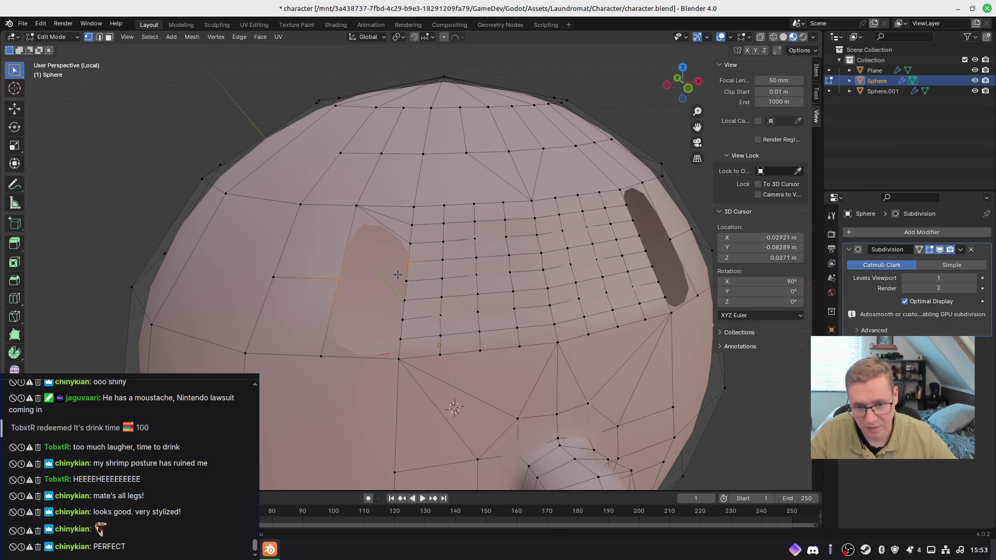
key("f")
Step: Fill a quad and a triangle across the middle of the left hole
key("alt+a")
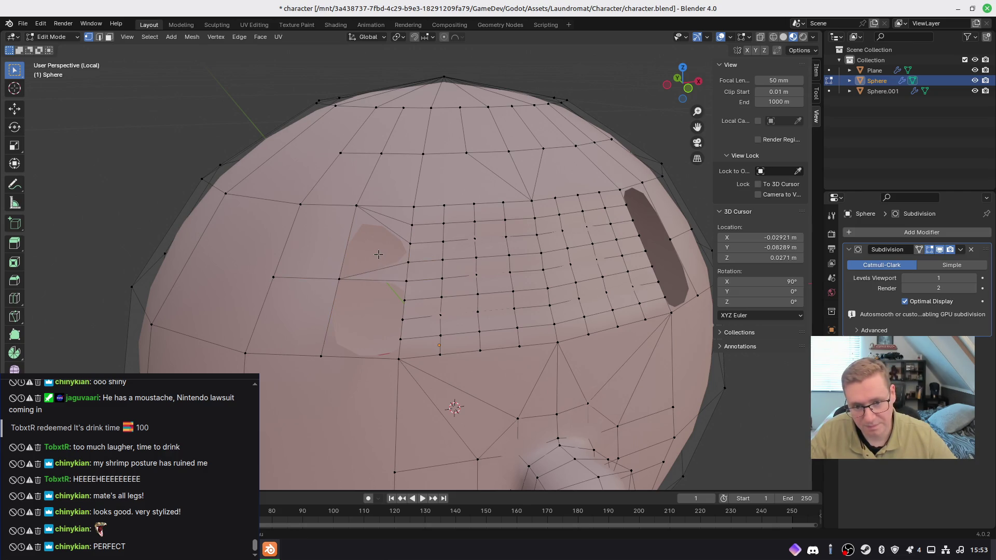
left_click(364, 217)
left_click(410, 242, "shift")
left_click(408, 262, "shift")
left_click(340, 279, "shift")
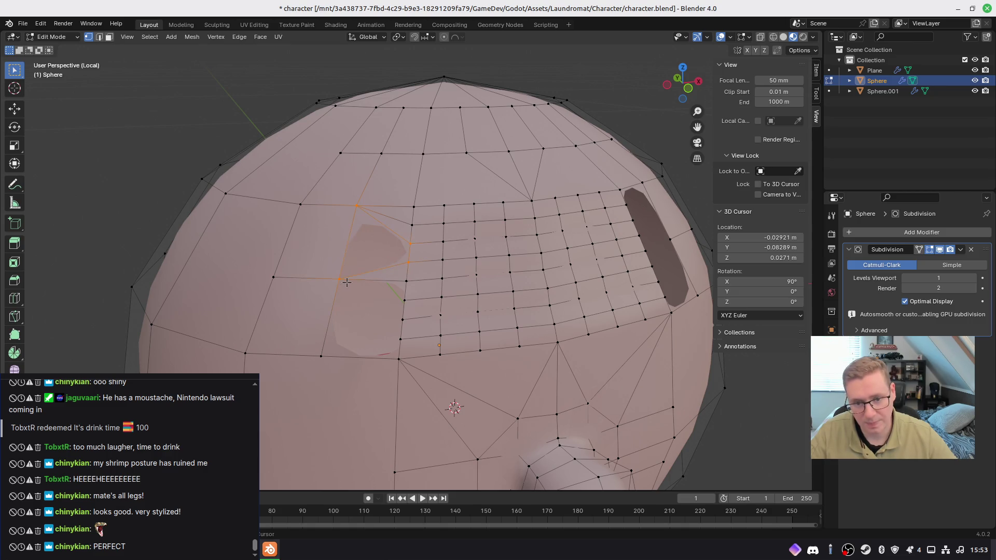
key("f")
left_click(407, 301)
left_click(355, 289, "shift")
left_click(407, 282, "shift")
key("f")
Step: Fill the lower triangle and the final quad, closing the left hole completely
left_click(402, 318)
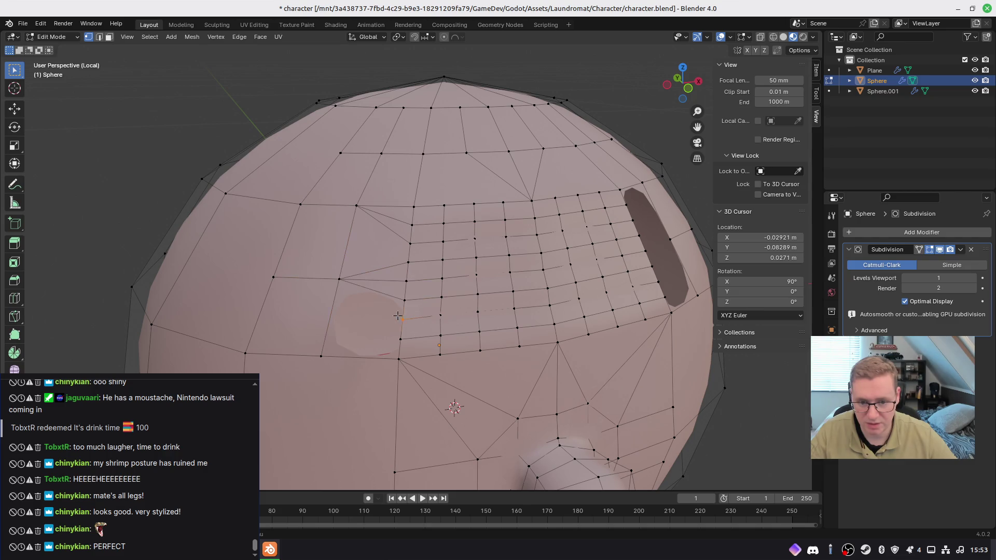
left_click(339, 280, "shift")
left_click(404, 300, "shift")
key("f")
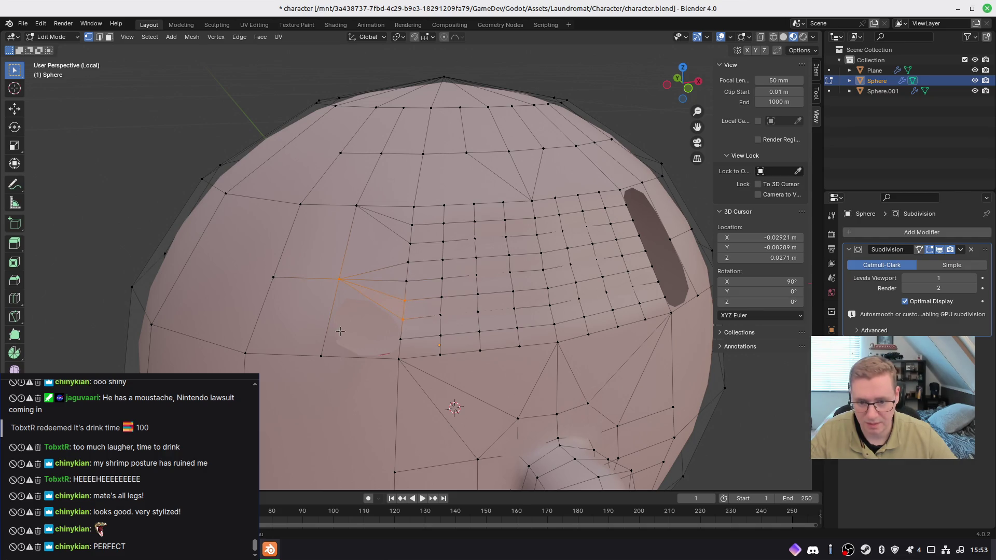
left_click(401, 338)
left_click(400, 359, "shift")
left_click(321, 355, "shift")
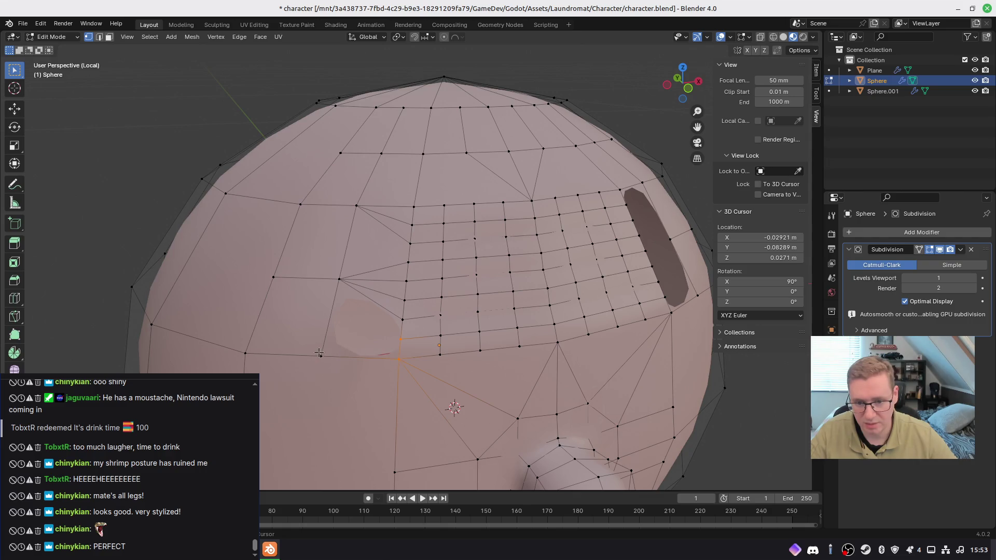
left_click(399, 359, "shift")
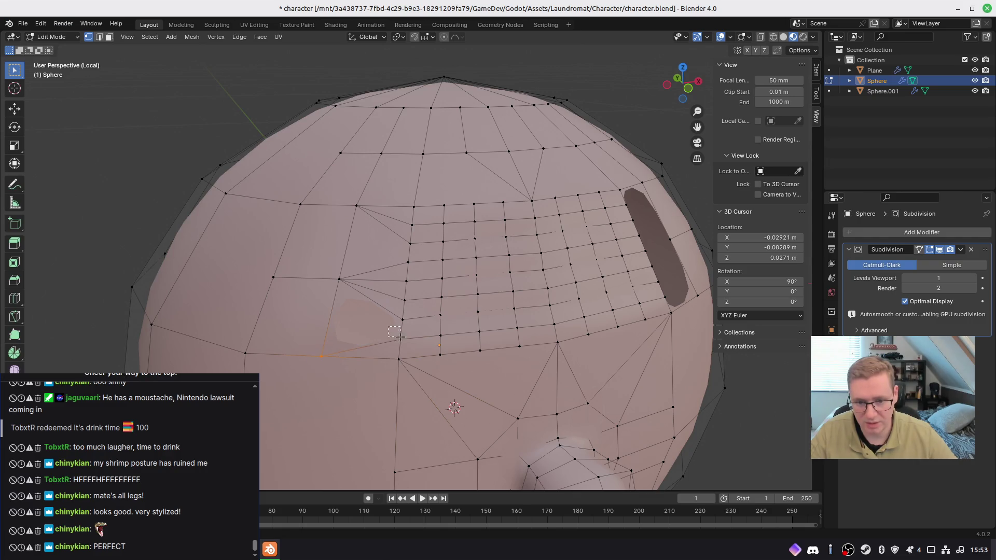
left_click(400, 318, "shift")
left_click(340, 279, "shift")
key("f")
middle_click_drag(611, 300, 549, 290)
Step: Connect vertex pairs across the right hole with new edges
left_click(537, 213)
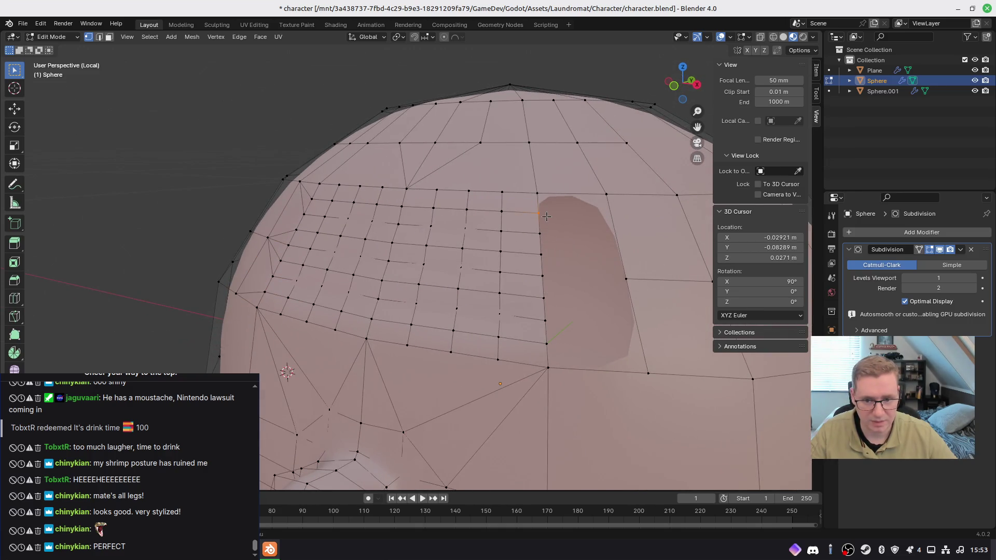
left_click(606, 195, "shift")
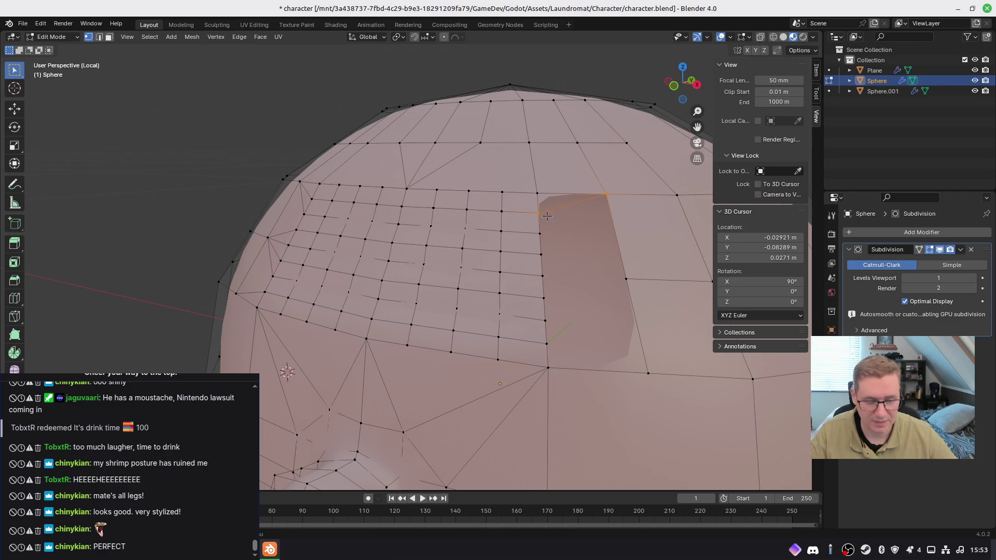
key("ctrl+z")
key("j")
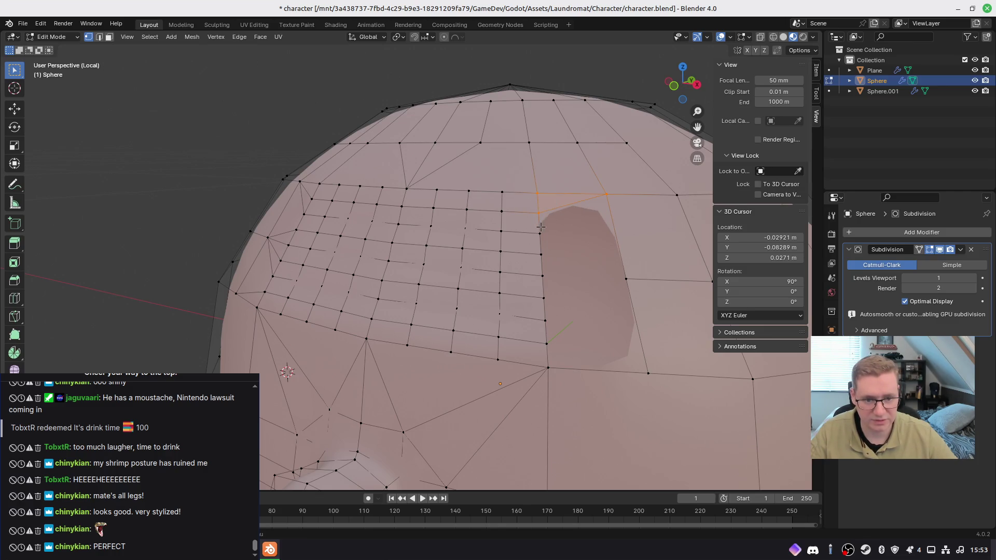
left_click(538, 213)
left_click(539, 234, "shift")
left_click(606, 194, "shift")
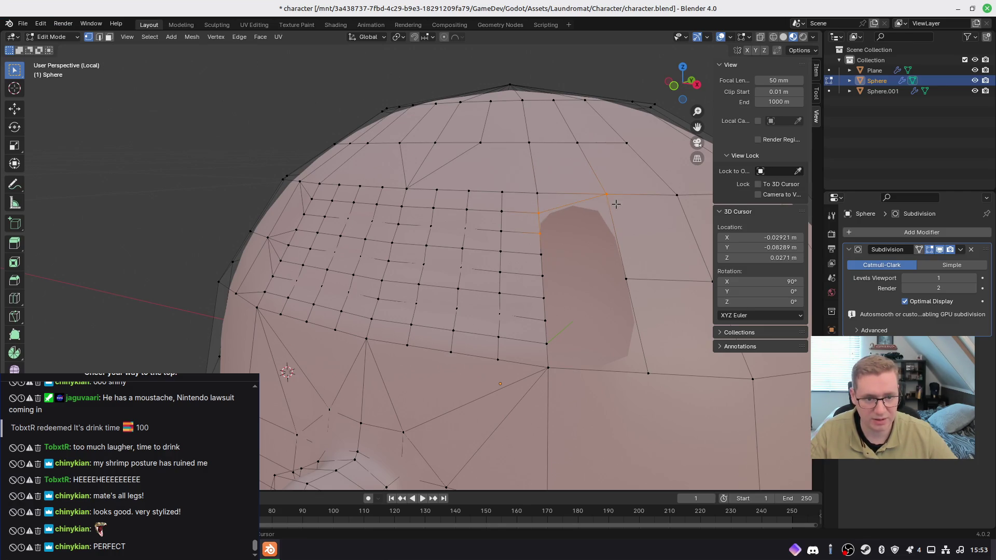
key("j")
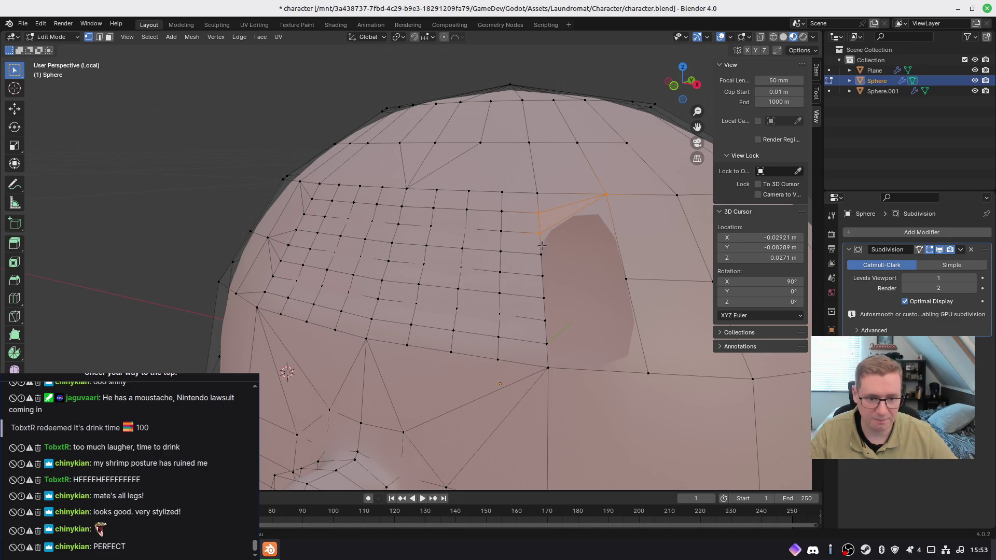
Step: Fill the upper part of the right hole with faces, undoing one badly shaded fill
middle_click_drag(552, 294, 538, 298)
left_click(500, 281)
left_click(578, 282, "shift")
left_click(498, 259, "shift")
key("f")
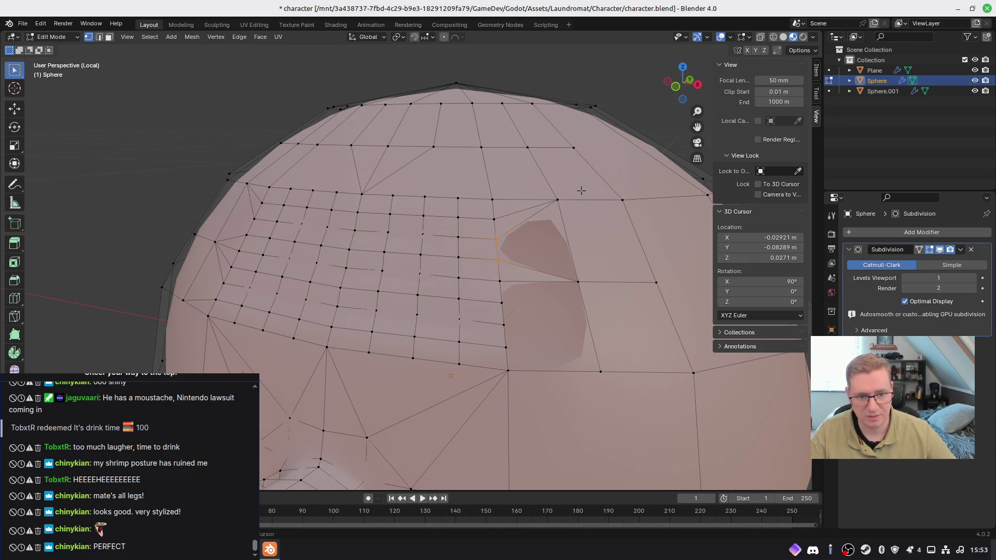
left_click(557, 200, "shift")
left_click(578, 282, "shift")
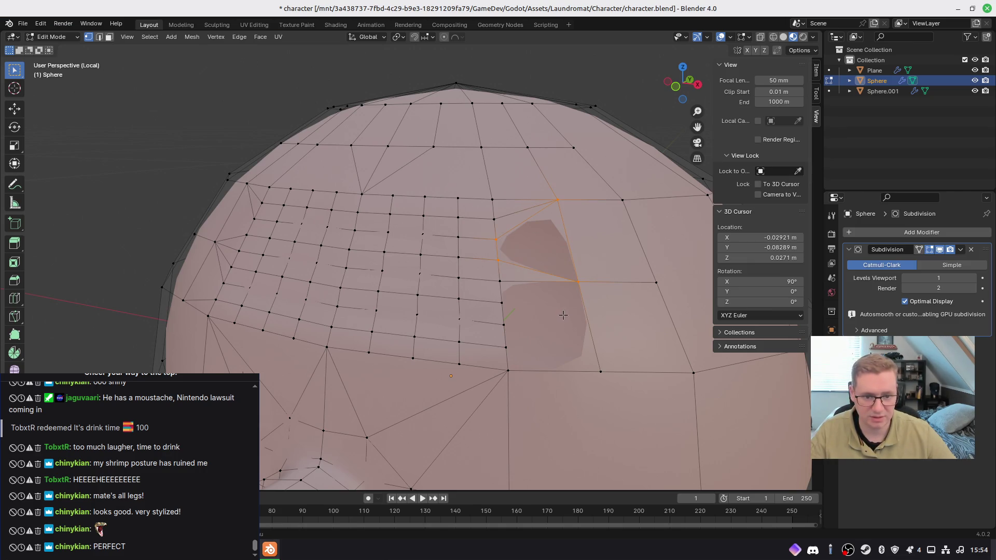
key("f")
left_click(500, 280)
left_click(582, 293, "shift")
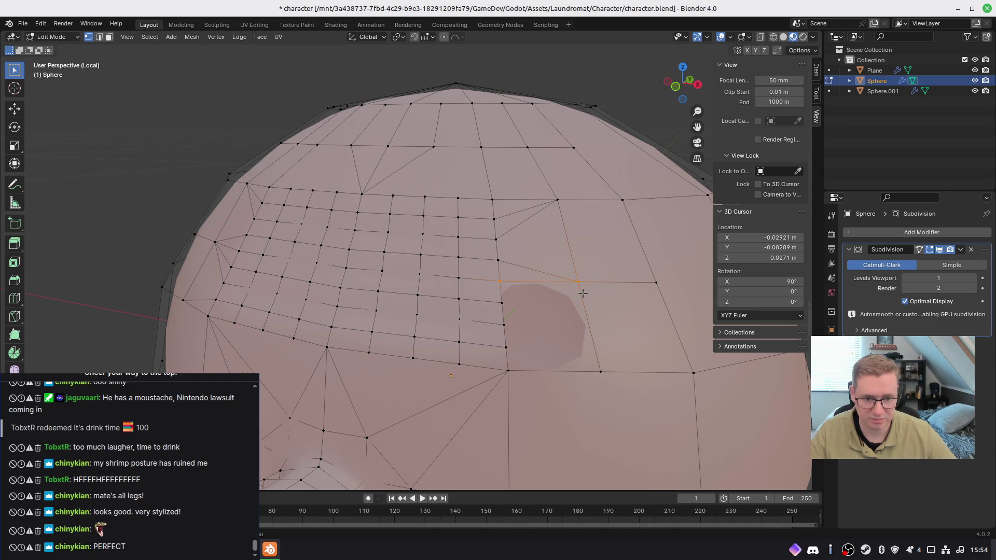
left_click(501, 302, "shift")
key("f")
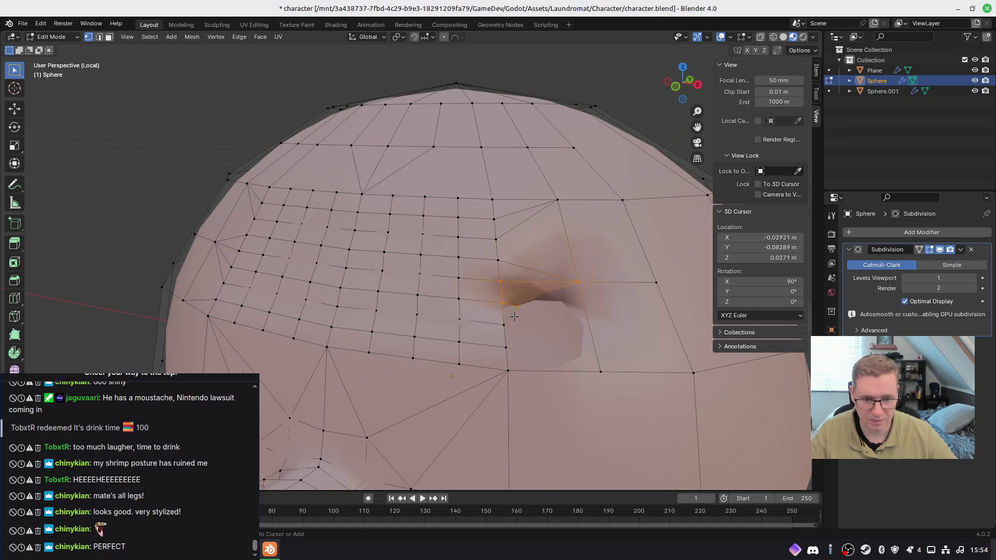
key("ctrl+z")
Step: Fill two triangles in the middle of the right hole
left_click(500, 299)
left_click(501, 280, "shift")
left_click(579, 283, "shift")
key("f")
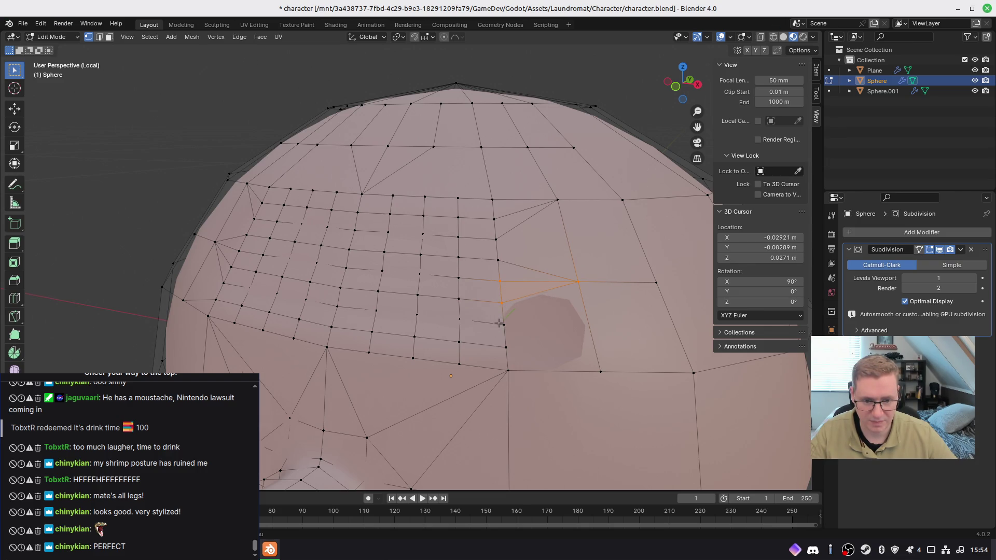
left_click(502, 324)
left_click(579, 282, "shift")
key("f")
Step: Fill the bottom triangle and the final gap, closing the right hole
left_click(506, 348)
left_click(508, 370, "shift")
left_click(600, 371, "shift")
key("f")
left_click(504, 324)
left_click(506, 347, "shift")
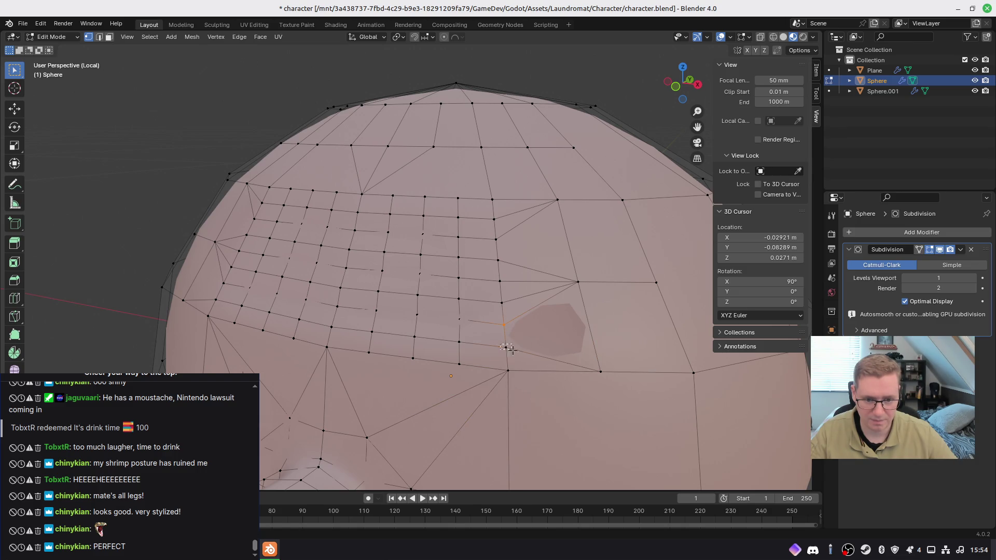
left_click(597, 372, "shift")
key("f")
mouse_move(524, 332)
middle_mouse_down()
mouse_move(576, 318)
mouse_move(466, 306)
mouse_move(568, 294)
middle_mouse_up()
Step: Return to Object Mode and leave local view to show the whole head
key("Tab")
scroll(568, 304, "down", 2)
scroll(569, 294, "down", 3)
scroll(525, 306, "up", 2)
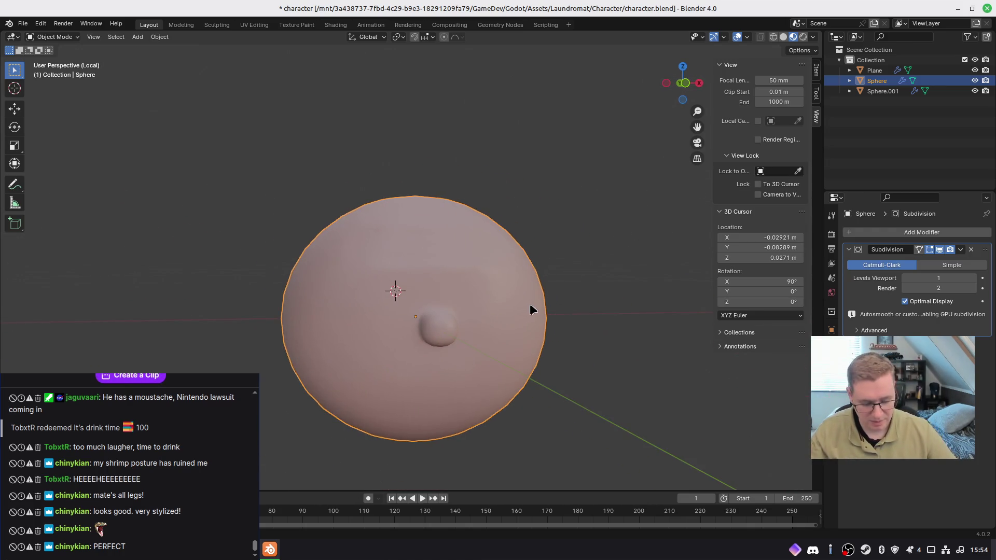
key("KP_Divide")
Step: Orbit around the head to inspect the eyes and face, then select the mouth piece
mouse_move(536, 328)
middle_mouse_down()
mouse_move(506, 298)
mouse_move(611, 296)
mouse_move(533, 298)
middle_mouse_up()
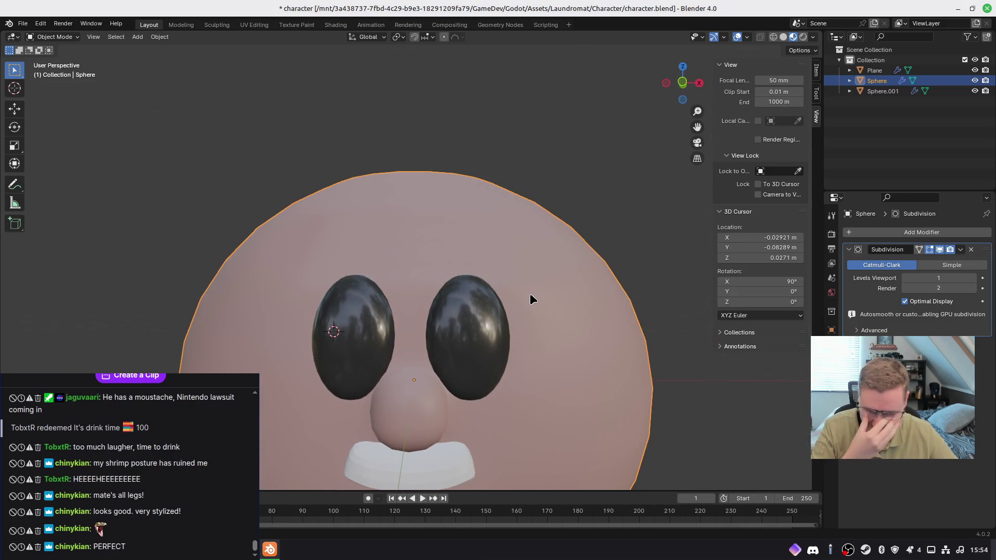
mouse_move(500, 333)
middle_mouse_down()
mouse_move(458, 351)
mouse_move(538, 329)
mouse_move(478, 340)
mouse_move(493, 379)
mouse_move(589, 347)
mouse_move(611, 351)
mouse_move(518, 349)
middle_mouse_up()
left_click(541, 328)
mouse_move(399, 428)
middle_mouse_down()
mouse_move(395, 388)
mouse_move(377, 412)
mouse_move(485, 337)
mouse_move(565, 357)
mouse_move(495, 347)
middle_mouse_up()
mouse_move(555, 338)
middle_mouse_down()
mouse_move(451, 337)
mouse_move(591, 338)
mouse_move(467, 341)
mouse_move(421, 306)
mouse_move(307, 285)
mouse_move(301, 272)
mouse_move(378, 282)
mouse_move(384, 271)
middle_mouse_up()
mouse_move(505, 347)
middle_mouse_down()
mouse_move(541, 276)
mouse_move(418, 337)
mouse_move(445, 345)
middle_mouse_up()
left_click(467, 354)
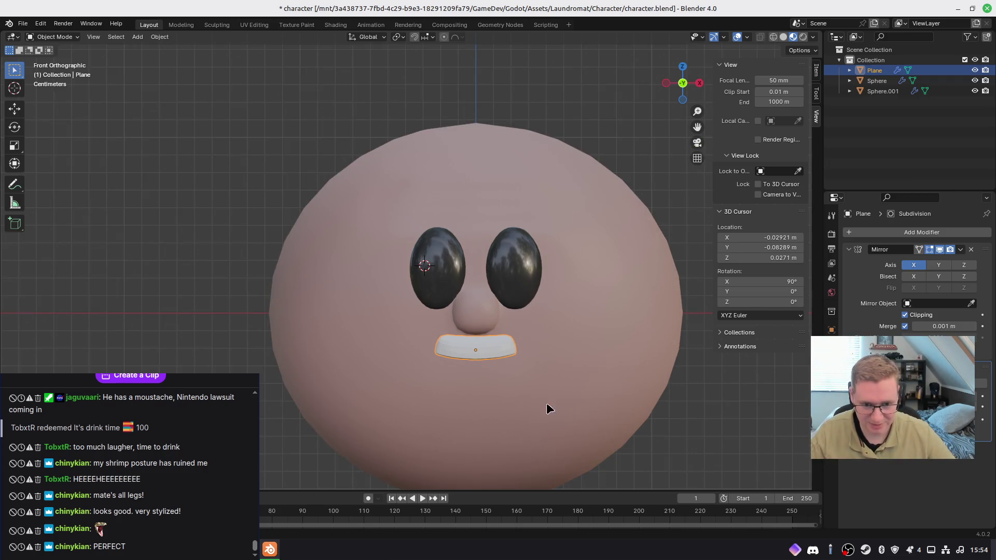
Step: Try widening the mouth along X, then cancel to keep its original width
middle_click_drag(574, 411, 520, 361, "shift")
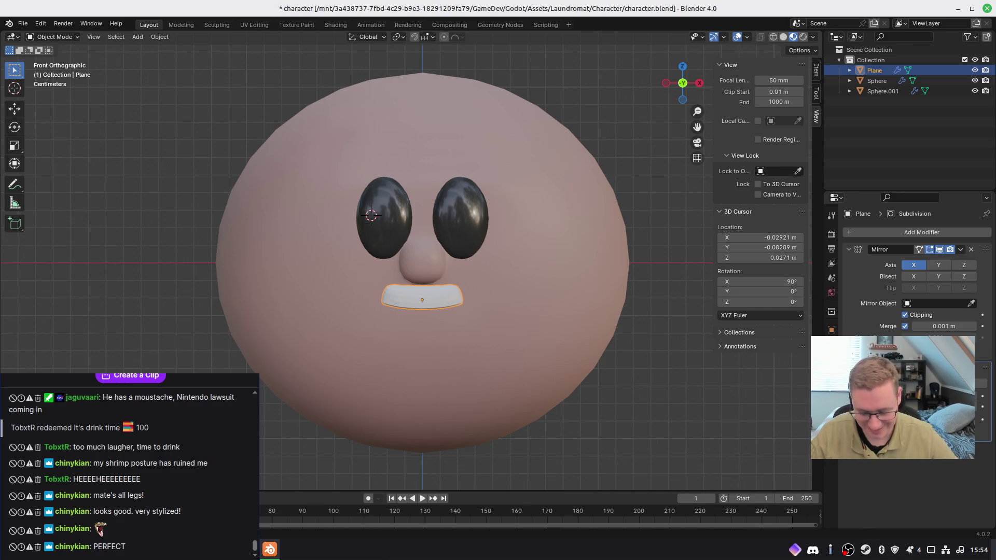
key("s")
key("x")
key("Escape")
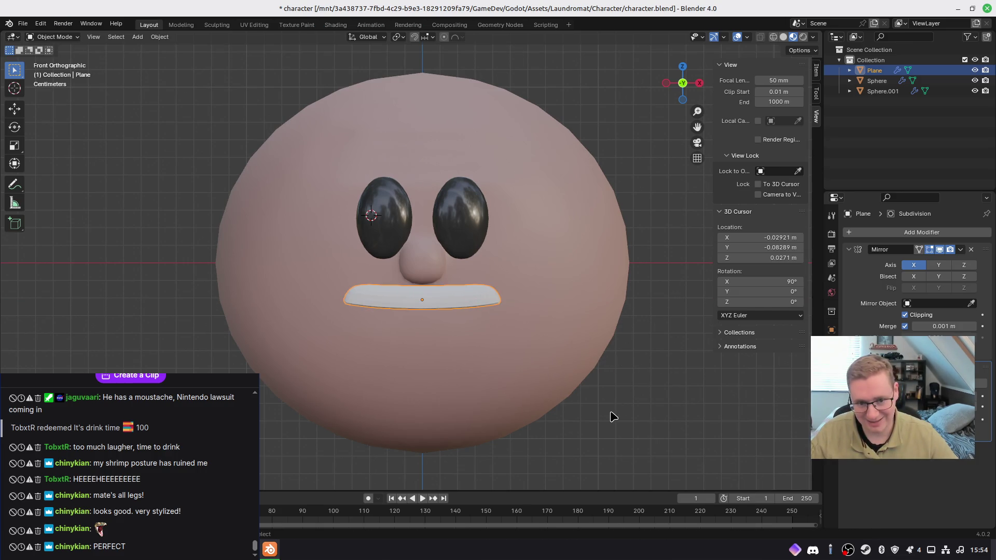
Step: Select the head sphere and enter Edit Mode on its mesh
left_click(614, 383)
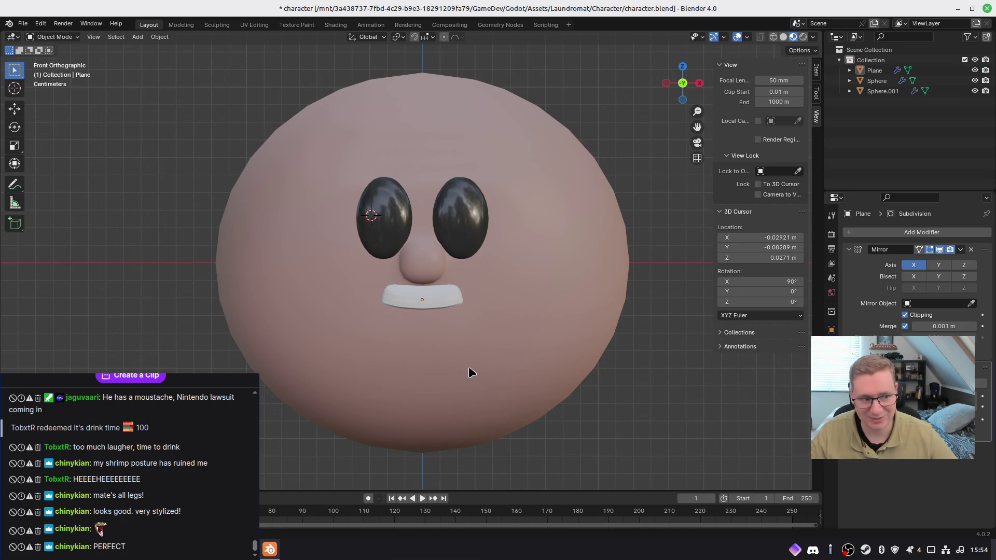
mouse_move(465, 351)
middle_mouse_down()
mouse_move(418, 347)
mouse_move(466, 356)
mouse_move(454, 349)
mouse_move(478, 328)
mouse_move(519, 343)
mouse_move(498, 331)
mouse_move(465, 369)
middle_mouse_up()
left_click(480, 335)
key("Tab")
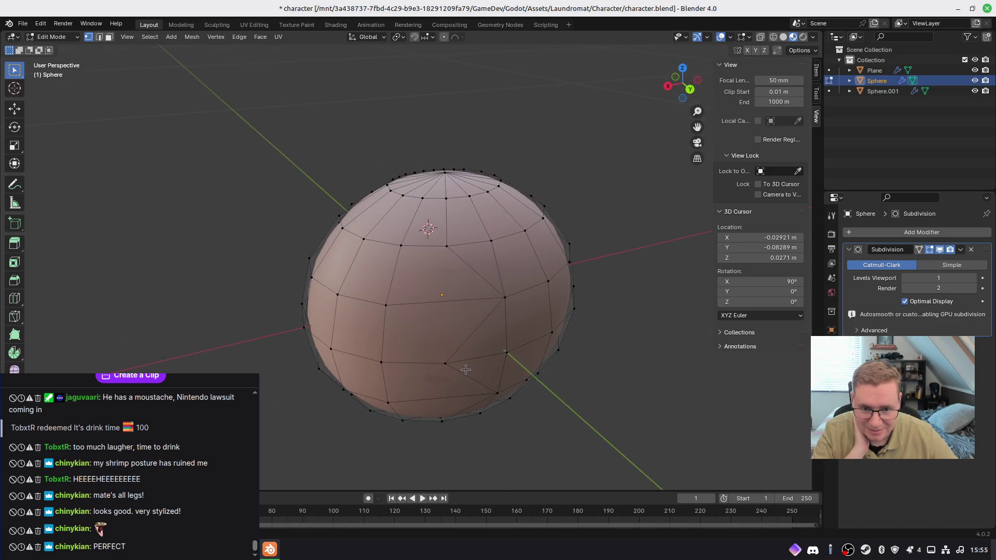
Step: Switch the viewport to wireframe and isolate the head sphere in local view
middle_click_drag(419, 271, 437, 285)
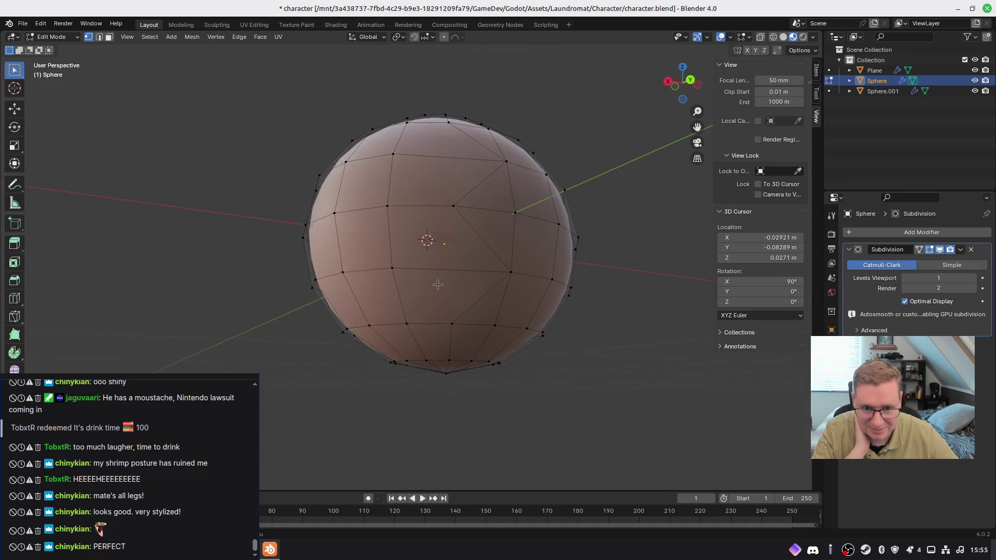
key("z")
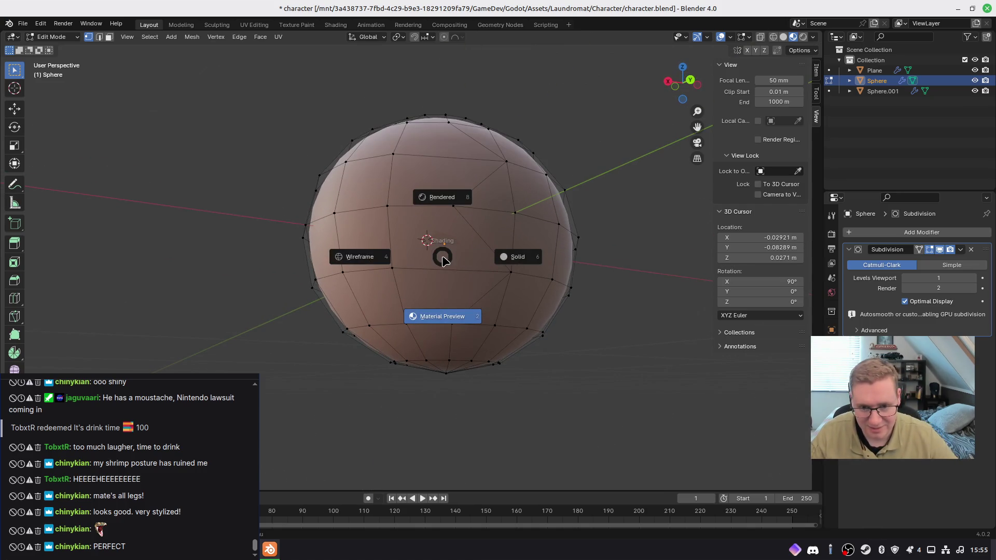
left_click(345, 256)
middle_click_drag(394, 270, 429, 285)
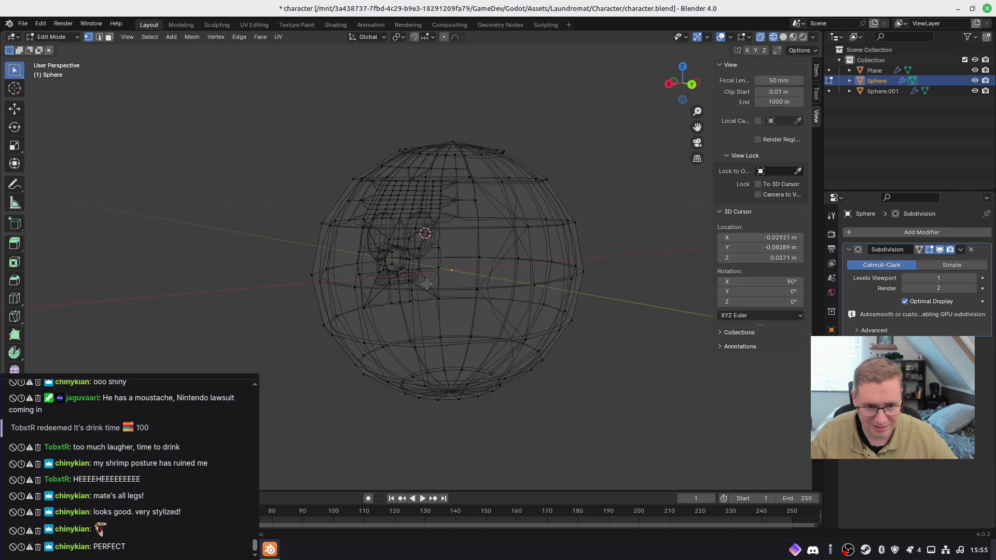
key("KP_Divide")
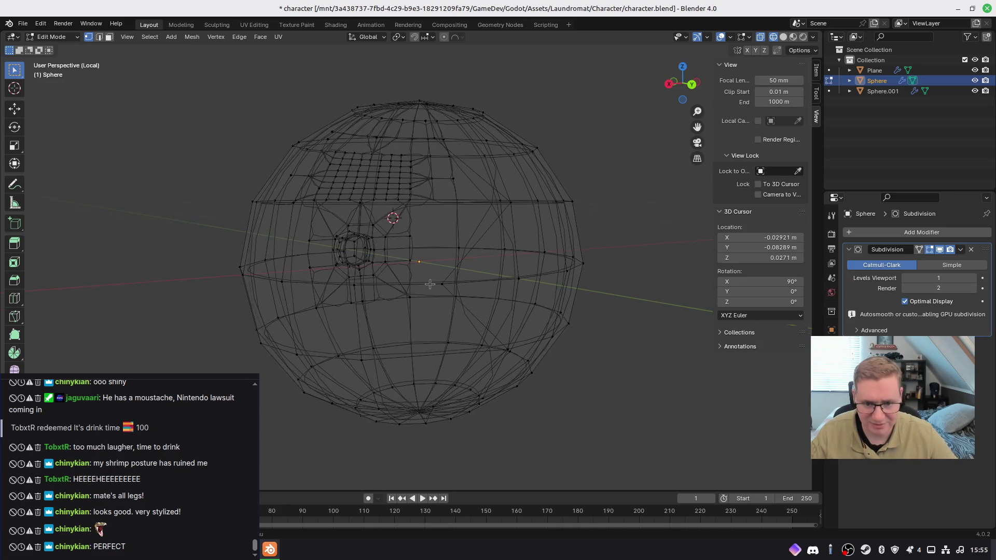
key("Tab")
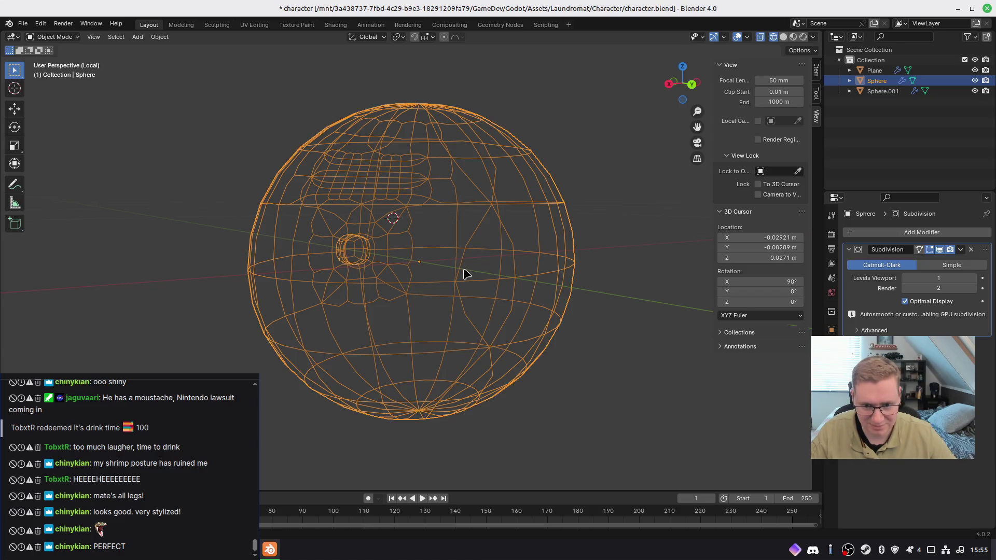
mouse_move(463, 273)
middle_mouse_down()
mouse_move(437, 287)
mouse_move(441, 324)
mouse_move(466, 286)
mouse_move(444, 295)
mouse_move(476, 279)
middle_mouse_up()
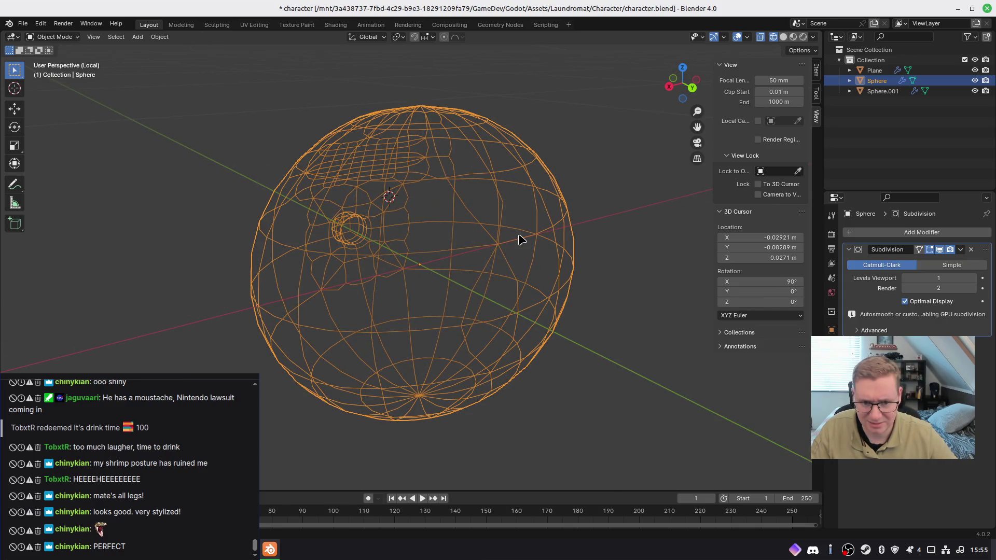
key("Tab")
mouse_move(543, 264)
middle_mouse_down()
mouse_move(524, 259)
mouse_move(513, 285)
middle_mouse_up()
scroll(459, 252, "up", 2)
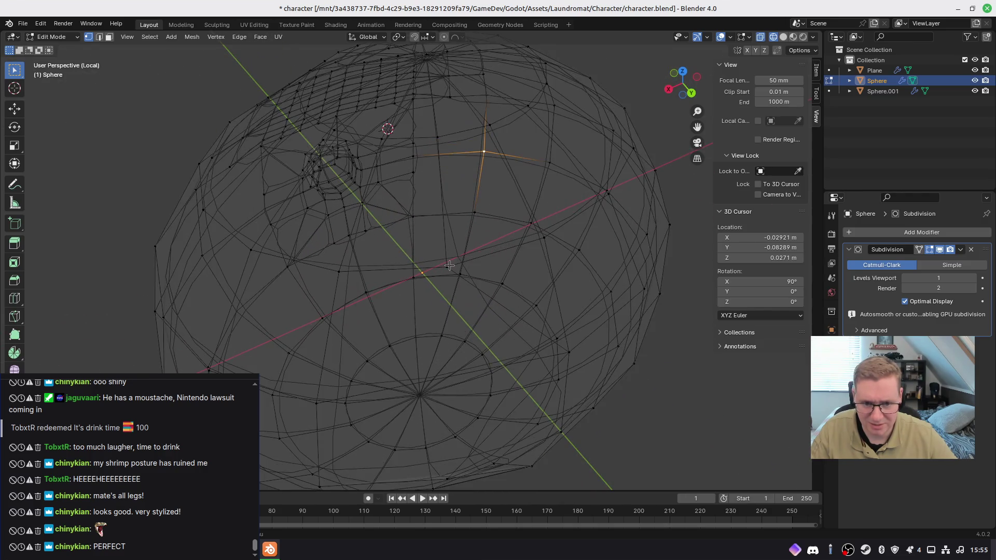
mouse_move(450, 286)
middle_mouse_down()
mouse_move(522, 295)
mouse_move(507, 299)
mouse_move(456, 240)
mouse_move(486, 258)
middle_mouse_up()
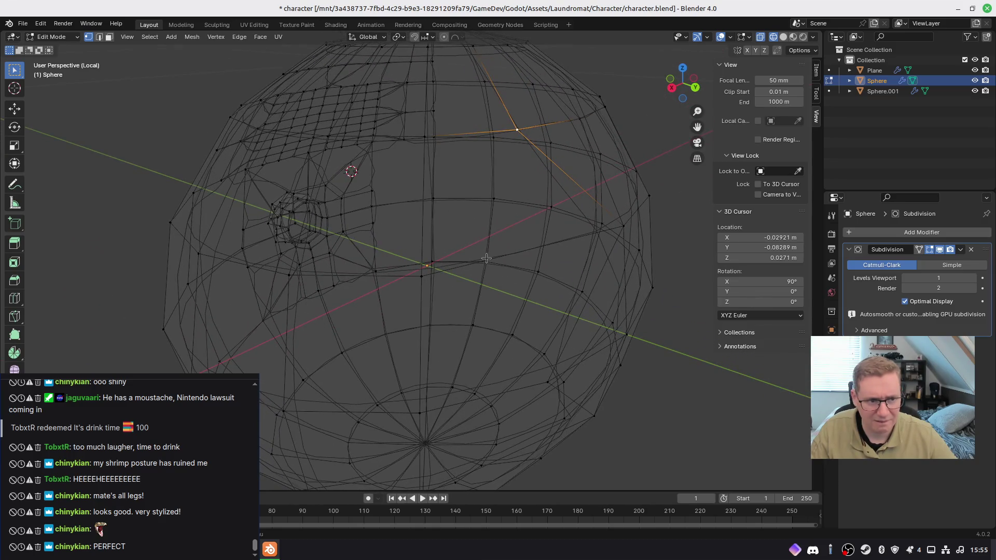
Step: Rename Sphere.001 to 'Eyes' in the Outliner
double_click(870, 95)
type("Eyes")
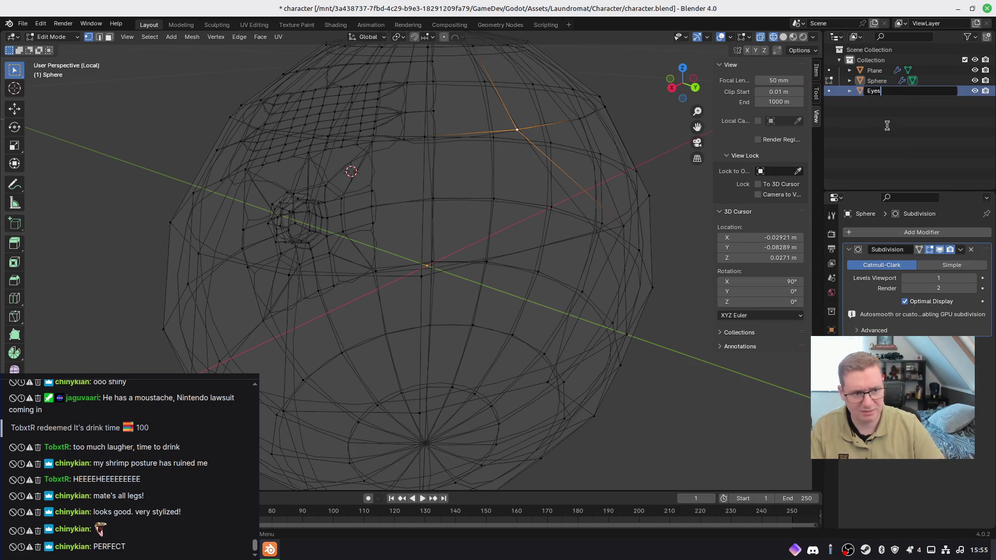
key("Return")
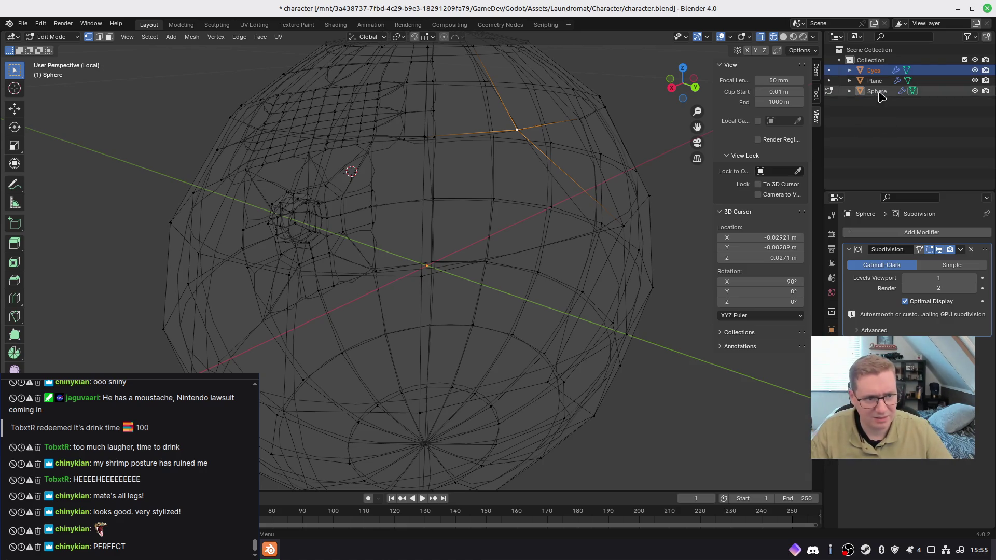
Step: Rename Plane to 'Moustache' and Sphere to 'Face' in the Outliner
middle_click_drag(561, 145, 608, 162)
key("Tab")
left_click(875, 81)
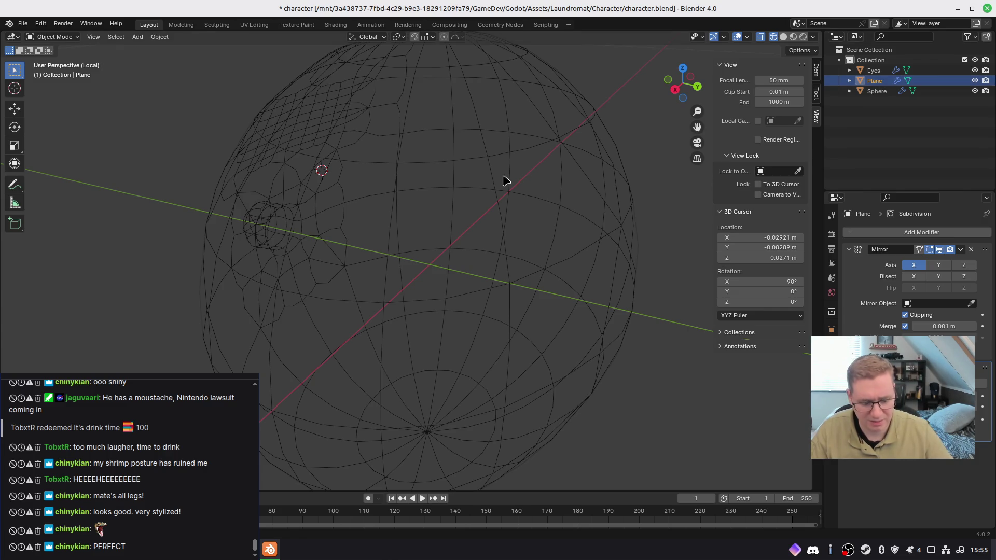
key("KP_Divide")
double_click(879, 81)
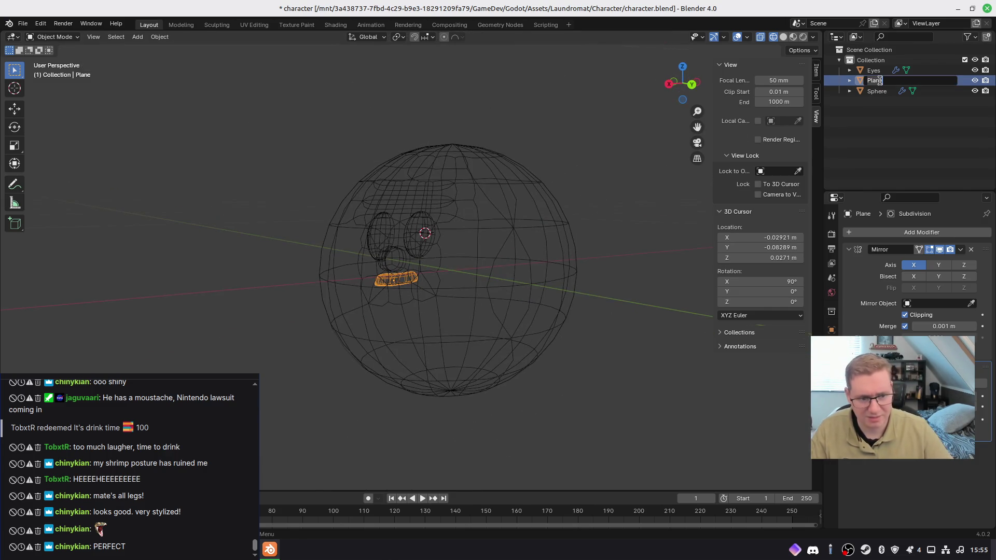
type("Moustache")
key("Return")
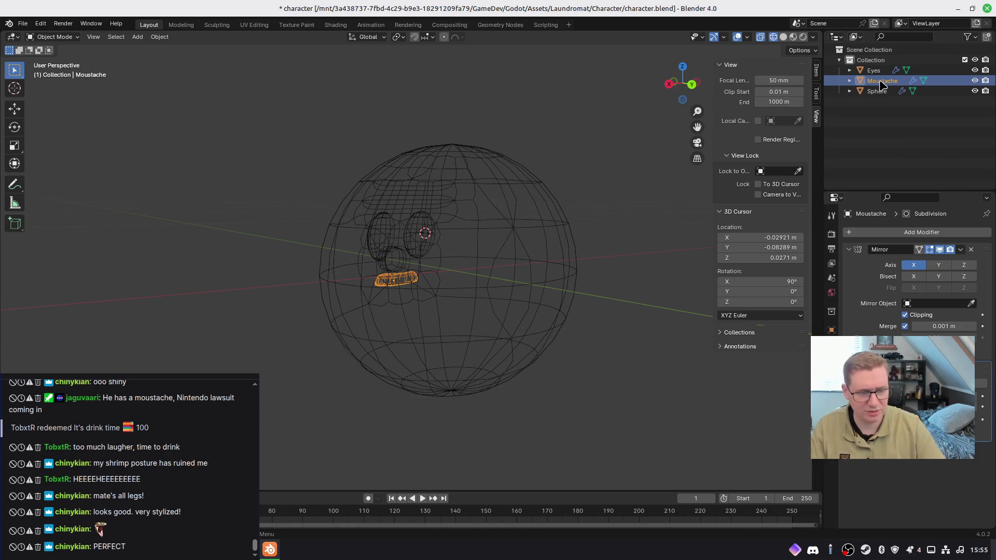
left_click(876, 92)
double_click(881, 91)
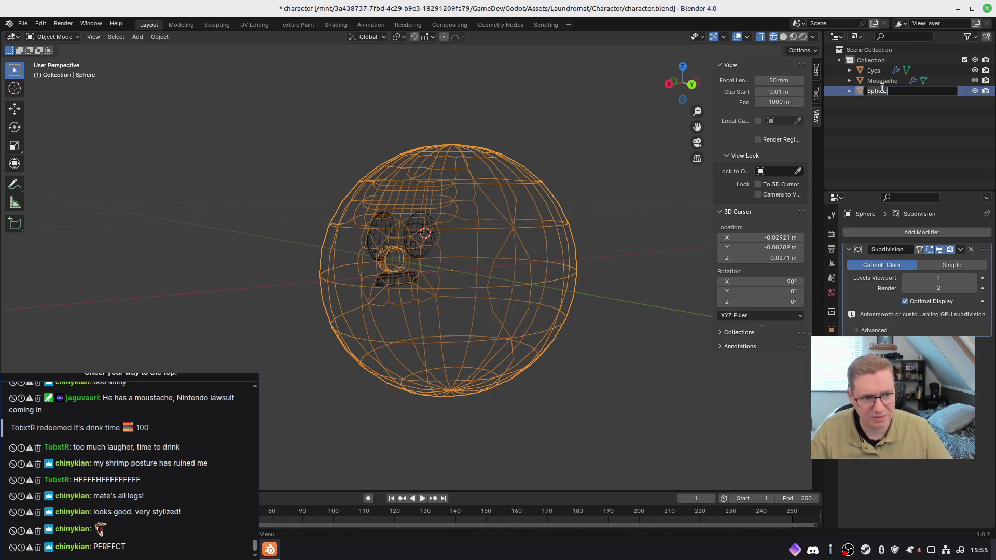
type("Face")
key("Return")
Step: Isolate Face in local view and show it with solid, then material preview shading
mouse_move(638, 176)
middle_mouse_down()
mouse_move(466, 235)
mouse_move(378, 191)
mouse_move(365, 218)
mouse_move(540, 244)
mouse_move(364, 222)
mouse_move(367, 42)
mouse_move(367, 363)
mouse_move(348, 122)
mouse_move(353, 224)
mouse_move(394, 196)
mouse_move(318, 188)
mouse_move(309, 168)
middle_mouse_up()
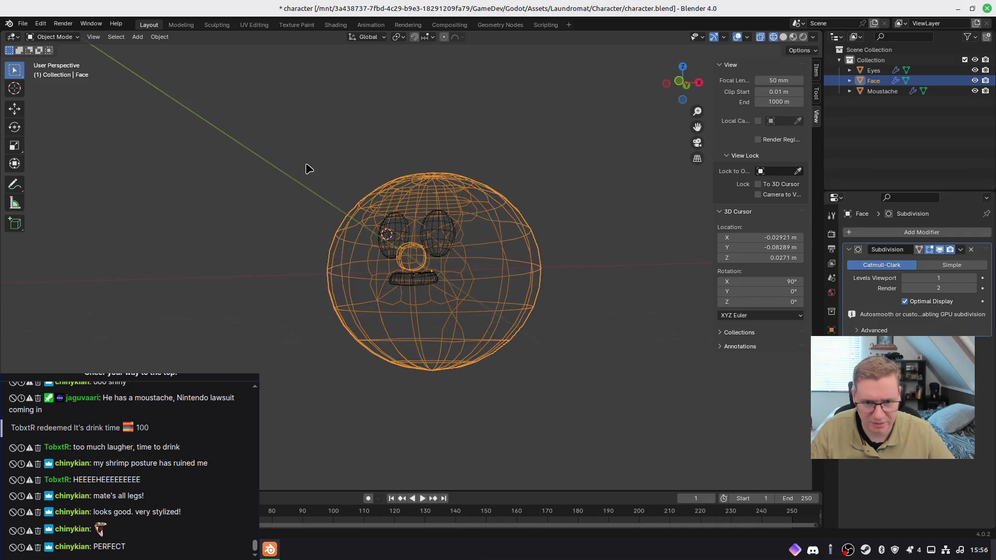
mouse_move(480, 307)
middle_mouse_down()
mouse_move(536, 338)
mouse_move(336, 327)
mouse_move(314, 336)
middle_mouse_up()
mouse_move(575, 296)
middle_mouse_down()
mouse_move(503, 316)
mouse_move(490, 337)
mouse_move(518, 340)
mouse_move(497, 328)
mouse_move(529, 328)
mouse_move(496, 309)
mouse_move(503, 265)
mouse_move(524, 318)
mouse_move(482, 311)
middle_mouse_up()
key("KP_Divide")
key("shift+z")
key("z")
mouse_move(464, 413)
middle_mouse_down()
mouse_move(490, 376)
mouse_move(487, 332)
mouse_move(627, 361)
mouse_move(493, 371)
mouse_move(540, 372)
mouse_move(347, 321)
middle_mouse_up()
mouse_move(580, 325)
middle_mouse_down()
mouse_move(493, 327)
mouse_move(535, 325)
middle_mouse_up()
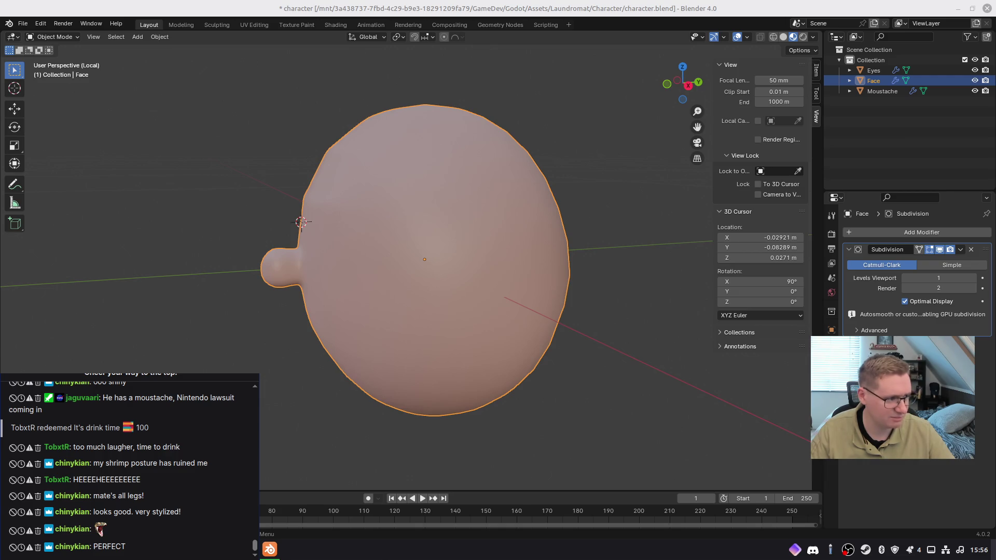
key("Tab")
Step: In face select, box-select the four front-centre faces and subdivide them into a finer grid
middle_click_drag(523, 294, 488, 285)
middle_click_drag(415, 248, 428, 250)
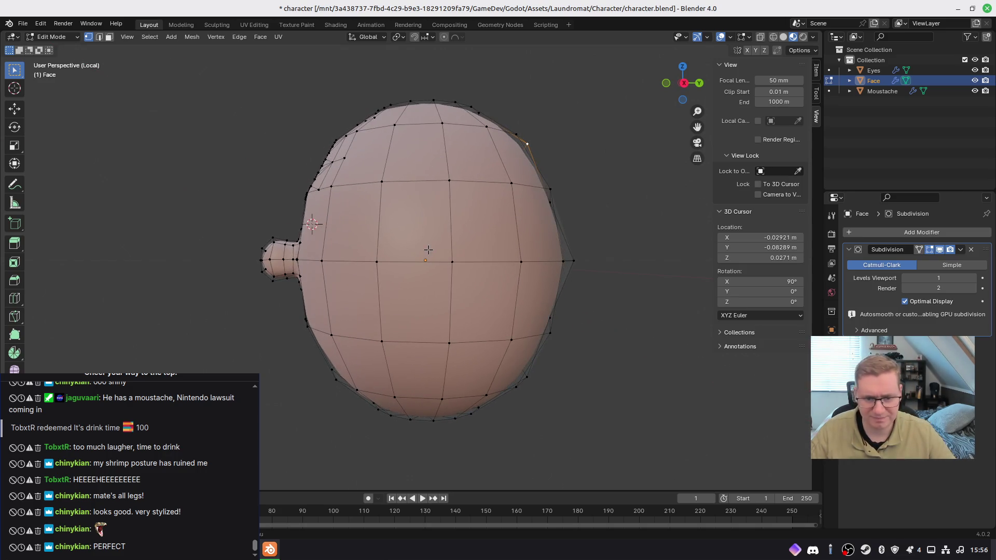
key("3")
left_click_drag(439, 249, 477, 305)
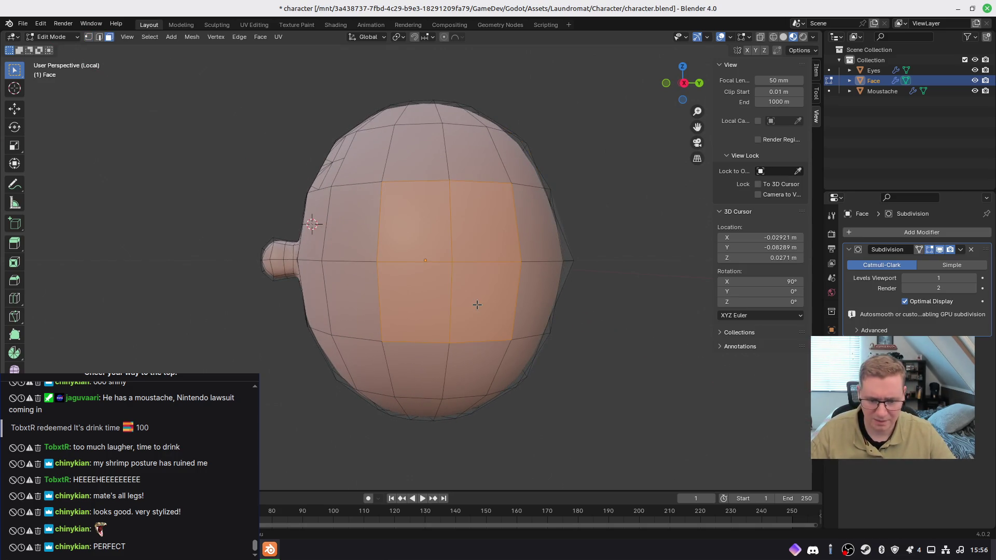
right_click(464, 261)
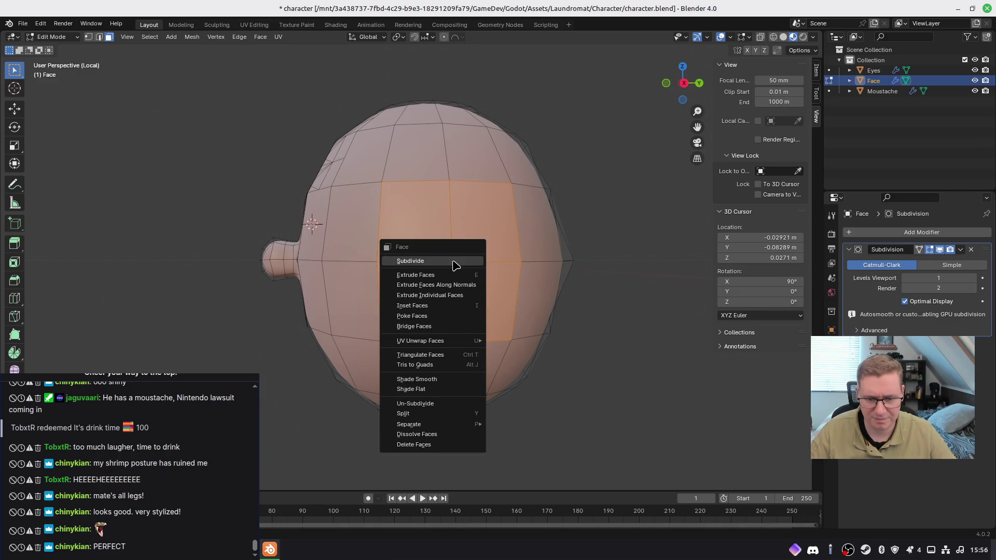
left_click(454, 261)
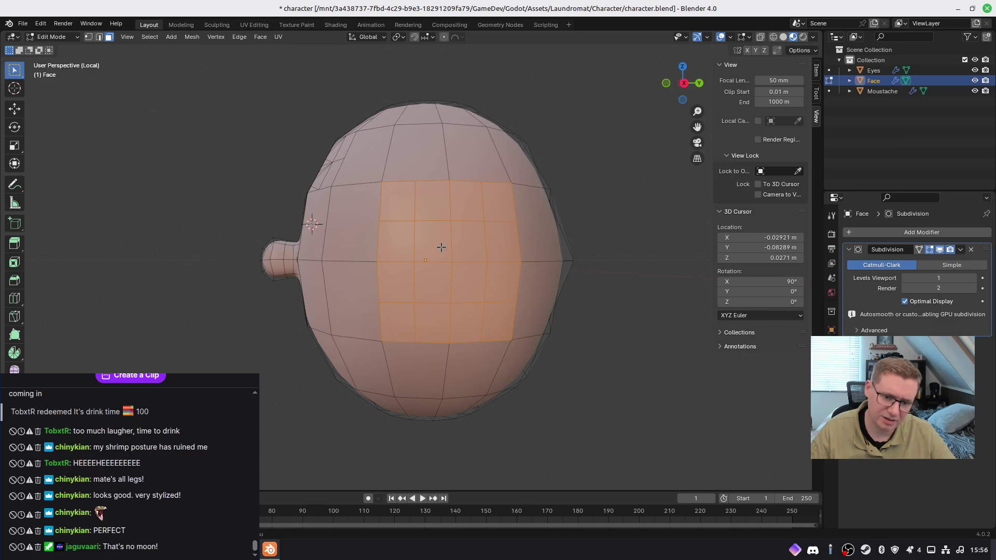
Step: Reselect faces in the new grid, dismiss the options menu, and pick a single centre face
left_click(441, 247)
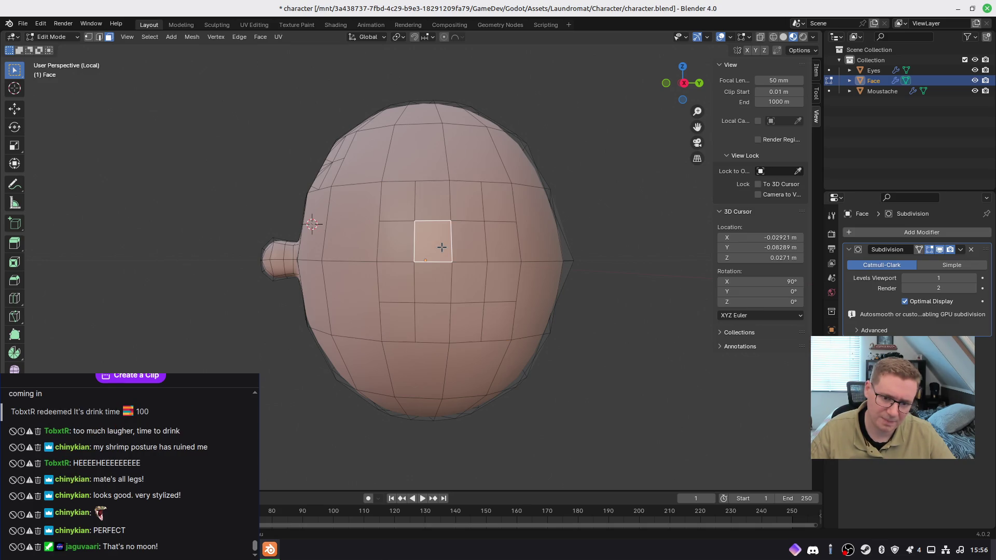
left_click_drag(467, 286, 469, 288, "shift")
right_click(451, 283)
key("Escape")
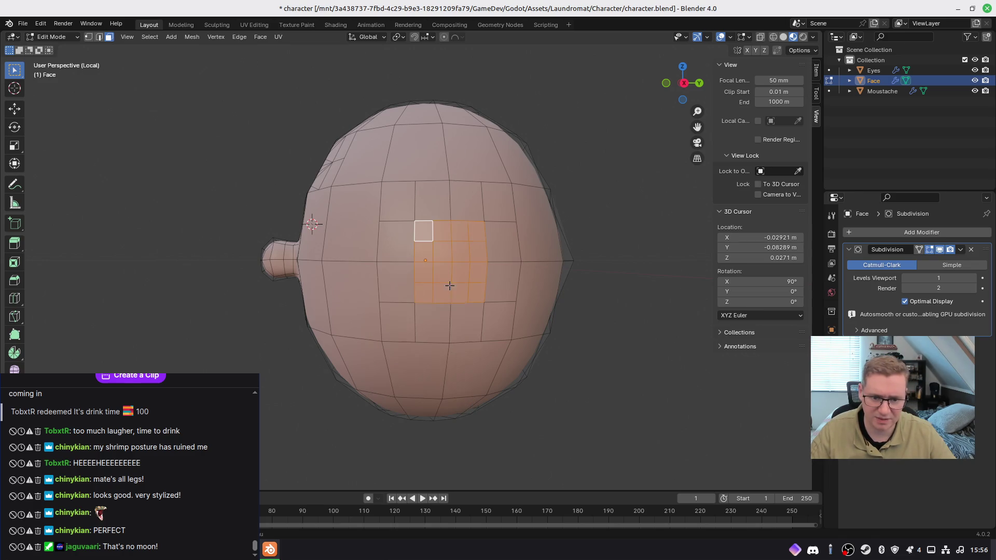
left_click(445, 270)
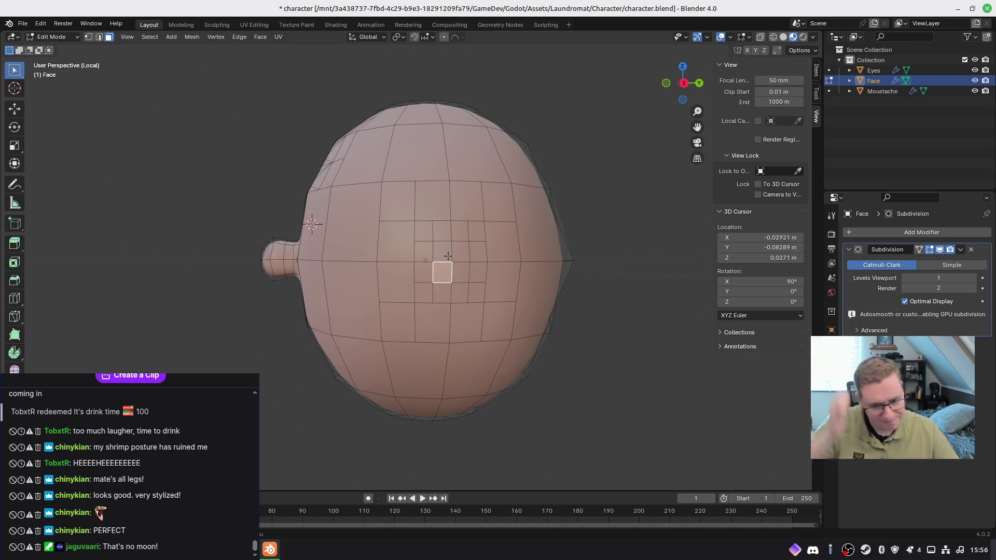
Step: In right-side view, move one vertex of the dense grid to a new position
key("1")
scroll(462, 275, "up", 3)
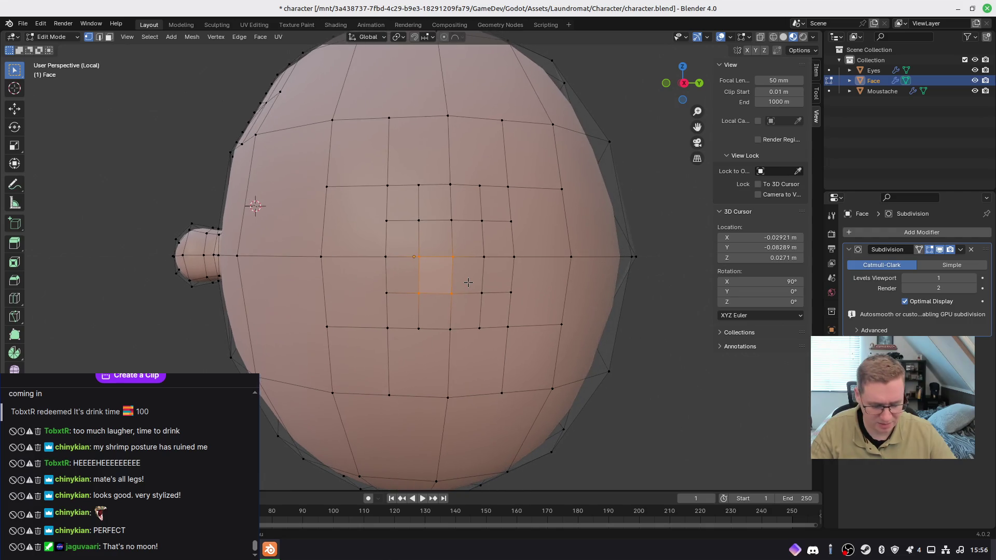
key("KP_3")
scroll(467, 282, "up", 3)
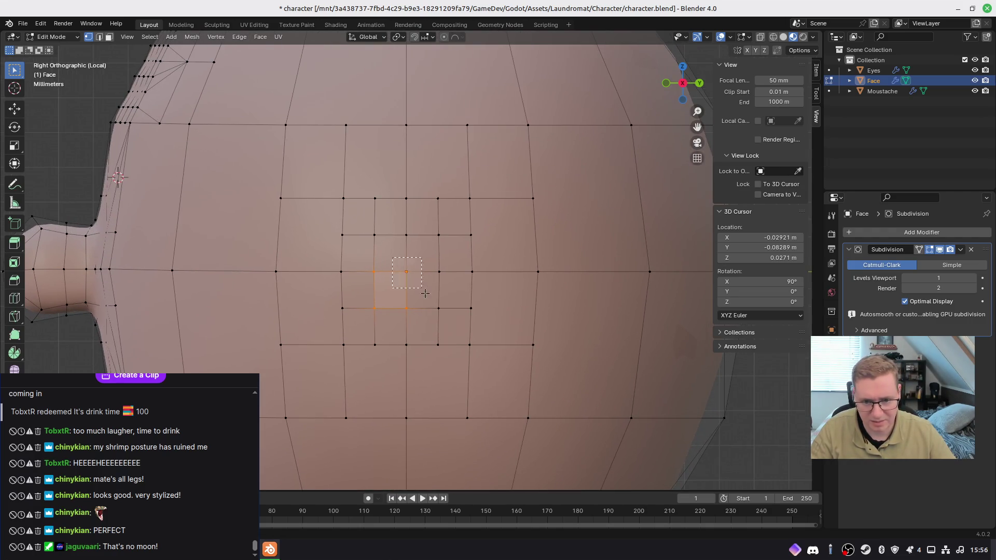
left_click(407, 271)
key("g")
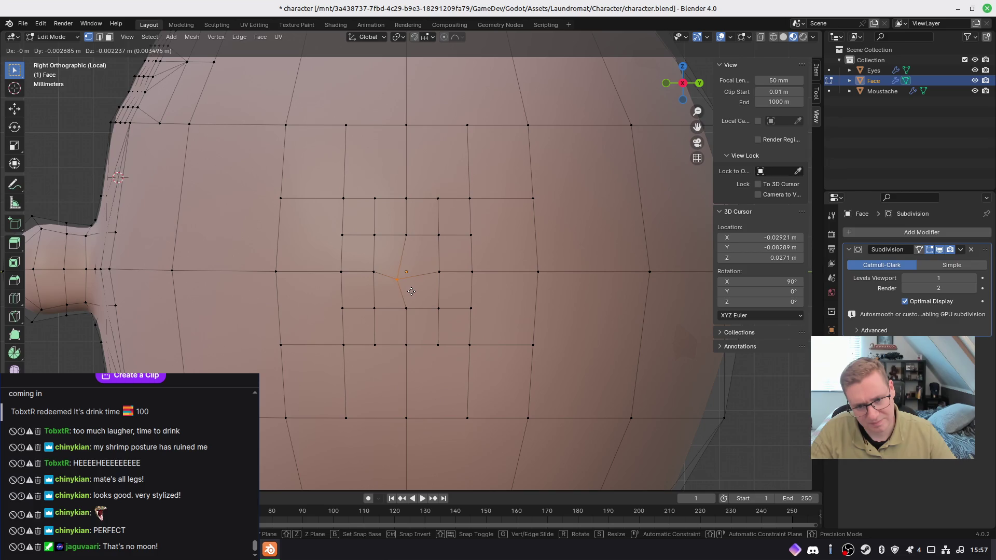
left_click(412, 289)
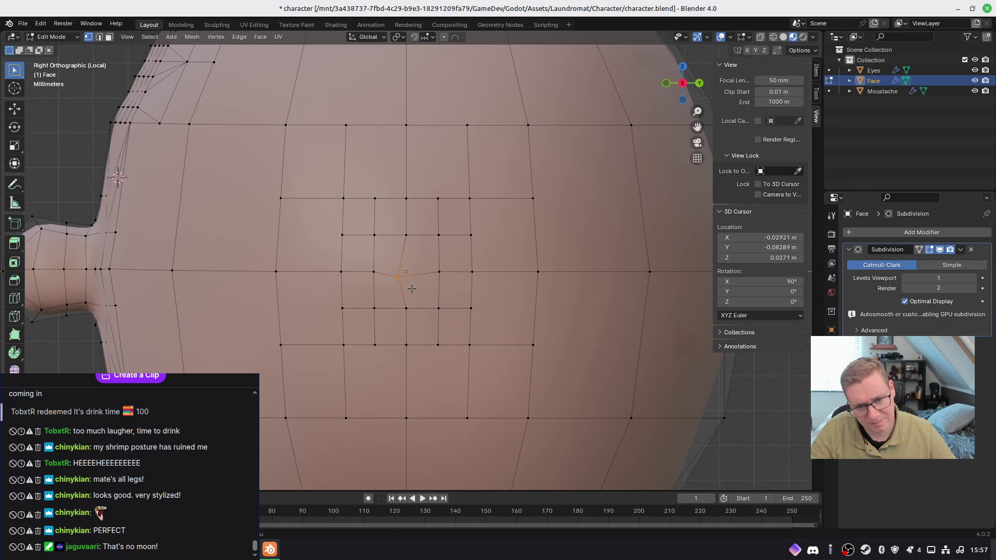
Step: Select three faces of the grid and extrude them outward as a nose
key("3")
left_click(393, 251)
left_click(421, 257, "shift")
left_click(425, 297, "shift")
scroll(424, 297, "down", 3)
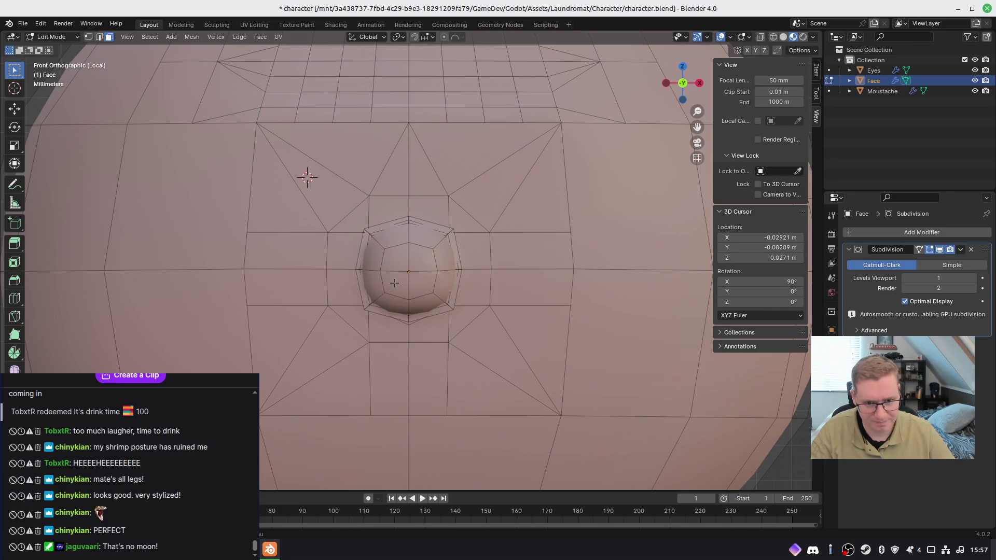
key("KP_1")
key("e")
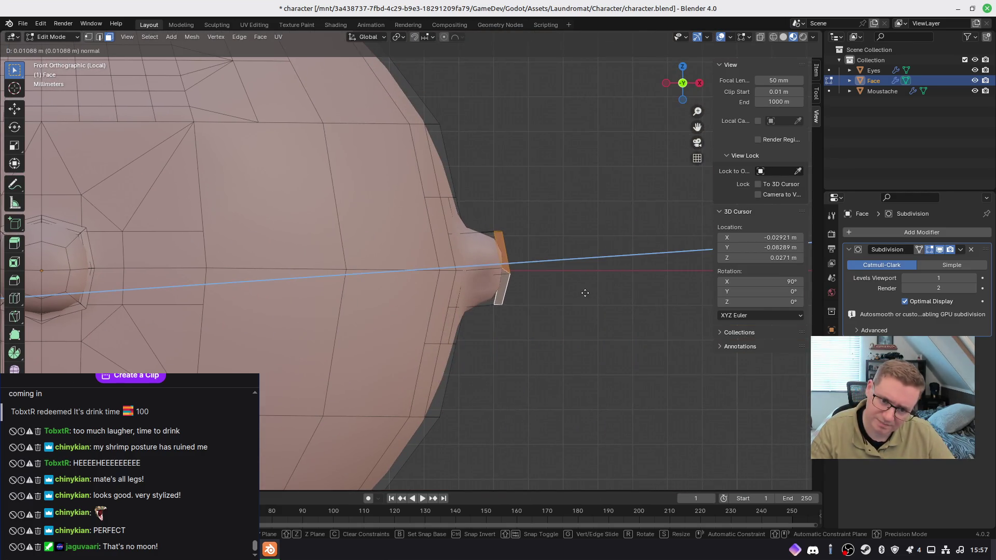
left_click(592, 294)
Step: Shift the extruded faces upward in side view, then reposition them in front view
mouse_move(586, 302)
middle_mouse_down()
mouse_move(488, 300)
mouse_move(529, 294)
mouse_move(544, 311)
mouse_move(445, 307)
middle_mouse_up()
key("KP_3")
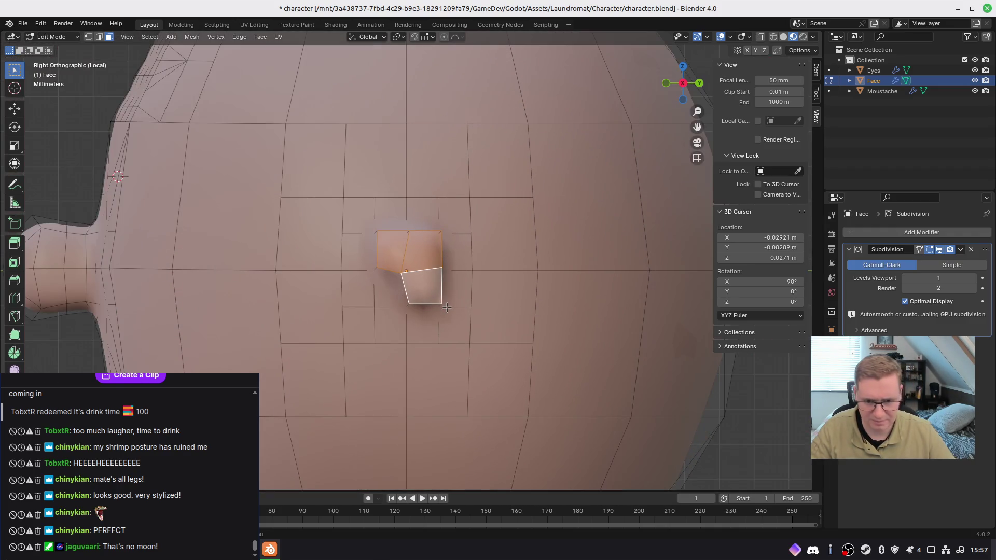
key("g")
left_click(447, 284)
middle_click_drag(447, 283, 518, 314)
key("KP_1")
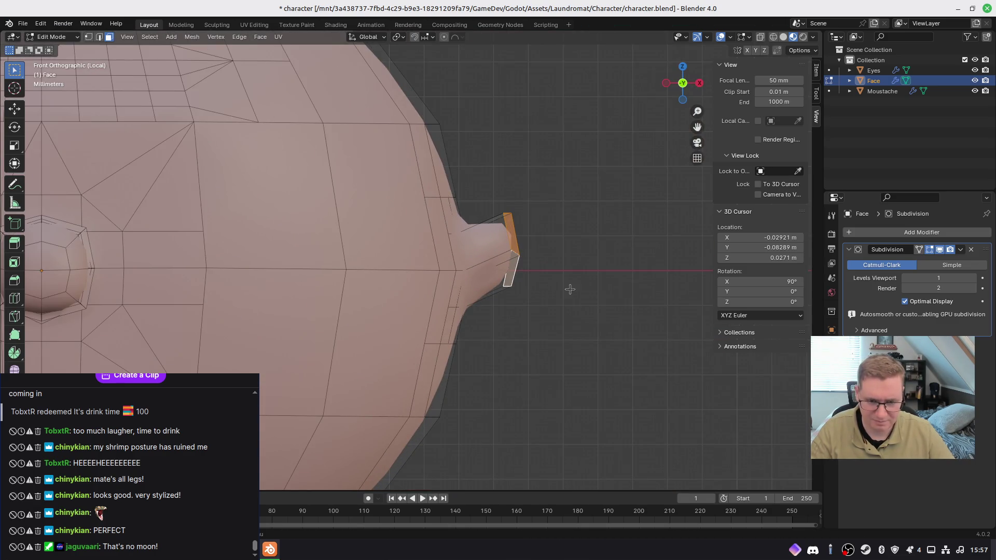
key("g")
left_click(567, 279)
Step: Return to Object Mode and deselect to view the smoothed head
mouse_move(614, 314)
middle_mouse_down()
mouse_move(362, 351)
mouse_move(462, 400)
mouse_move(583, 327)
mouse_move(483, 328)
middle_mouse_up()
key("Tab")
scroll(543, 327, "down", 5)
left_click(543, 333)
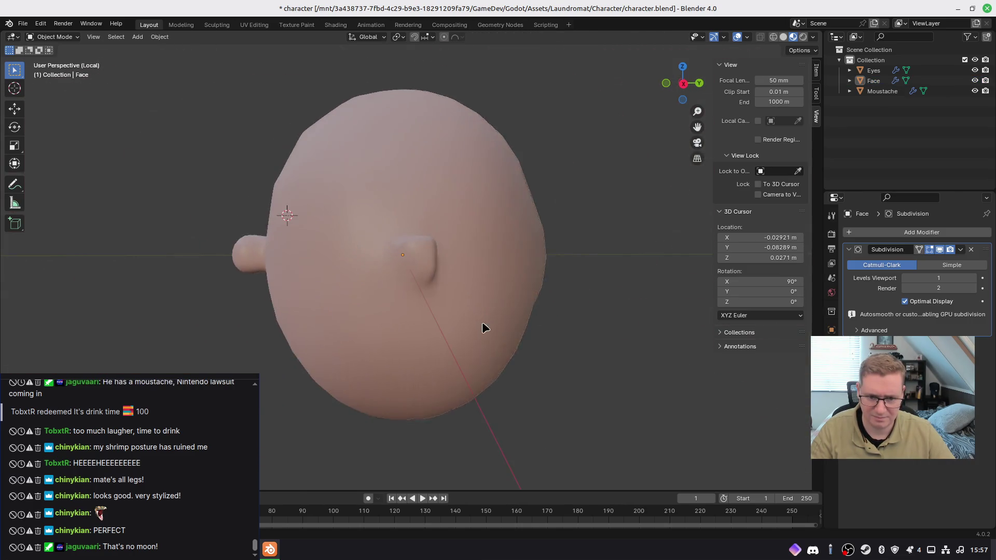
Step: Edit the head in vertex mode and move an ear-edge vertex, constrained to X
left_click(482, 328)
key("Tab")
scroll(480, 311, "up", 5)
middle_click_drag(457, 270, 474, 261)
key("1")
left_click(459, 230)
key("g")
key("z")
key("x")
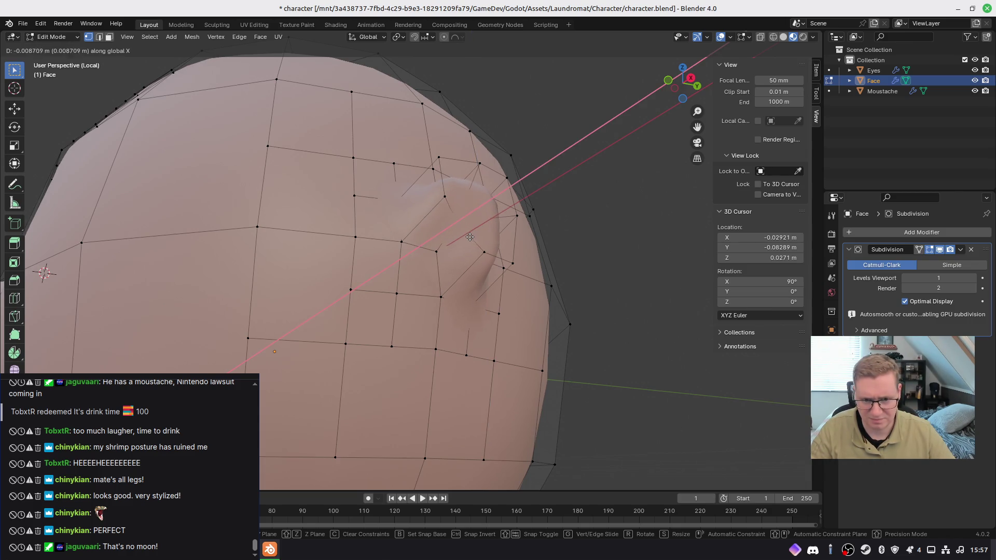
left_click(470, 237)
Step: Reposition several more vertices around the ear, lowering one to round the shape
middle_click_drag(470, 237, 435, 224)
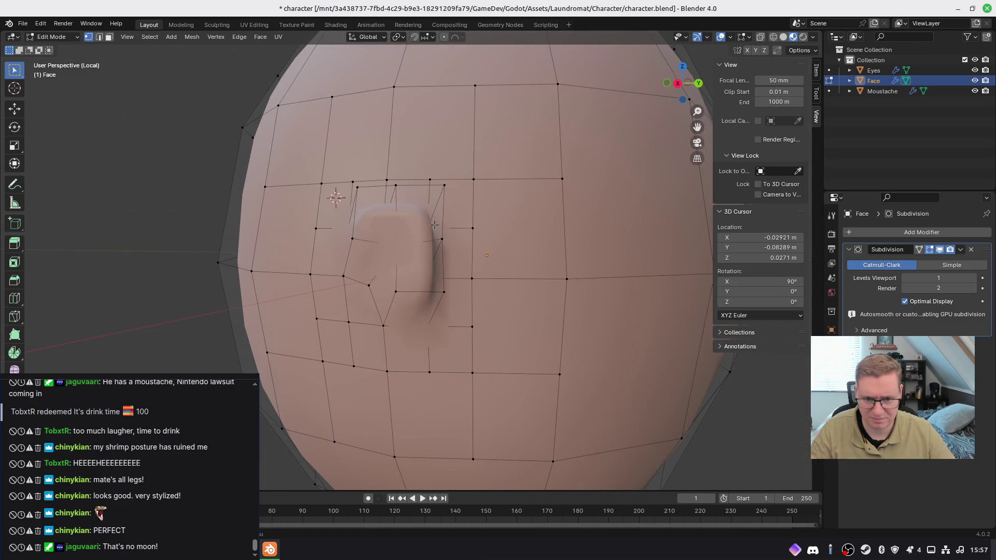
key("g")
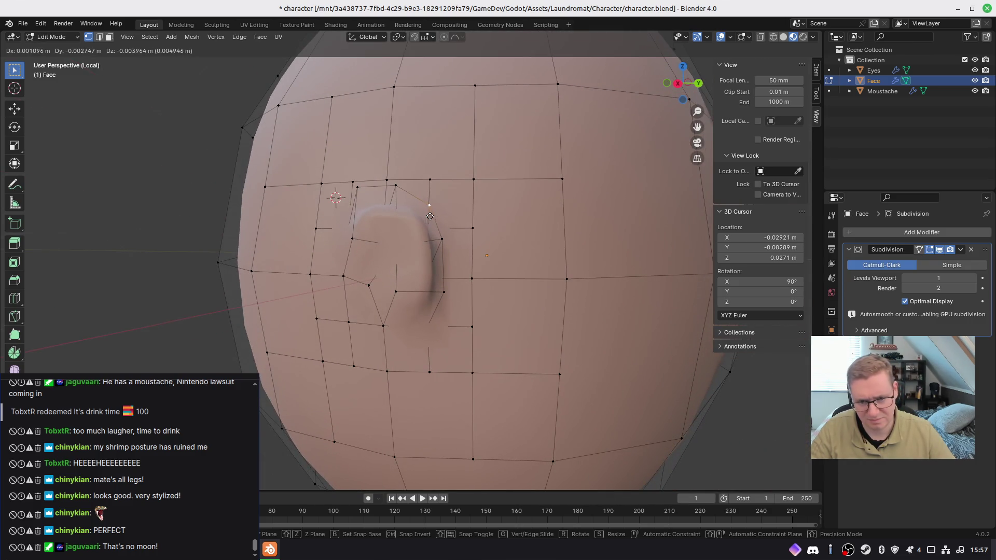
left_click(430, 217)
middle_click_drag(427, 218, 381, 233)
key("g")
left_click(362, 234)
left_click(433, 286)
key("g")
left_click(432, 294)
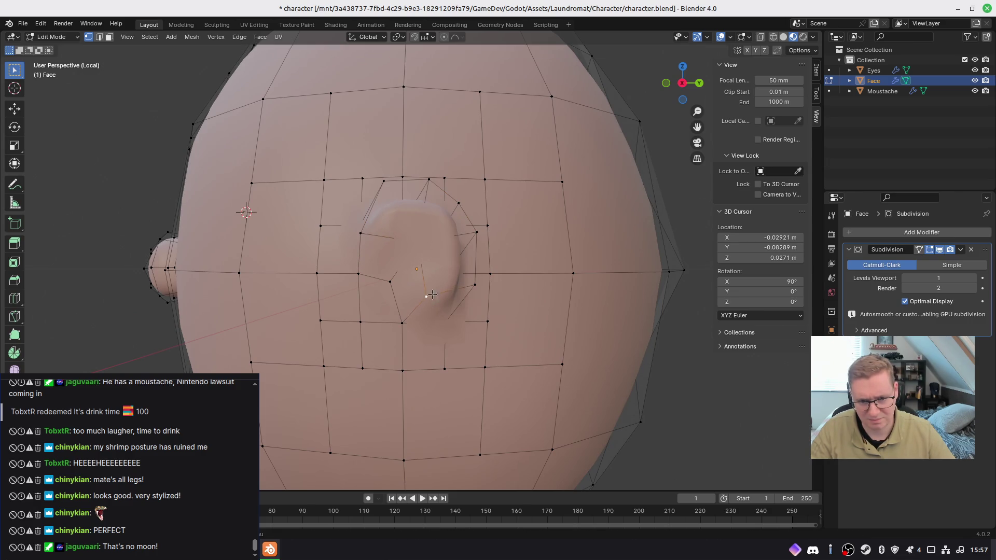
left_click(475, 235)
key("g")
left_click(491, 242)
Step: Scale the selected ear vertices while excluding the X axis
mouse_move(491, 242)
middle_mouse_down()
mouse_move(535, 280)
mouse_move(409, 331)
mouse_move(405, 269)
mouse_move(400, 332)
mouse_move(355, 284)
middle_mouse_up()
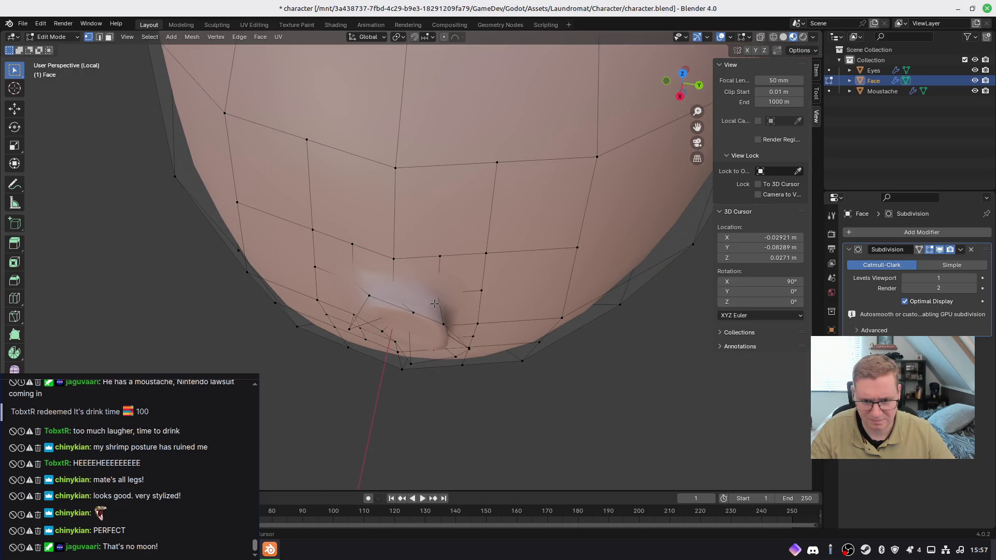
mouse_move(449, 321)
middle_mouse_down()
mouse_move(381, 275)
mouse_move(498, 365)
middle_mouse_up()
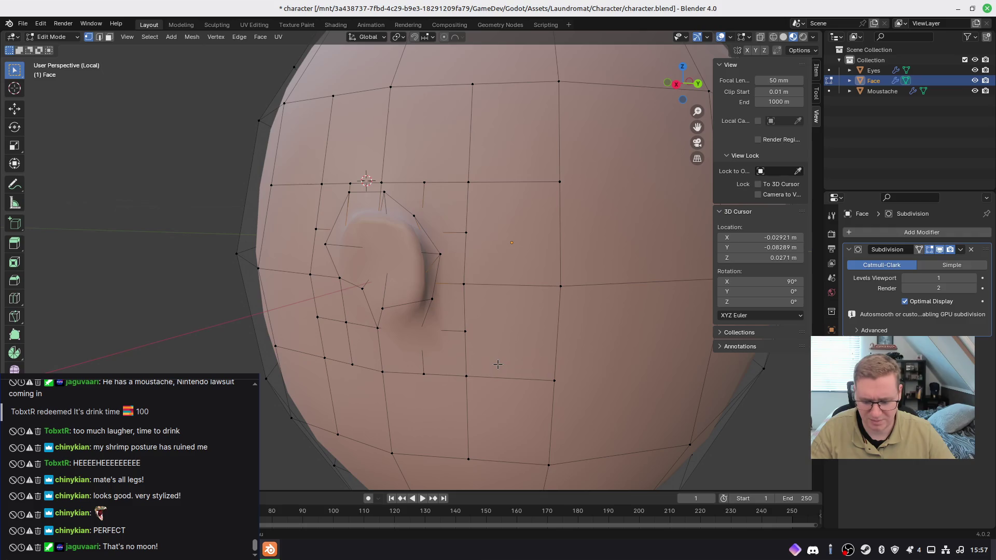
key("s")
key("shift+x")
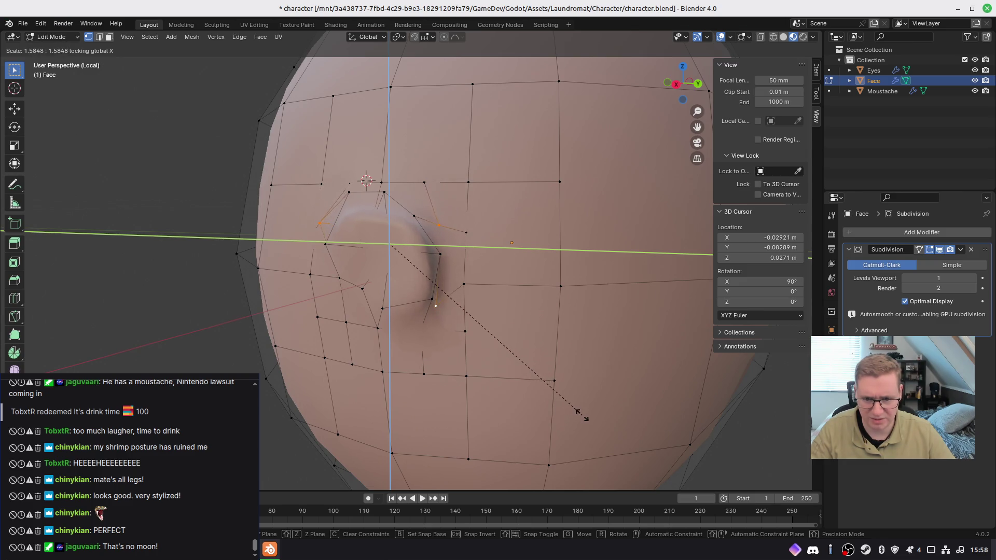
left_click(562, 389)
Step: Return to Object Mode and orbit to preview the smoothed ear
mouse_move(562, 389)
middle_mouse_down()
mouse_move(497, 364)
mouse_move(372, 372)
mouse_move(508, 351)
mouse_move(360, 299)
mouse_move(425, 357)
middle_mouse_up()
key("Tab")
scroll(572, 354, "down", 10)
mouse_move(531, 342)
middle_mouse_down()
mouse_move(400, 340)
mouse_move(487, 313)
mouse_move(536, 327)
middle_mouse_up()
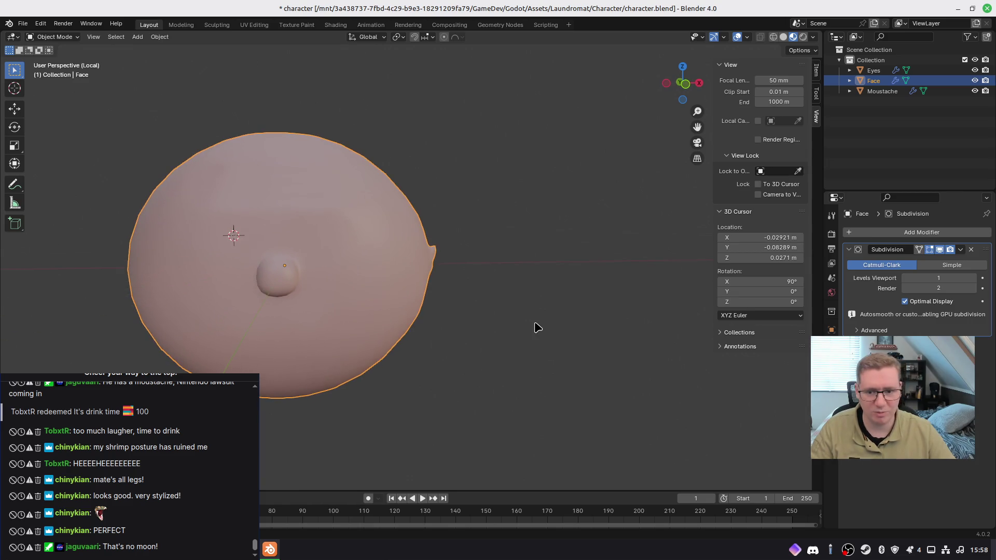
Step: Nudge the selection in Edit Mode, then return to Object Mode to check the head
mouse_move(427, 327)
middle_mouse_down()
mouse_move(498, 328)
mouse_move(471, 322)
mouse_move(508, 314)
mouse_move(436, 290)
mouse_move(390, 299)
mouse_move(404, 332)
mouse_move(505, 311)
mouse_move(429, 302)
mouse_move(399, 311)
mouse_move(411, 316)
mouse_move(396, 382)
mouse_move(527, 316)
mouse_move(487, 280)
mouse_move(439, 312)
middle_mouse_up()
scroll(446, 280, "up", 5)
mouse_move(456, 249)
middle_mouse_down()
mouse_move(394, 326)
mouse_move(387, 295)
mouse_move(428, 310)
mouse_move(612, 300)
mouse_move(417, 302)
mouse_move(476, 305)
mouse_move(428, 300)
middle_mouse_up()
key("Tab")
key("g")
left_click(394, 248)
key("Tab")
scroll(467, 305, "down", 4)
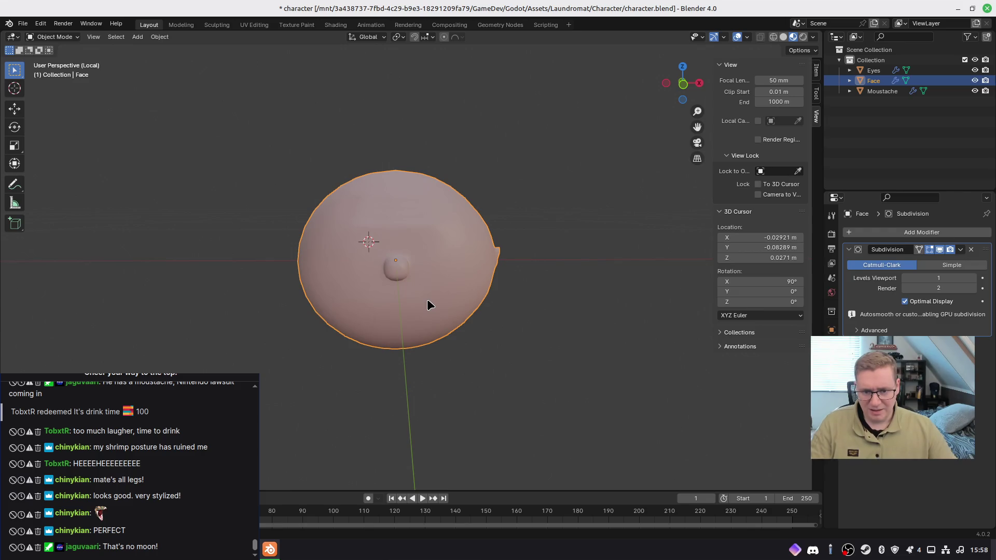
Step: In Edit Mode with Wireframe shading and front view, box-select the mesh's left half
key("Tab")
key("z")
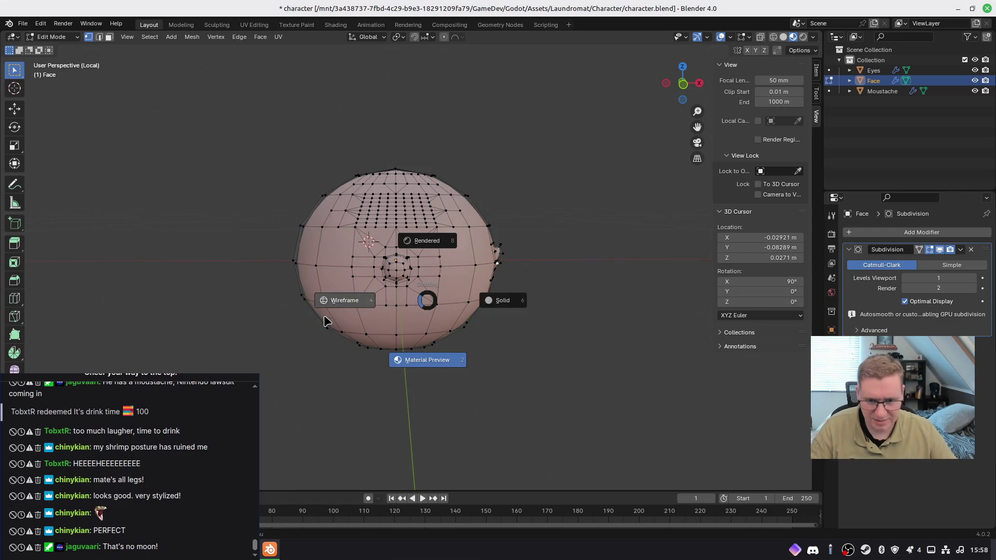
left_click(279, 323)
key("KP_Divide")
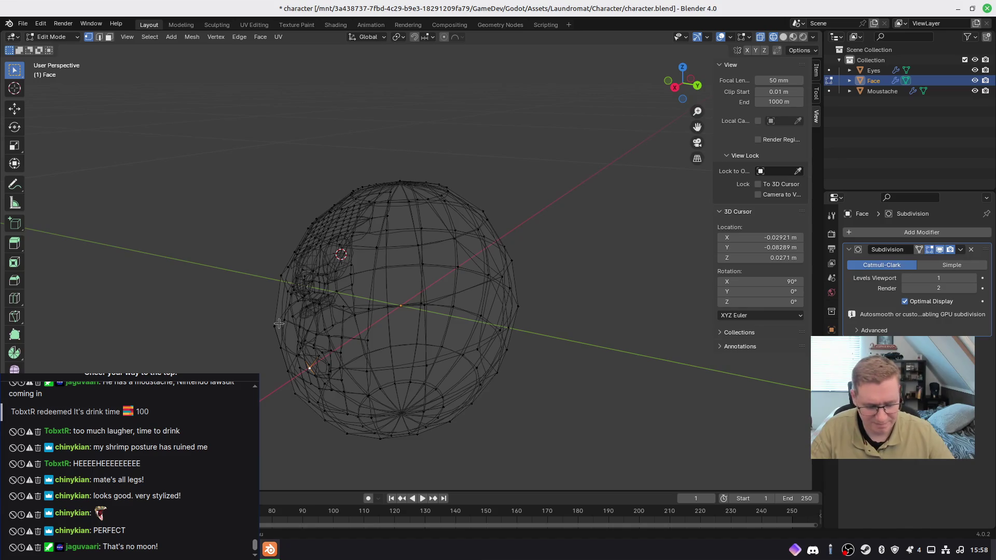
mouse_move(300, 323)
middle_mouse_down()
mouse_move(424, 335)
mouse_move(459, 319)
middle_mouse_up()
key("KP_Divide")
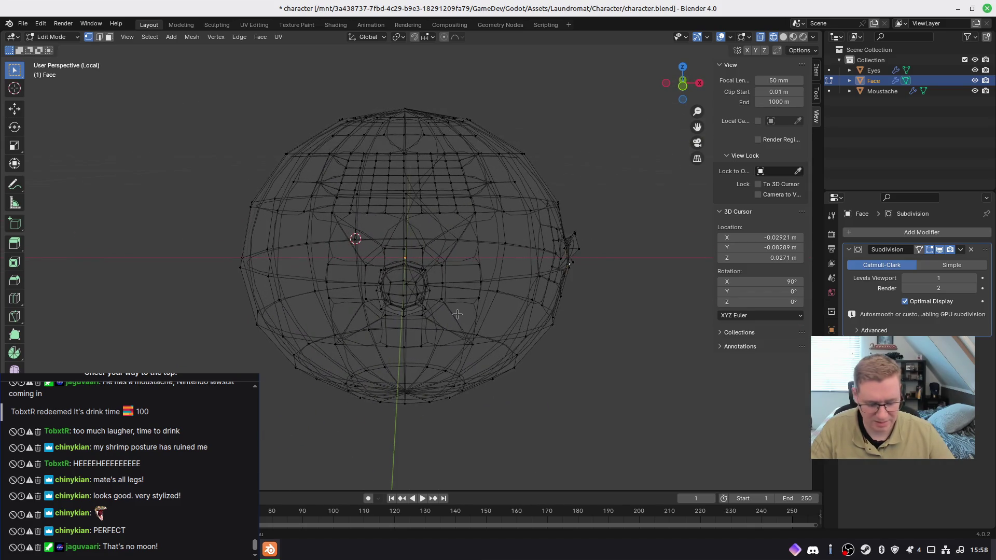
key("KP_1")
mouse_move(182, 85)
left_mouse_down()
mouse_move(294, 324)
mouse_move(400, 451)
left_mouse_up()
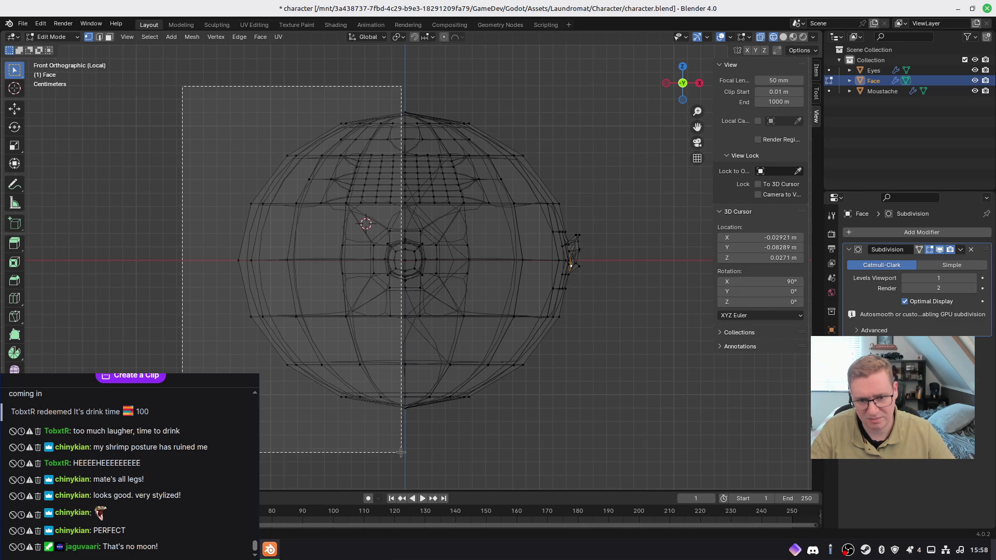
Step: Delete the selected left-half vertices and return to Object Mode
left_click_drag(401, 452, 401, 452)
key("x")
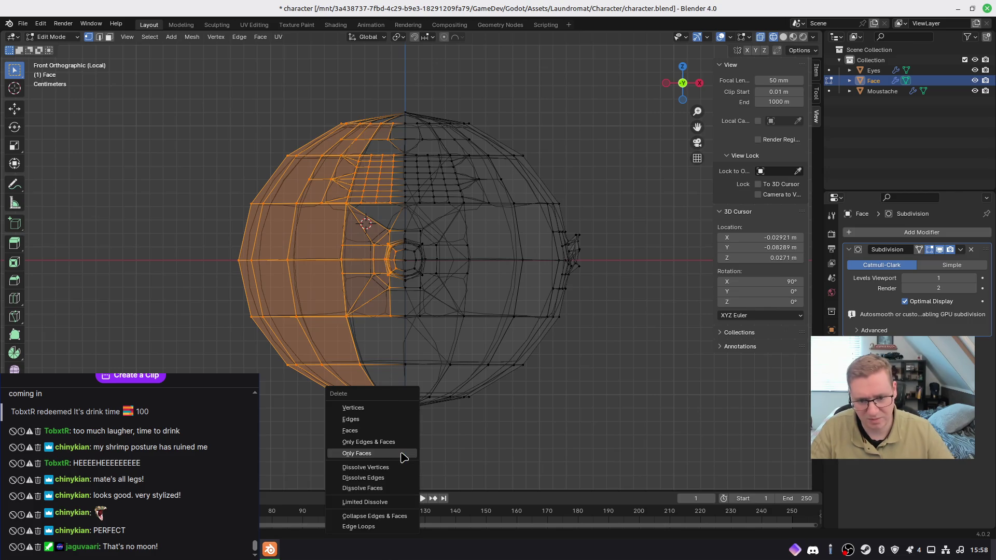
left_click(380, 407)
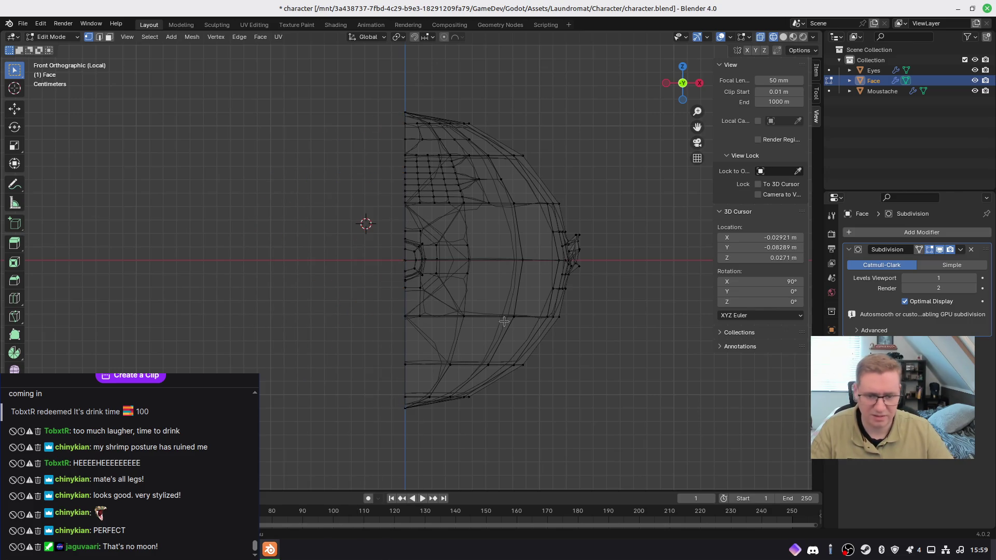
key("Tab")
Step: Add a Mirror modifier to the head and switch to Material Preview shading
left_click(875, 235)
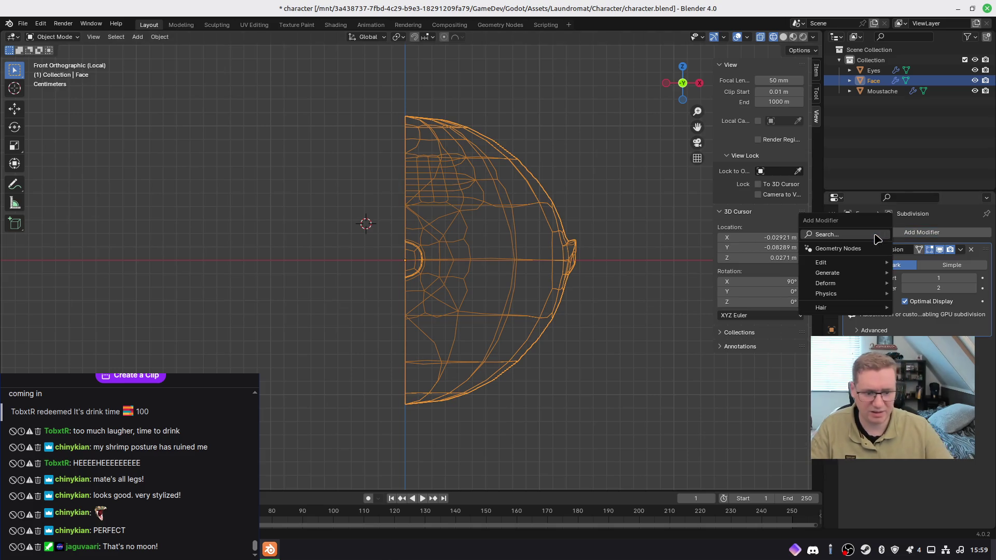
type("mirror")
key("Return")
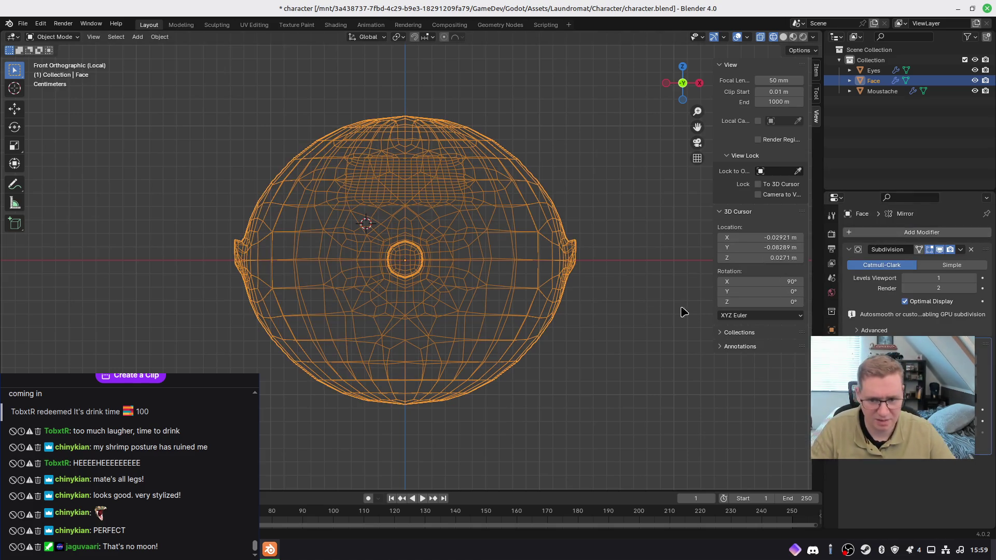
middle_click_drag(434, 271, 411, 285)
key("z")
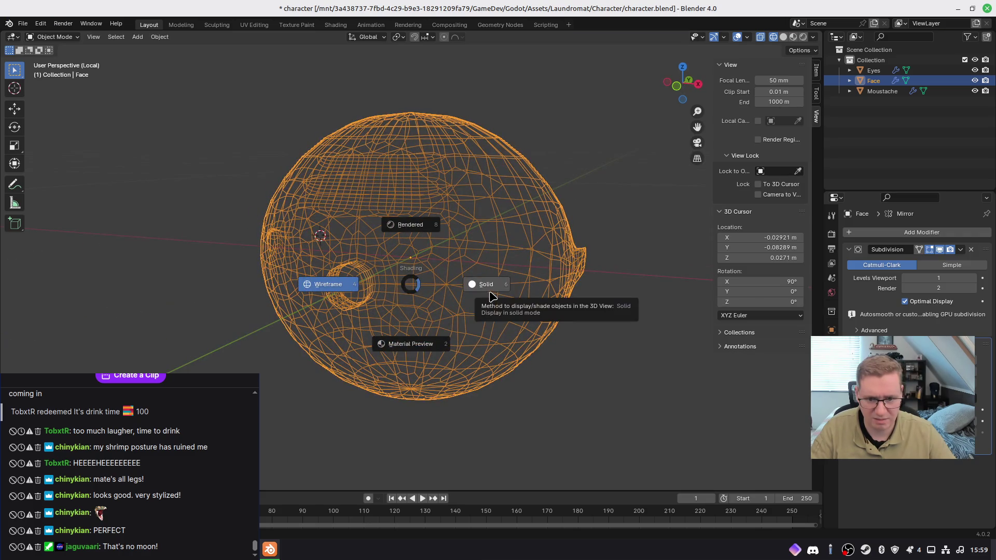
left_click(429, 341)
mouse_move(431, 332)
middle_mouse_down()
mouse_move(560, 364)
mouse_move(576, 327)
mouse_move(399, 340)
mouse_move(358, 334)
mouse_move(458, 334)
mouse_move(465, 311)
mouse_move(333, 329)
mouse_move(313, 313)
mouse_move(341, 328)
mouse_move(498, 348)
mouse_move(562, 330)
mouse_move(558, 290)
mouse_move(449, 314)
mouse_move(426, 401)
mouse_move(664, 356)
mouse_move(487, 306)
mouse_move(386, 328)
mouse_move(431, 327)
mouse_move(493, 304)
mouse_move(328, 338)
mouse_move(459, 317)
middle_mouse_up()
Step: Exit Local View to show the eyes and moustache, then centre the face in front view
key("KP_Divide")
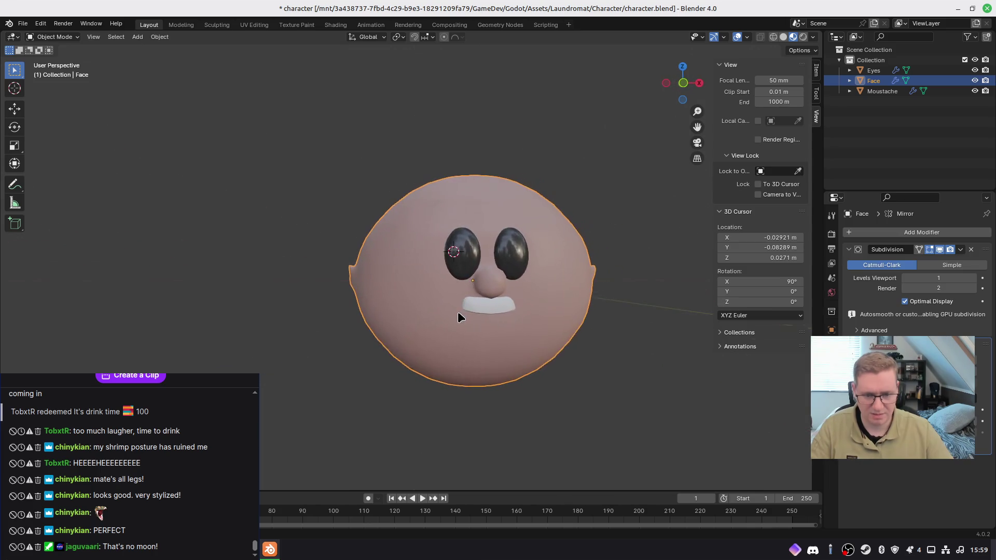
scroll(457, 317, "up", 1)
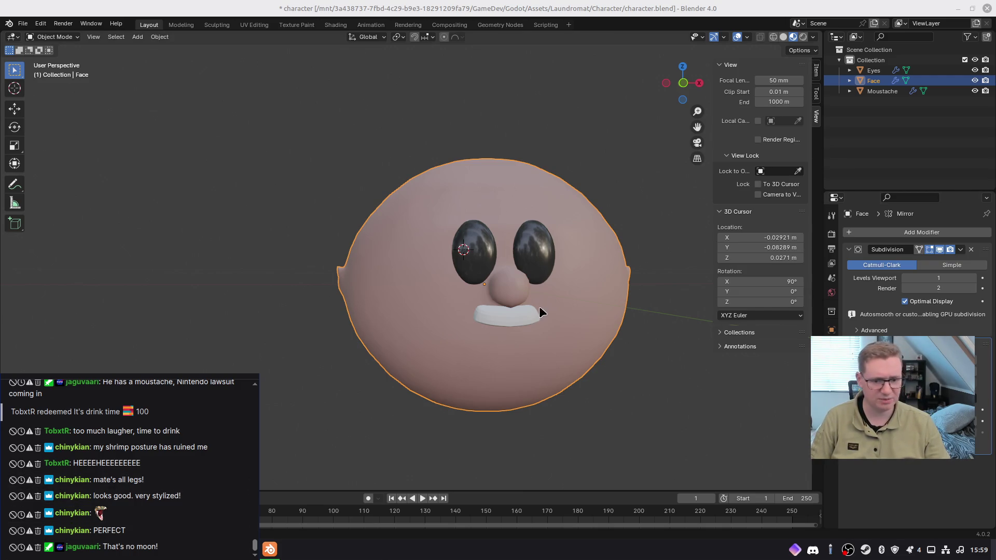
key("KP_1")
scroll(471, 308, "up", 3)
middle_click_drag(508, 326, 447, 334, "shift")
mouse_move(421, 383)
middle_mouse_down()
mouse_move(437, 363)
mouse_move(417, 364)
middle_mouse_up()
key("KP_1")
key("KP_Decimal")
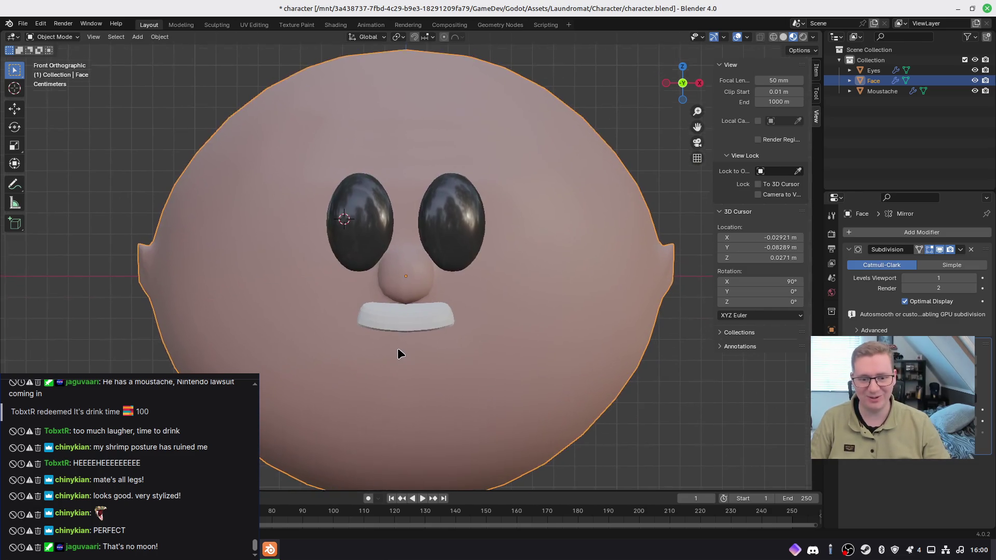
middle_click_drag(400, 344, 419, 354, "shift")
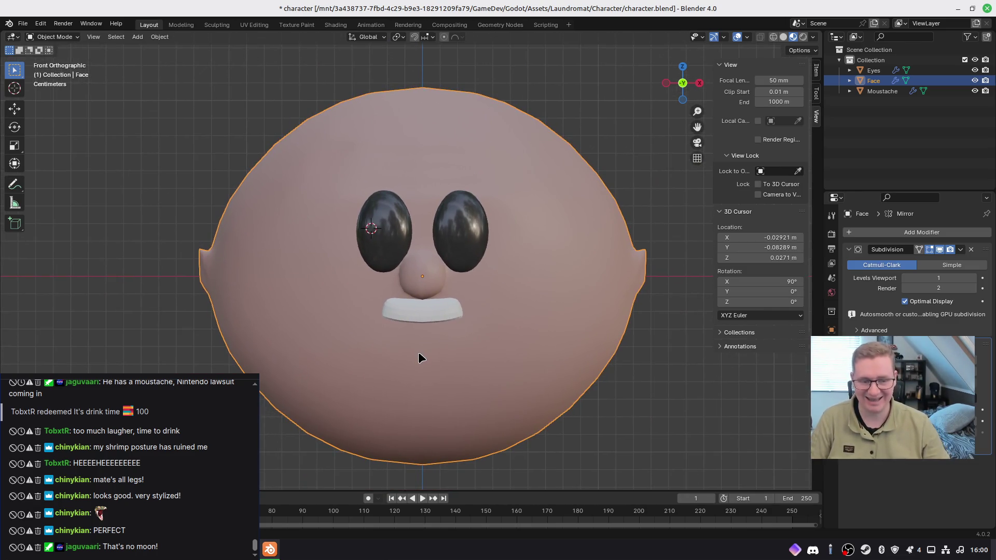
Step: Duplicate the moustache and place a tilted copy above the left eye
left_click(415, 311)
middle_click_drag(544, 310, 537, 330, "shift")
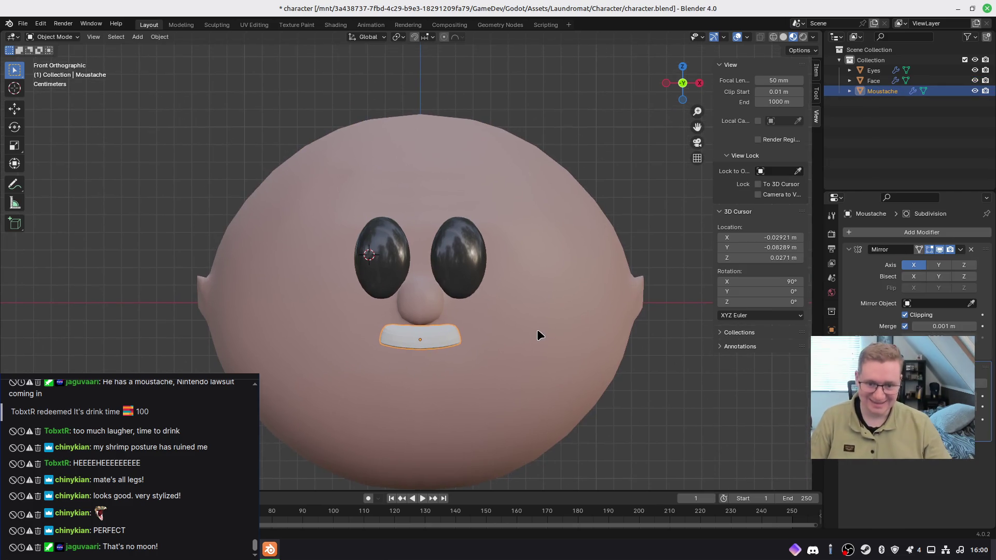
key("shift+d")
left_click(495, 192)
key("r")
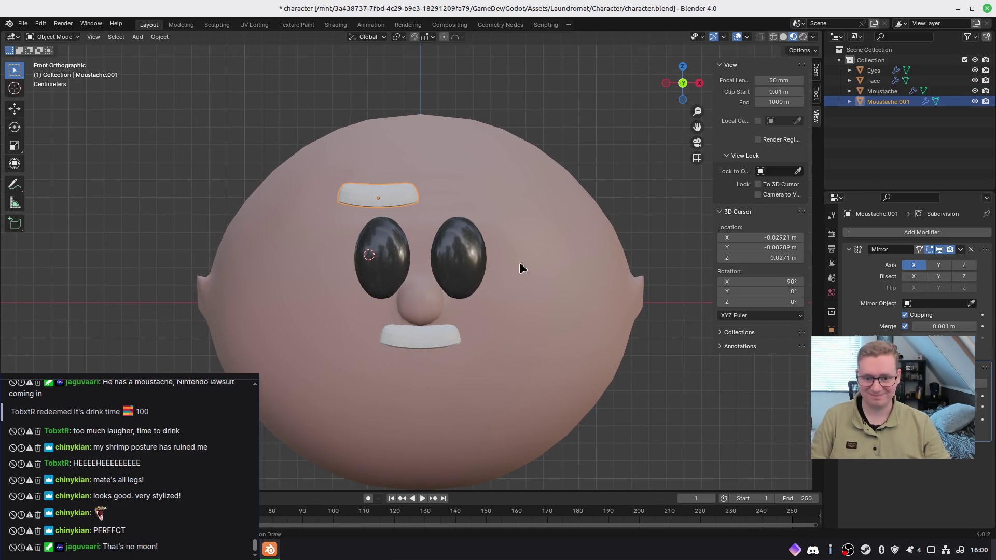
left_click(519, 288)
Step: Duplicate it into a second eyebrow above the right eye, angled, repositioned and narrowed
key("shift+d")
left_click(563, 311)
key("r")
left_click(580, 275)
key("g")
left_click(642, 299)
key("s")
left_click(581, 275)
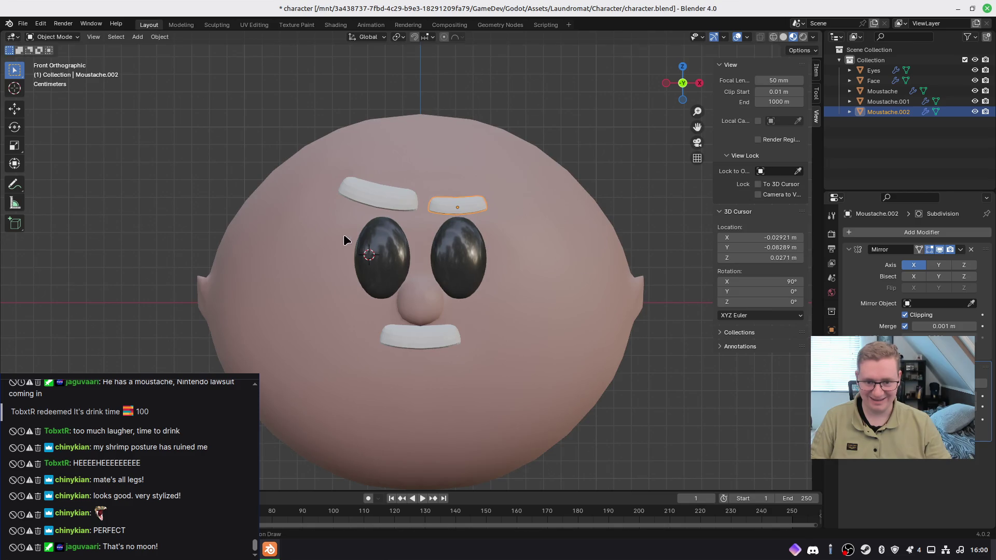
Step: Replace the left eyebrow with a tilted duplicate of the right eyebrow
left_click(389, 202)
key("Delete")
left_click(470, 207)
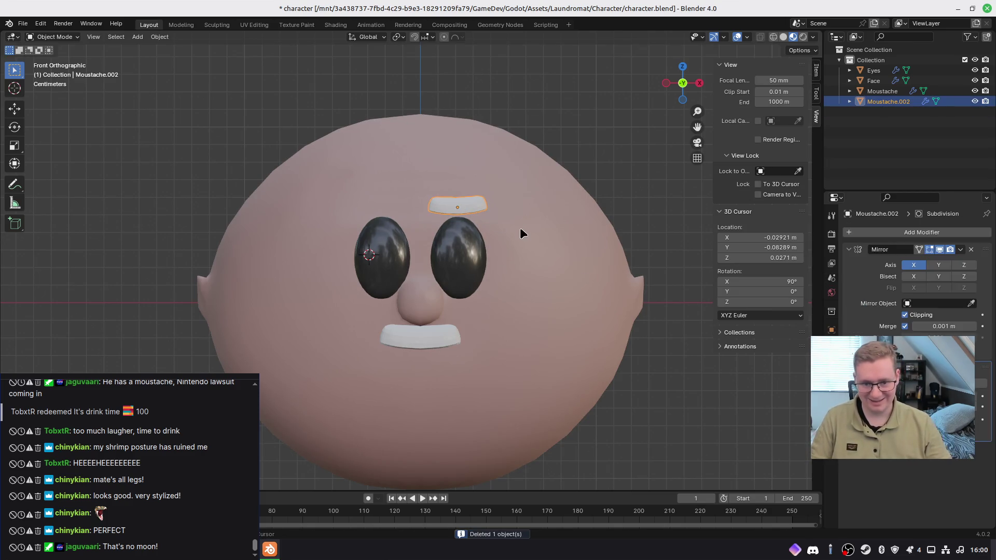
key("shift+d")
left_click(434, 226)
key("r")
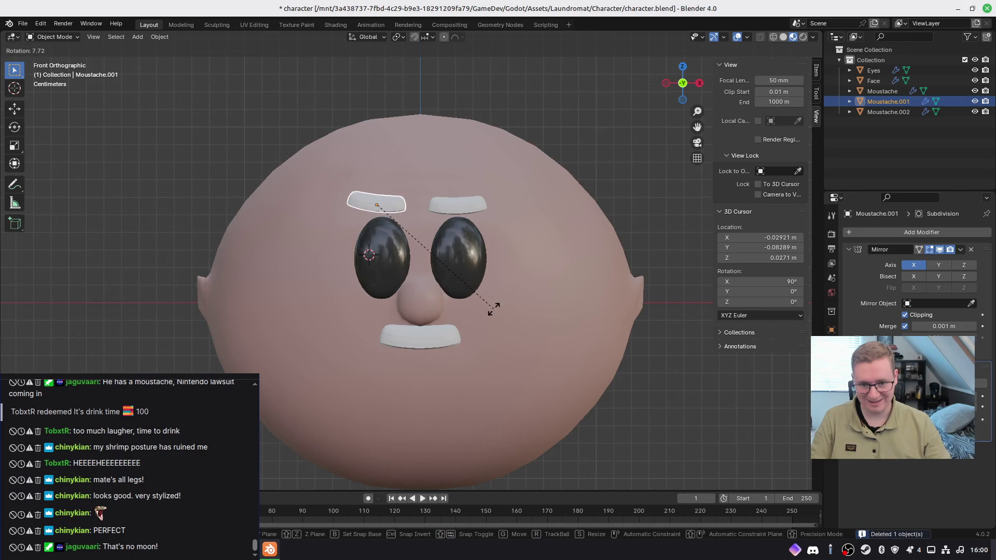
left_click(468, 314)
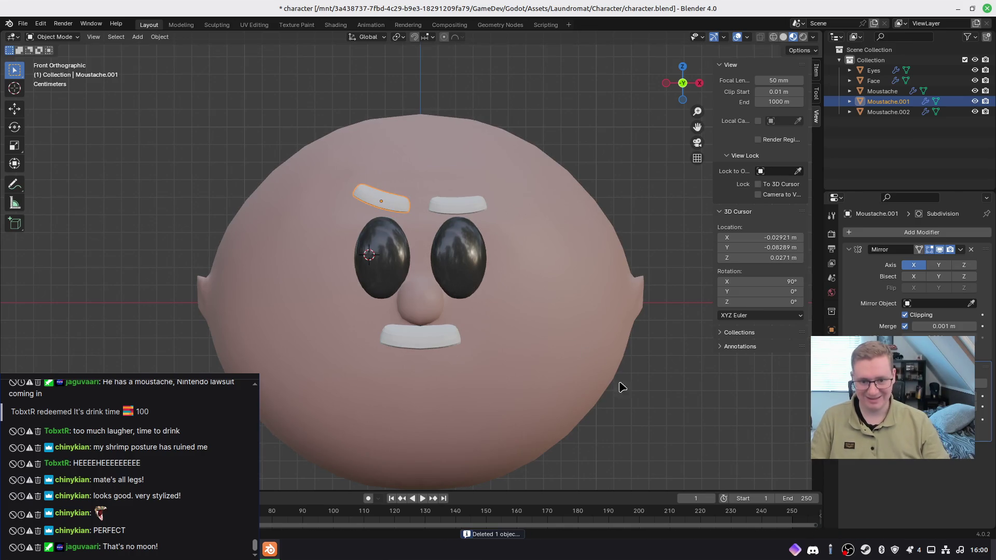
Step: Cancel a rotate and move on the right eyebrow, then deselect it
left_click(463, 214)
key("r")
key("g")
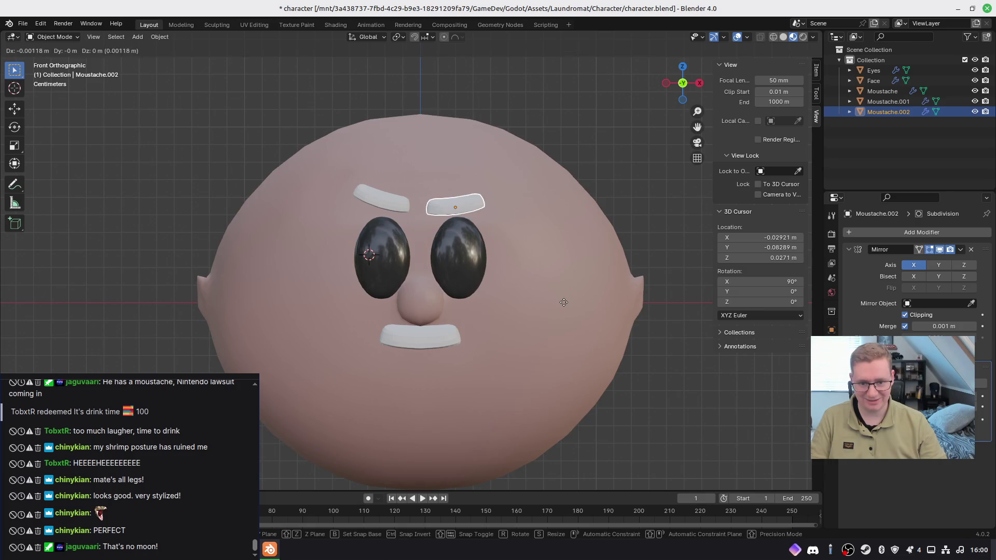
key("Escape")
left_click(671, 410)
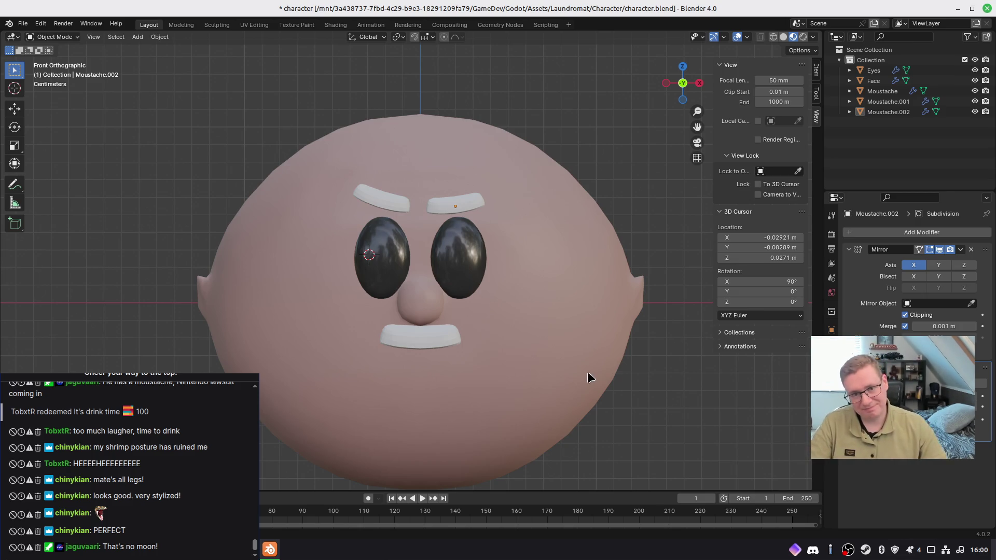
Step: Save character.blend and orbit around the head
key("ctrl+s")
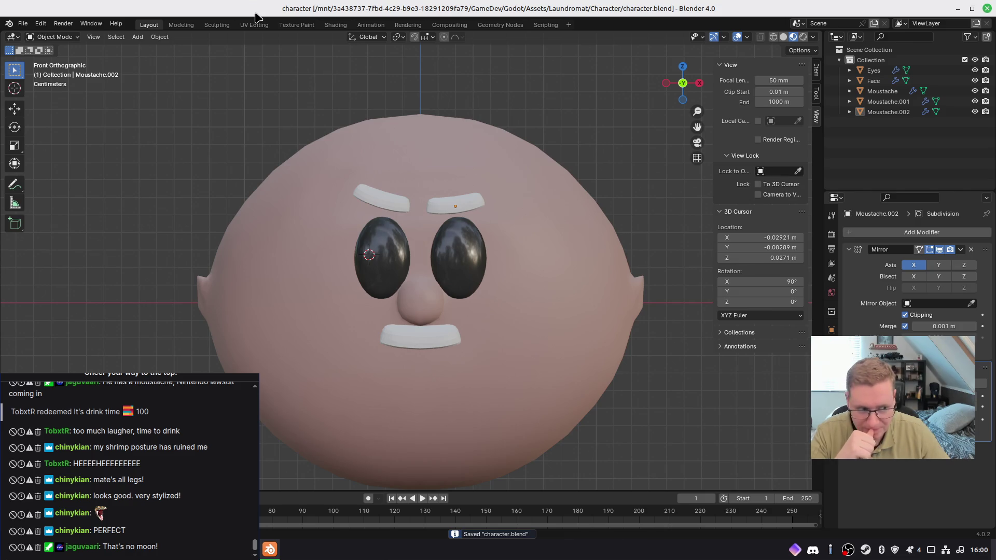
mouse_move(373, 94)
middle_mouse_down()
mouse_move(322, 111)
mouse_move(251, 109)
mouse_move(392, 89)
mouse_move(438, 61)
mouse_move(520, 138)
mouse_move(507, 135)
middle_mouse_up()
Step: Move and rotate both eyebrows together in the side view
key("KP_3")
left_click_drag(254, 145, 298, 217, "shift")
key("g")
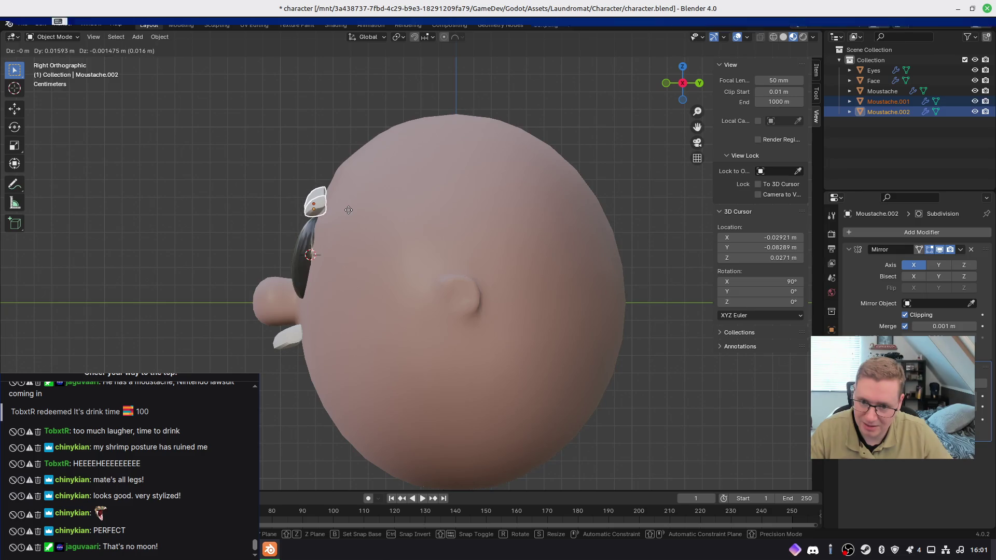
key("r")
left_click(372, 275)
key("KP_1")
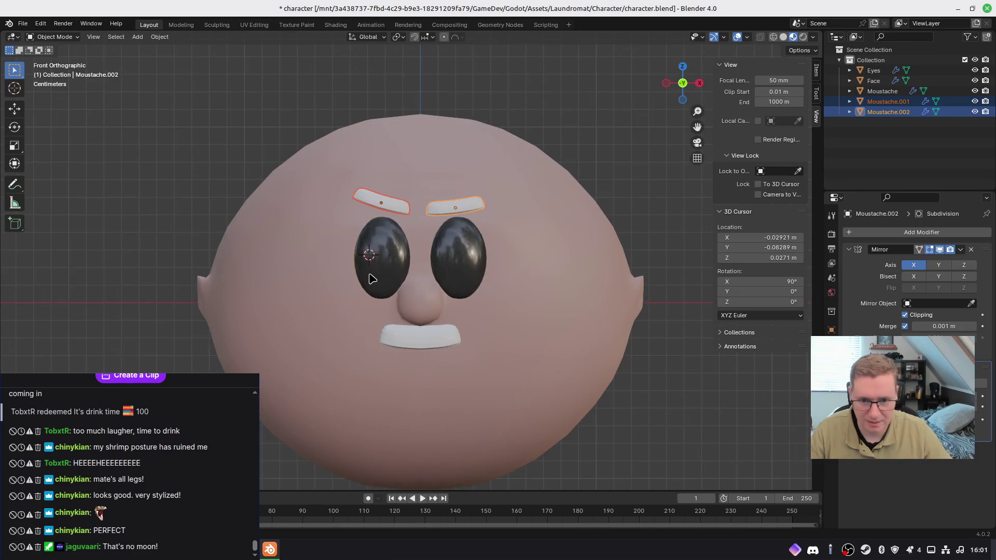
Step: Tilt the right eyebrow slightly and raise it a little
left_click(624, 182)
left_click(478, 208)
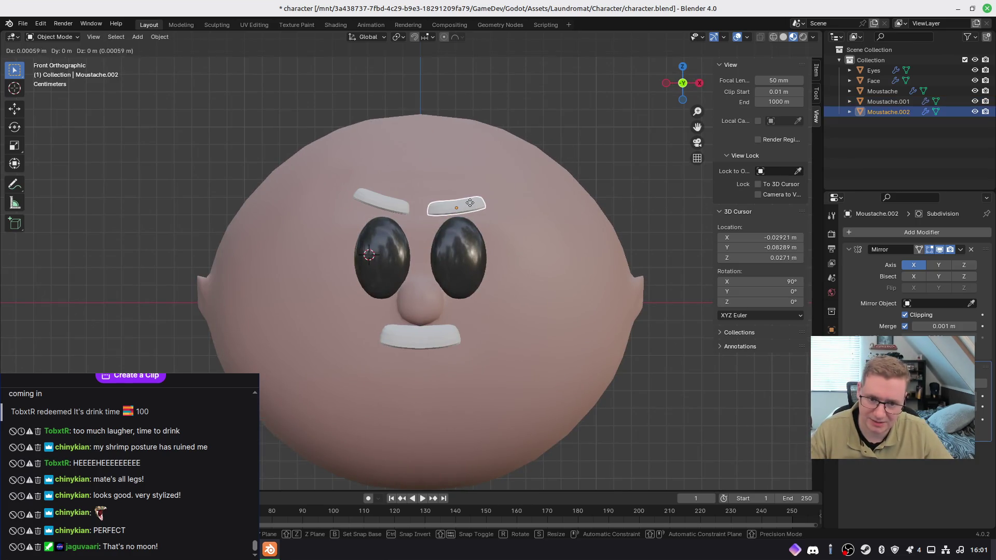
key("r")
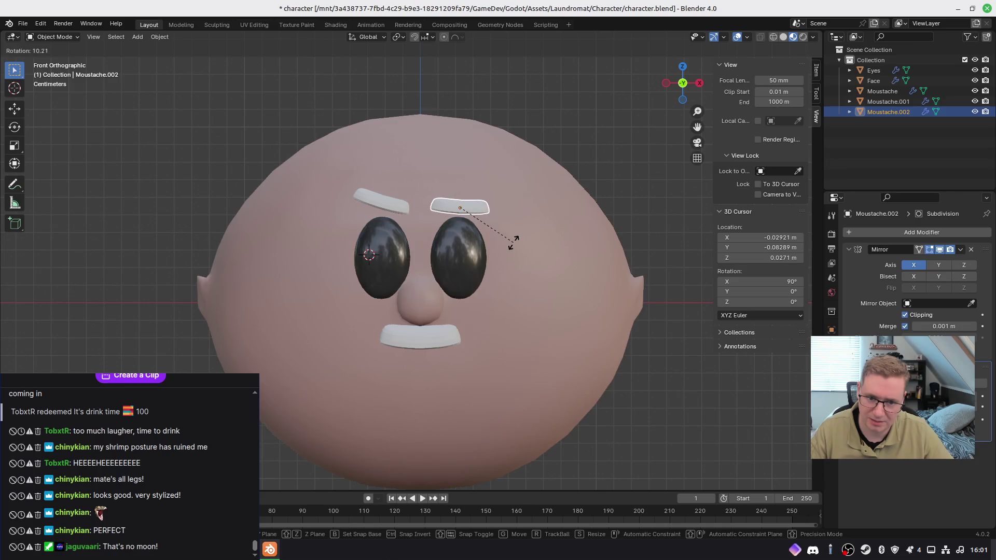
left_click(513, 243)
key("g")
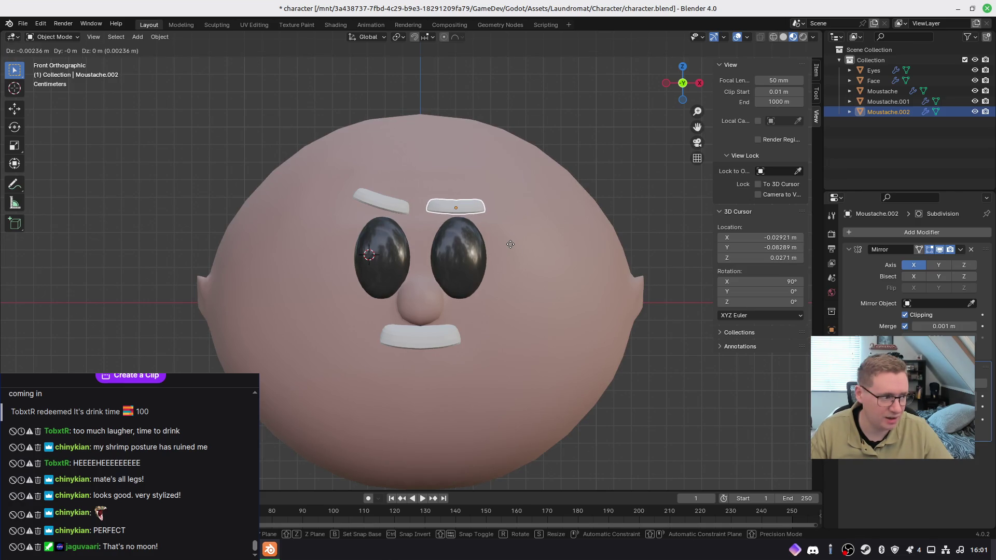
left_click(511, 233)
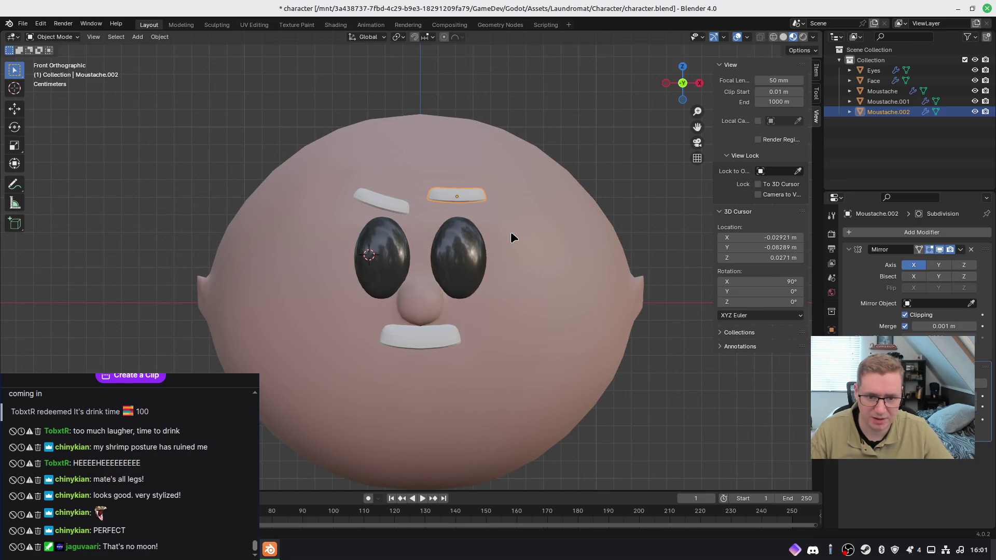
Step: Tilt the left eyebrow steeply toward the nose and re-rotate the right eyebrow
left_click(379, 207)
key("r")
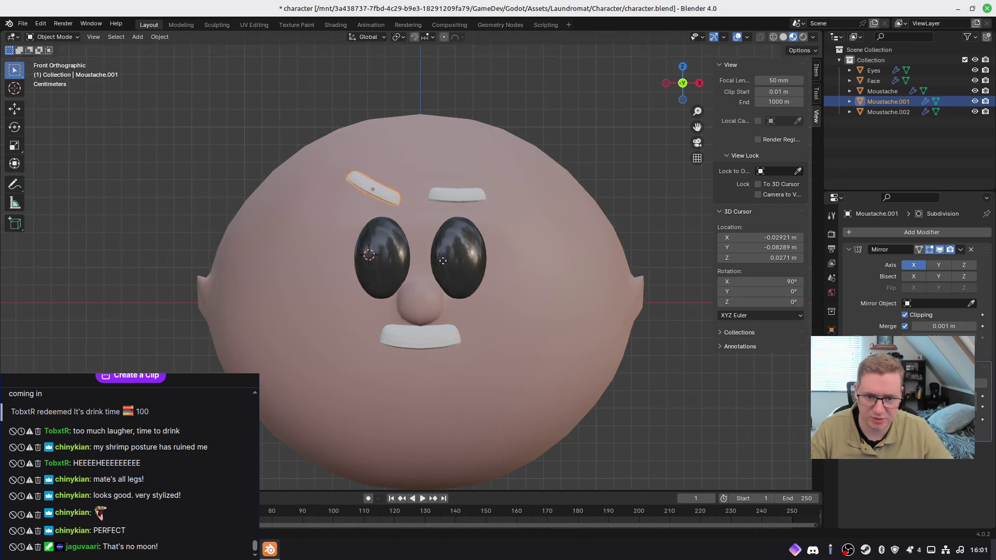
left_click(455, 259)
left_click(449, 194)
key("r")
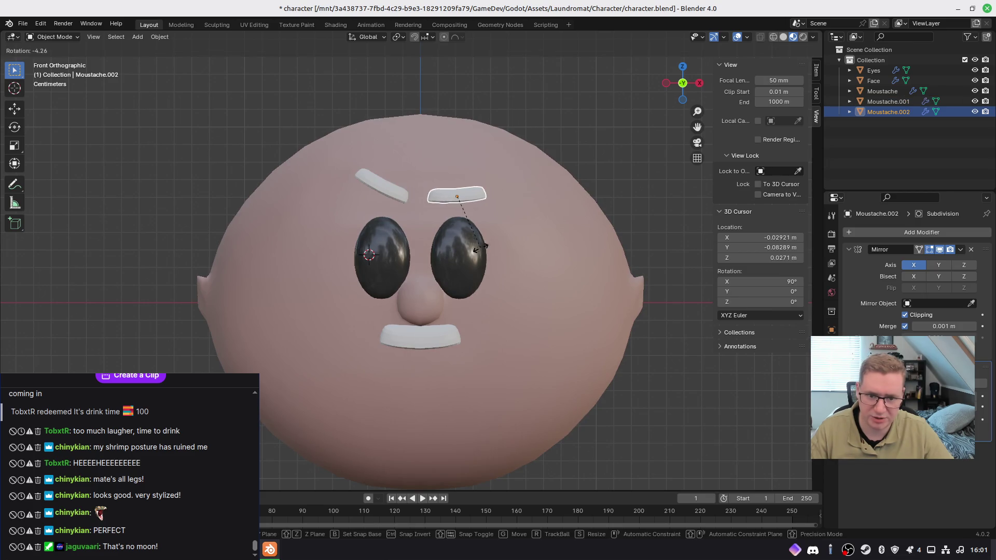
left_click(490, 245)
middle_click_drag(490, 245, 495, 257)
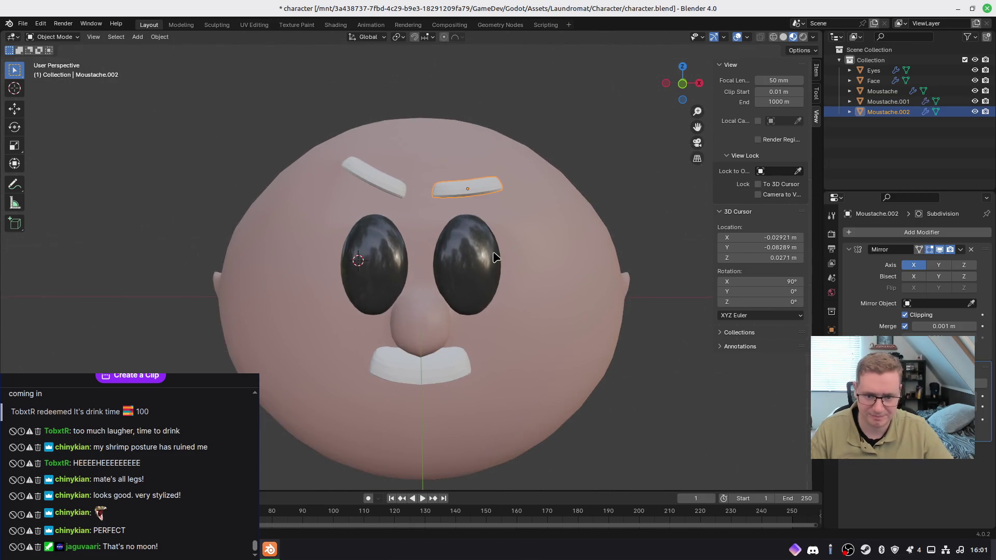
key("KP_1")
middle_click_drag(506, 274, 496, 270, "shift")
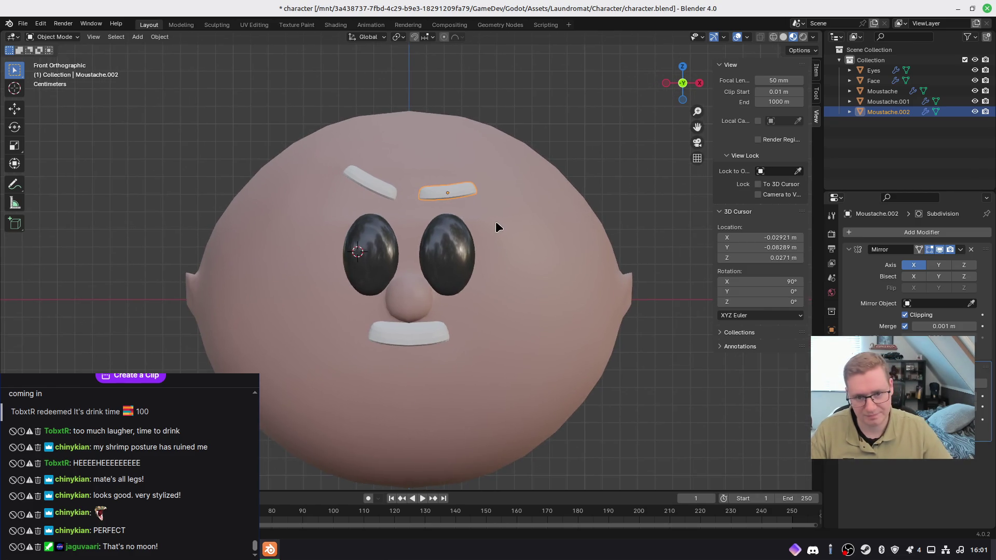
Step: Lower the left eyebrow slightly and place the 3D cursor below right of the head
key("g")
right_click(497, 227)
left_click(629, 173)
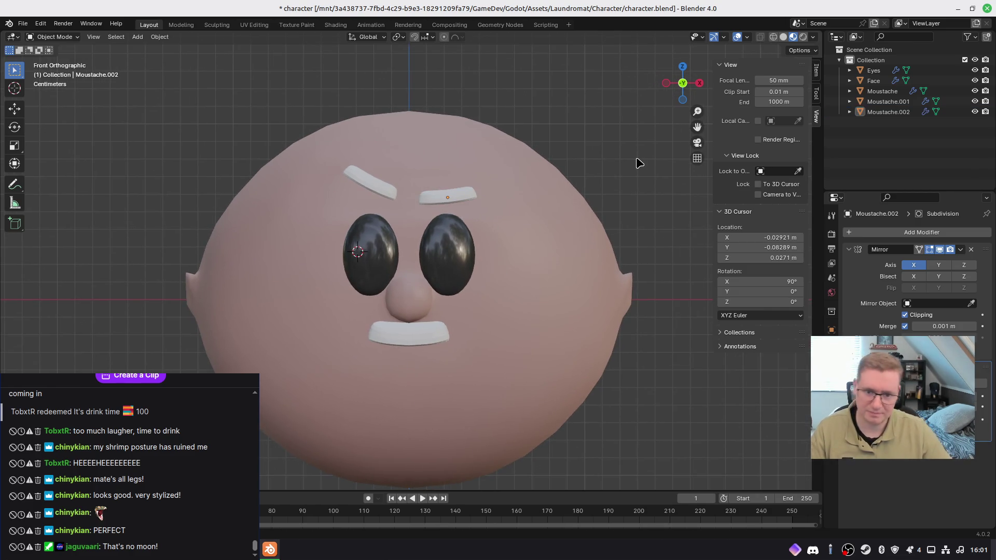
left_click(366, 176)
key("g")
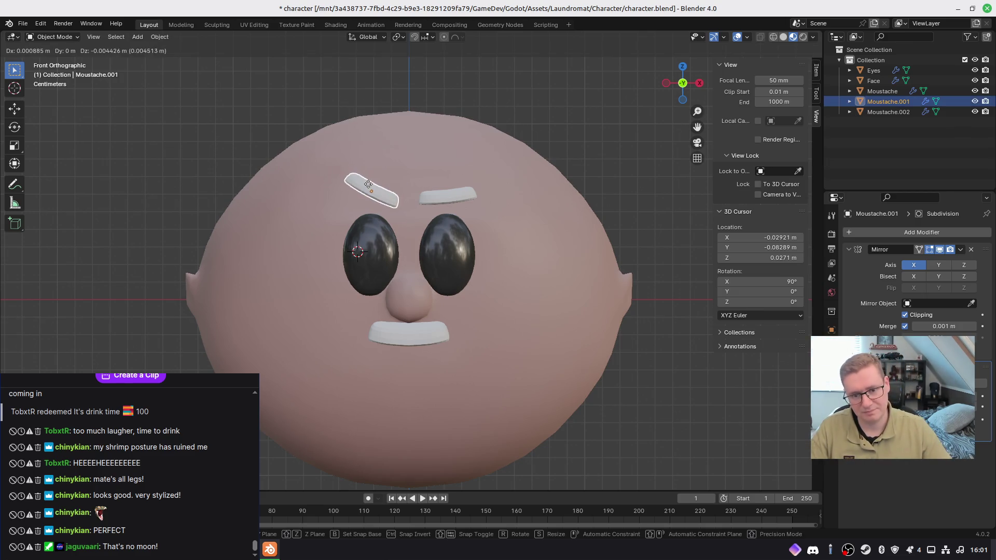
left_click(366, 184)
left_click(591, 162)
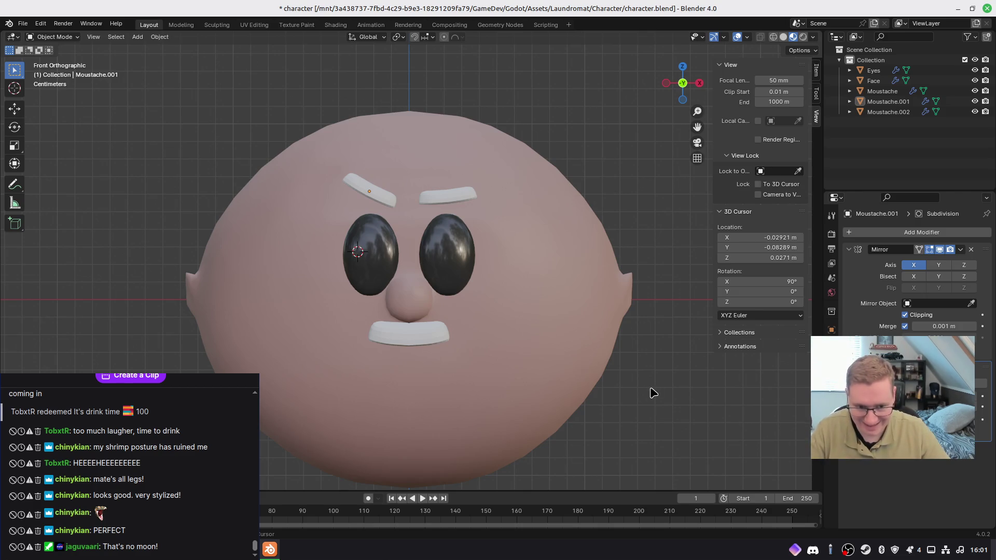
right_click(704, 434, "shift")
middle_click_drag(679, 366, 678, 333, "shift")
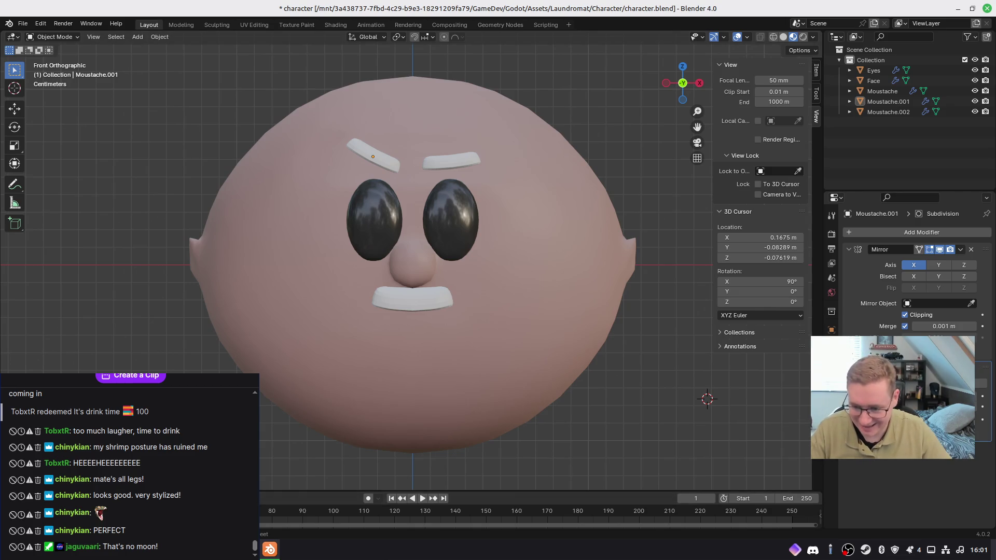
Step: Launch the Screenshot tool by searching 'screen' in the launcher
key("super")
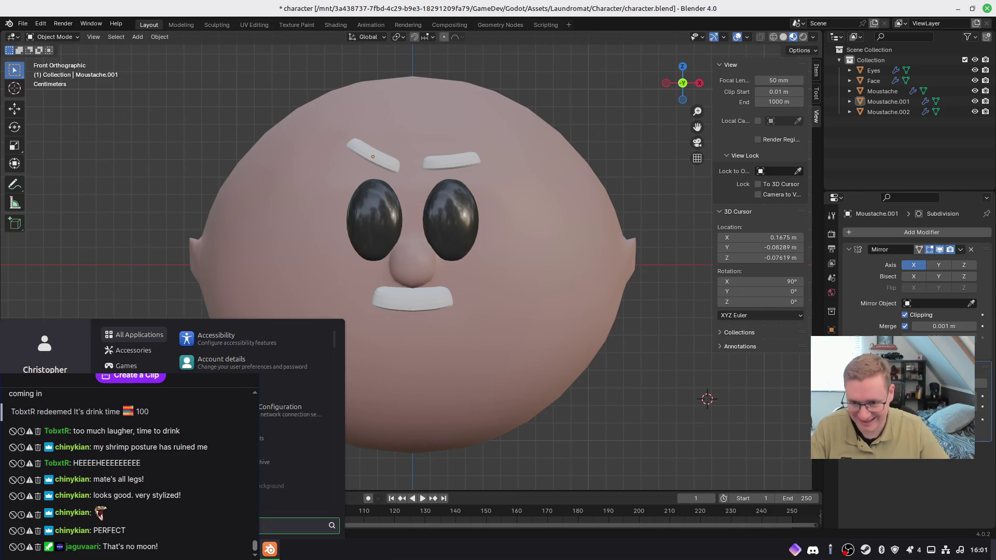
type("screen")
key("Down")
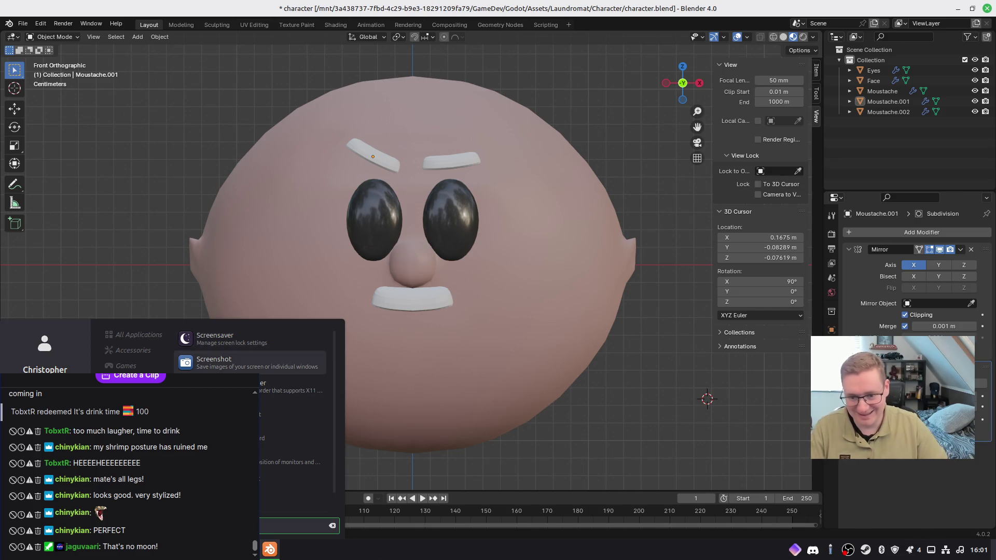
key("Return")
Step: Capture a selected area around the face, then discard the screenshot
left_click(541, 254)
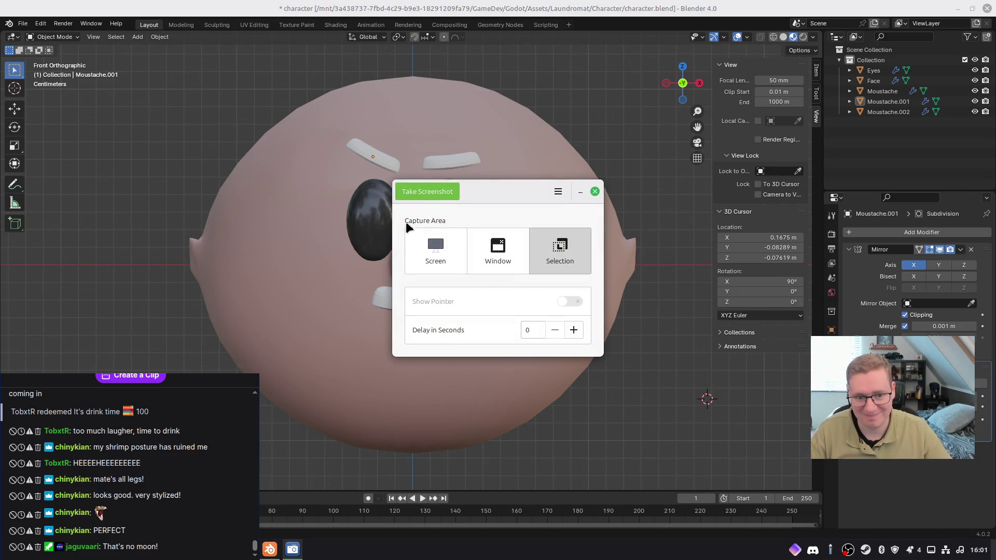
left_click(428, 192)
mouse_move(154, 62)
left_mouse_down()
mouse_move(596, 498)
mouse_move(660, 451)
mouse_move(655, 463)
left_mouse_up()
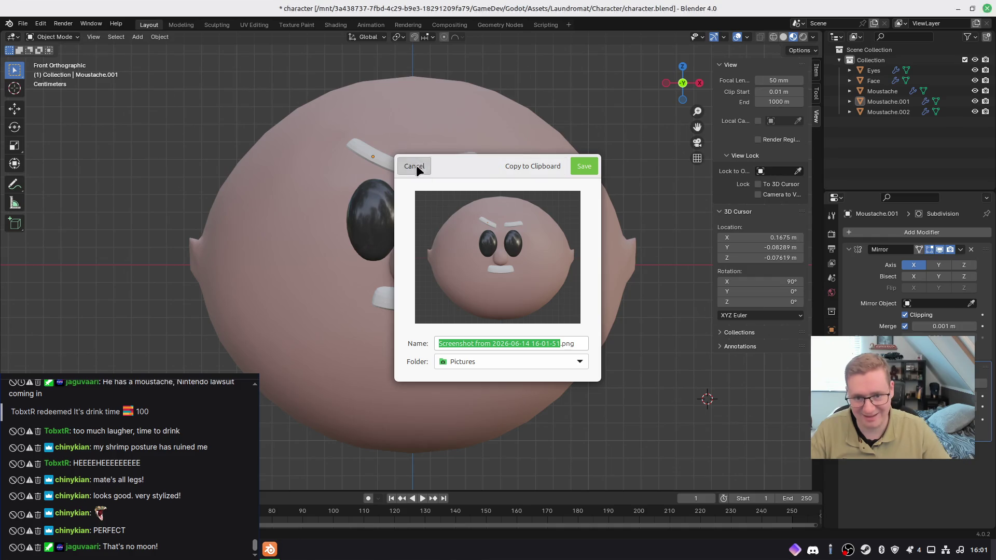
left_click(415, 166)
left_click(593, 194)
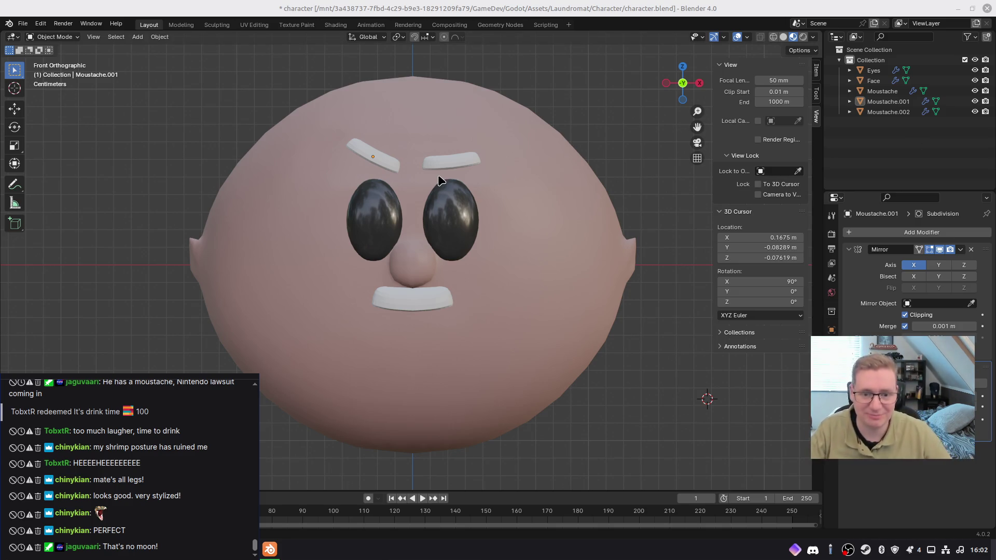
Step: Orbit around the head to inspect its sides, back and top
mouse_move(391, 275)
middle_mouse_down()
mouse_move(414, 296)
mouse_move(512, 283)
mouse_move(554, 309)
mouse_move(648, 276)
mouse_move(347, 303)
mouse_move(415, 313)
middle_mouse_up()
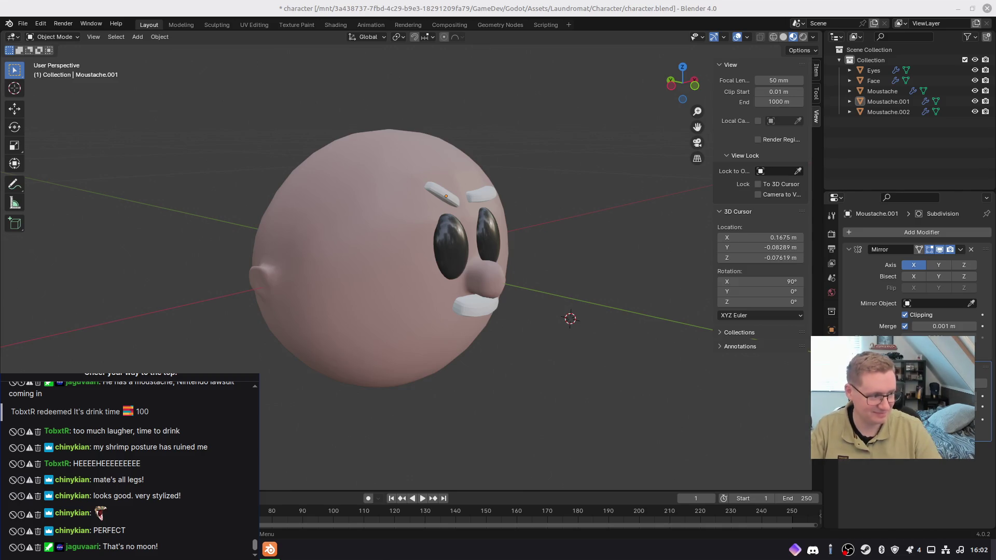
mouse_move(506, 276)
middle_mouse_down()
mouse_move(395, 291)
mouse_move(375, 239)
mouse_move(513, 285)
mouse_move(536, 305)
mouse_move(359, 288)
mouse_move(289, 240)
mouse_move(285, 276)
mouse_move(338, 280)
middle_mouse_up()
scroll(338, 280, "up", 2)
mouse_move(341, 242)
middle_mouse_down()
mouse_move(407, 291)
mouse_move(437, 239)
middle_mouse_up()
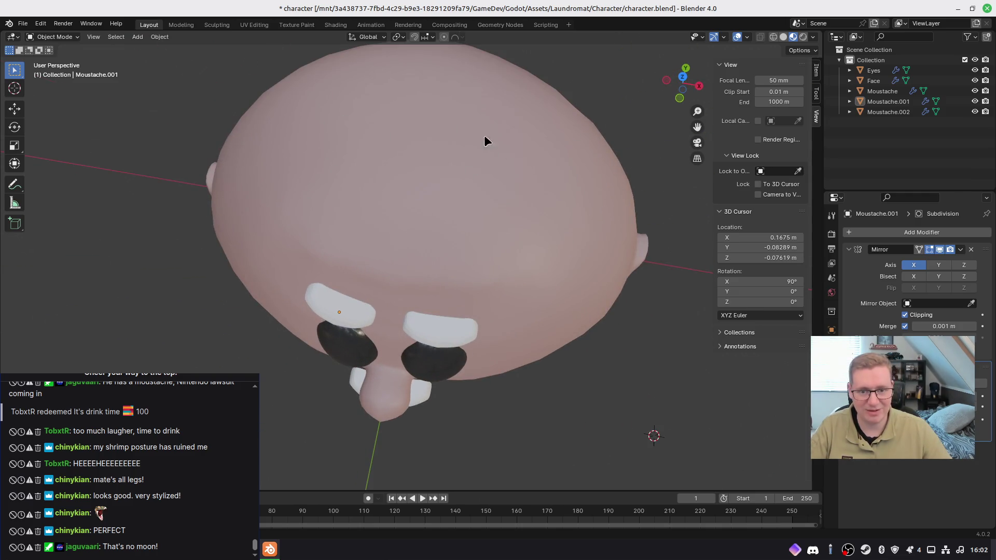
mouse_move(492, 284)
middle_mouse_down()
mouse_move(505, 235)
mouse_move(496, 187)
mouse_move(458, 194)
mouse_move(526, 205)
mouse_move(558, 231)
mouse_move(507, 223)
middle_mouse_up()
Step: Show the head in front orthographic view, lowered to leave space above it
left_click(450, 152)
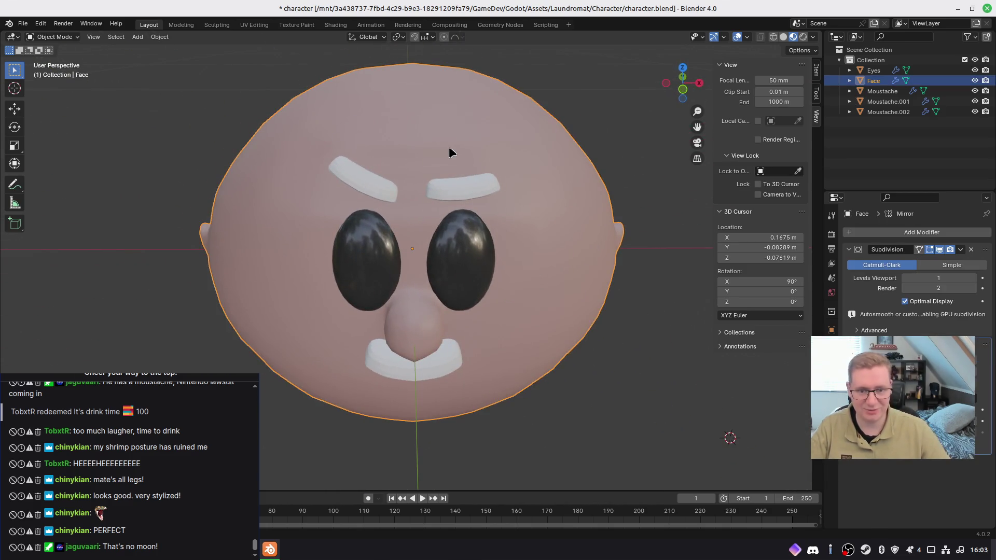
key("KP_1")
mouse_move(449, 146)
middle_mouse_down("shift")
mouse_move(429, 222)
mouse_move(421, 204)
middle_mouse_up("shift")
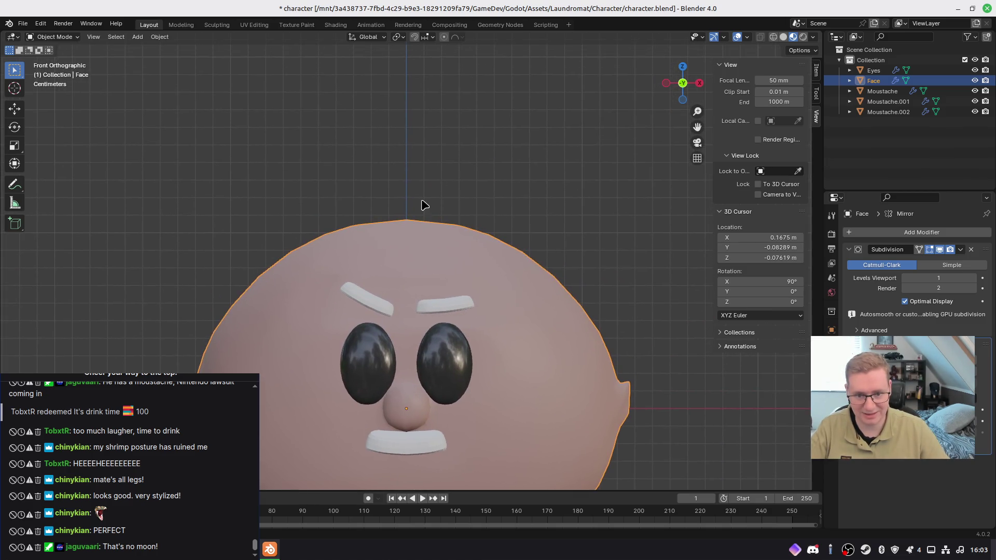
left_click(422, 191)
key("shift+a")
Step: Add a cylinder with 8 vertices and a 0.002 m radius
mouse_move(423, 191)
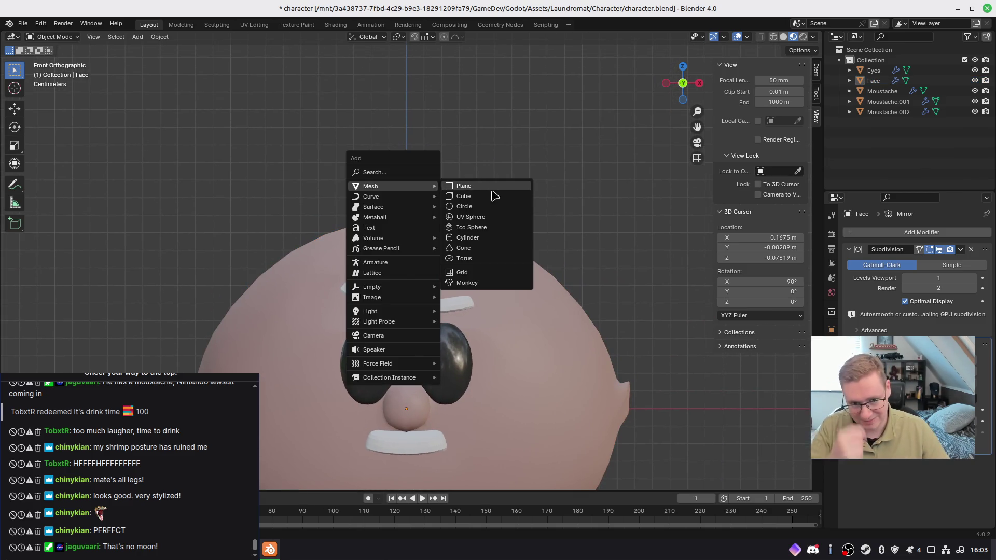
left_click(483, 238)
left_click(147, 358)
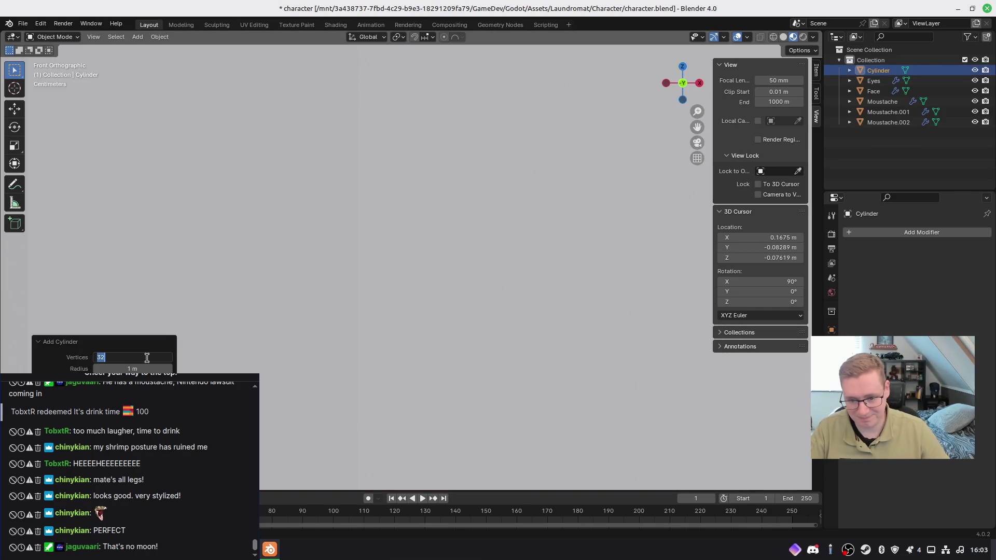
type("8")
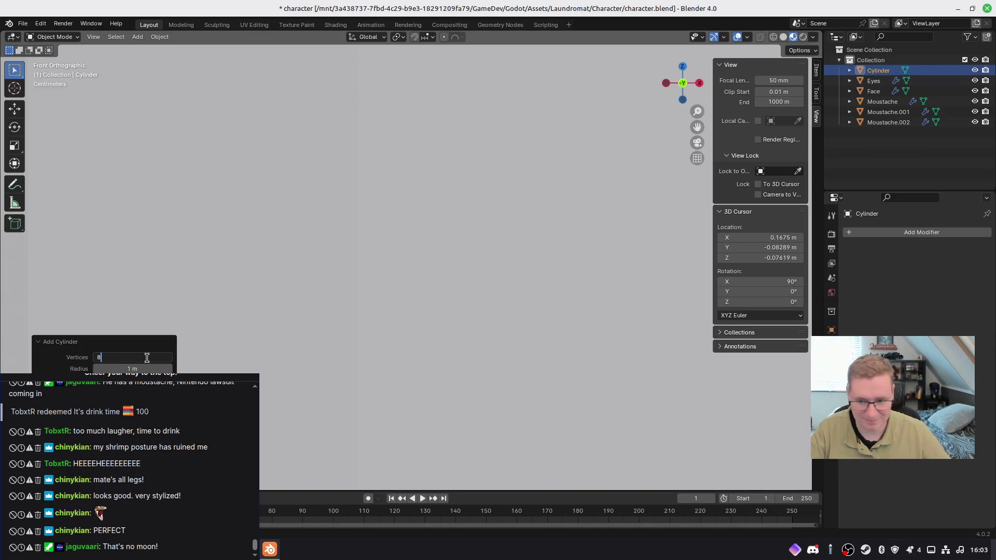
key("Return")
left_click(150, 368)
type("0.01")
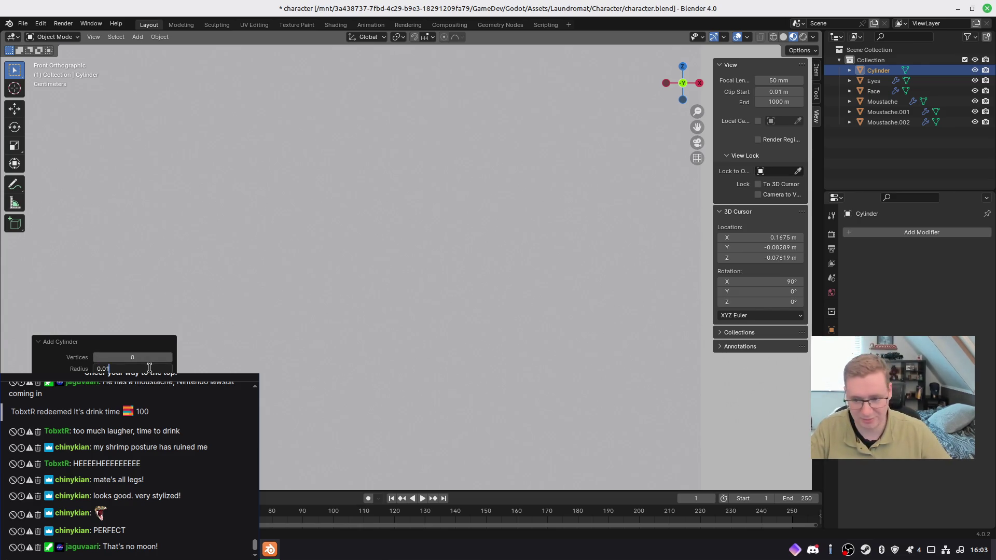
key("Return")
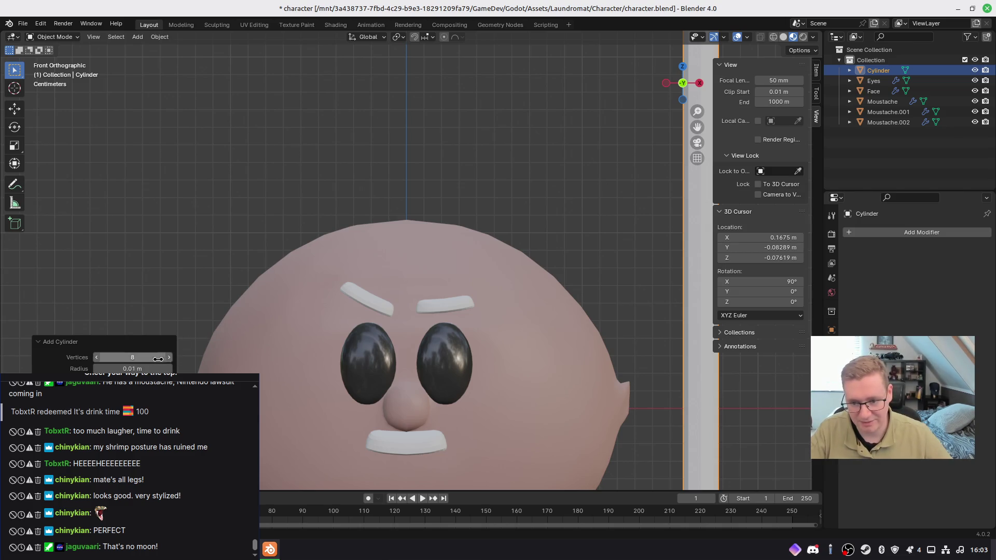
left_click(145, 369)
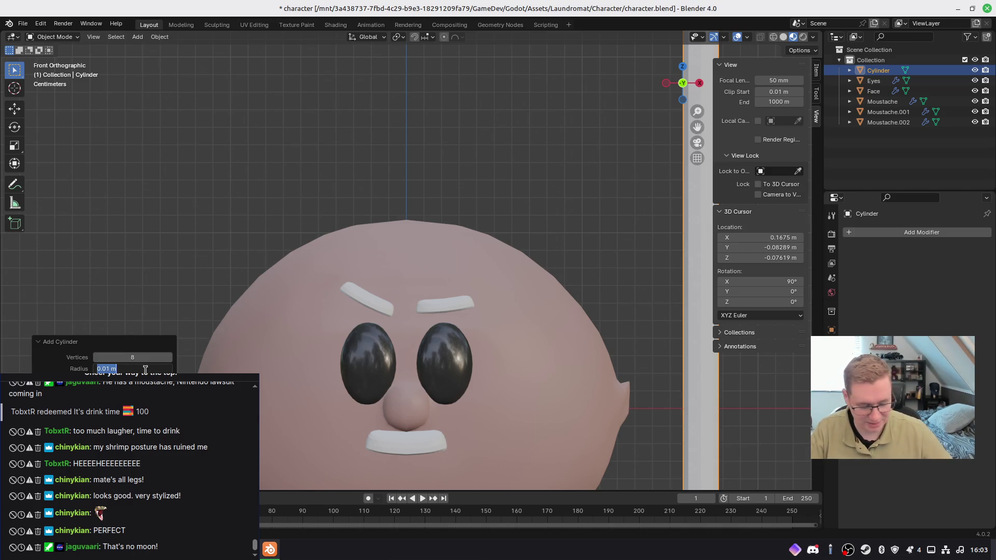
type("0.0")
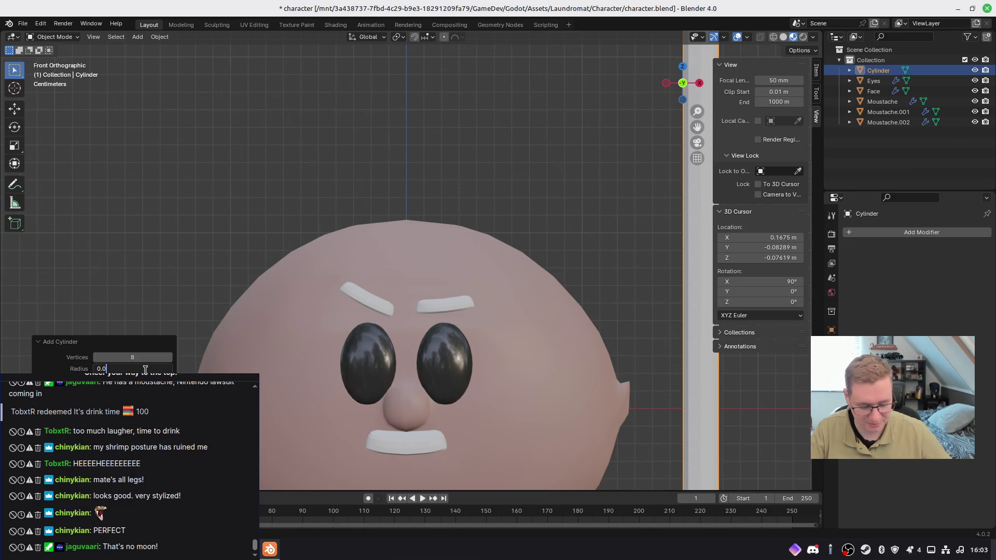
type("02")
key("Return")
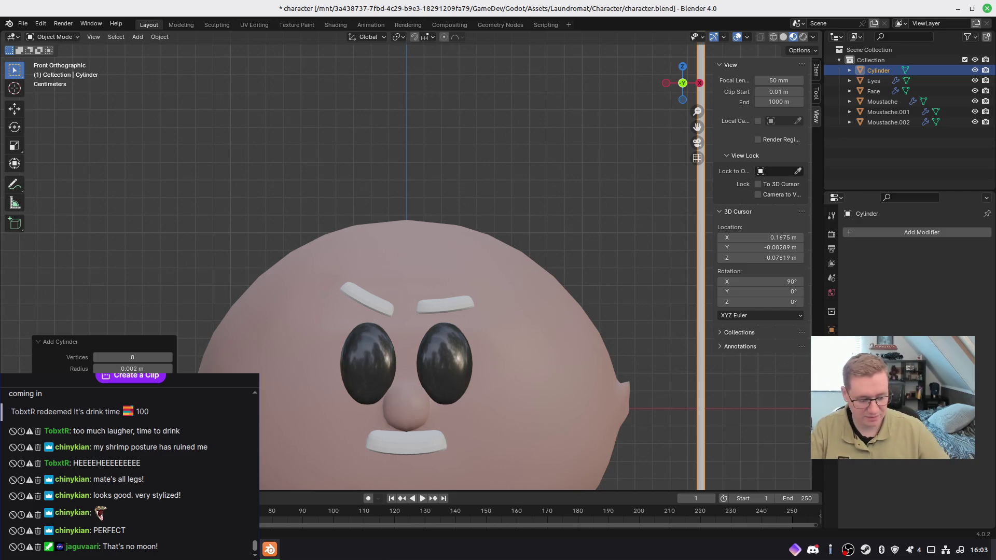
Step: Shorten the cylinder and set it upright on top of the head, checked from the side
key("Return")
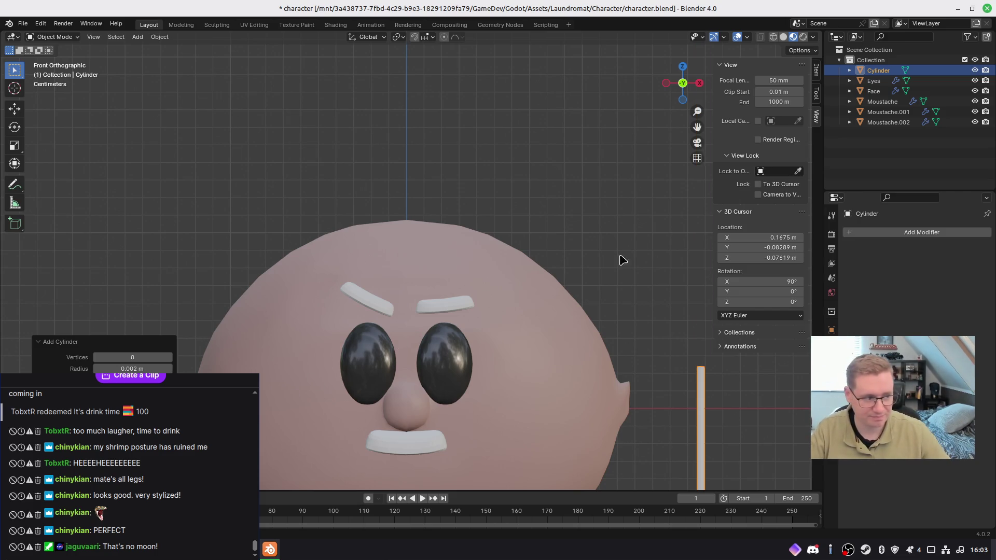
scroll(638, 289, "down", 4)
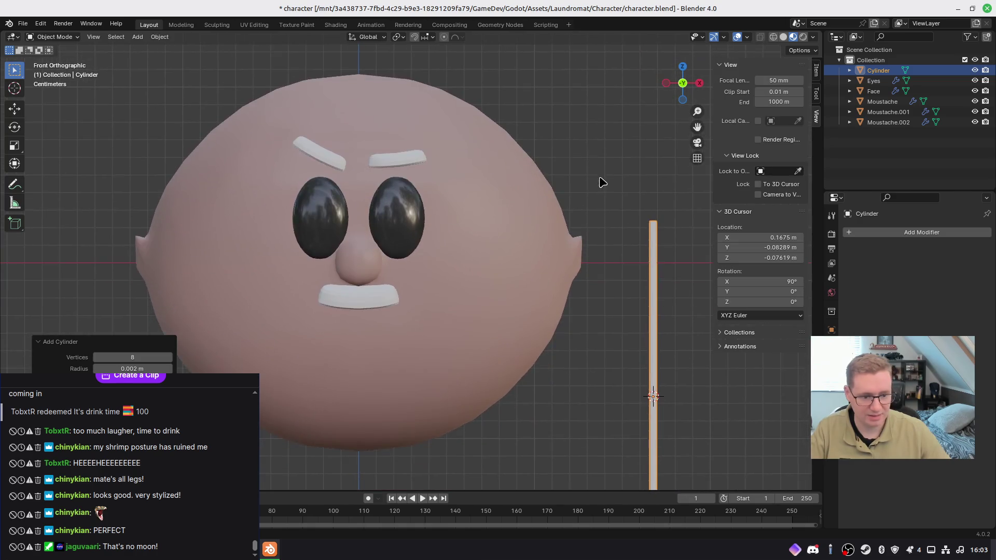
scroll(570, 220, "down", 1, "shift")
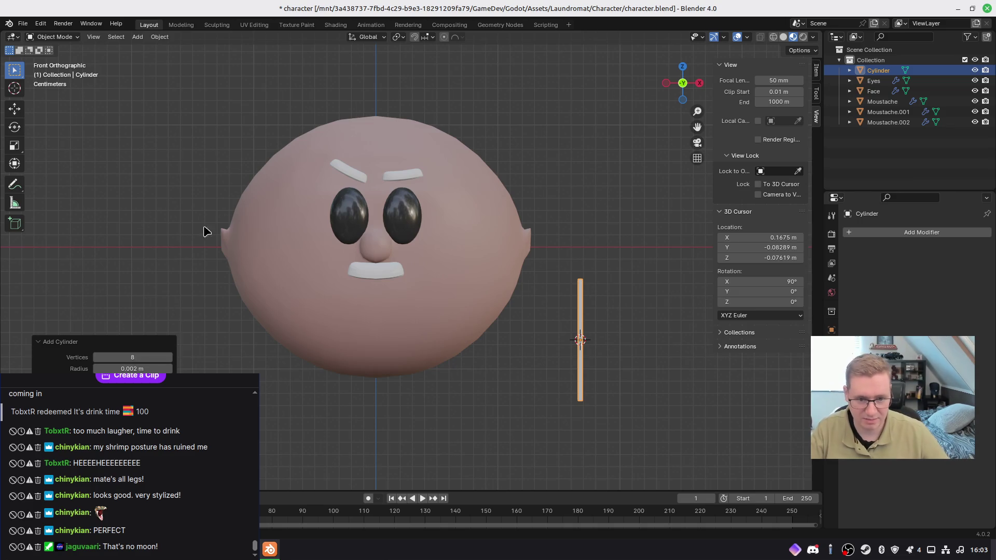
middle_click_drag(487, 204, 500, 246, "shift")
key("g")
scroll(648, 400, "up", 2, "shift")
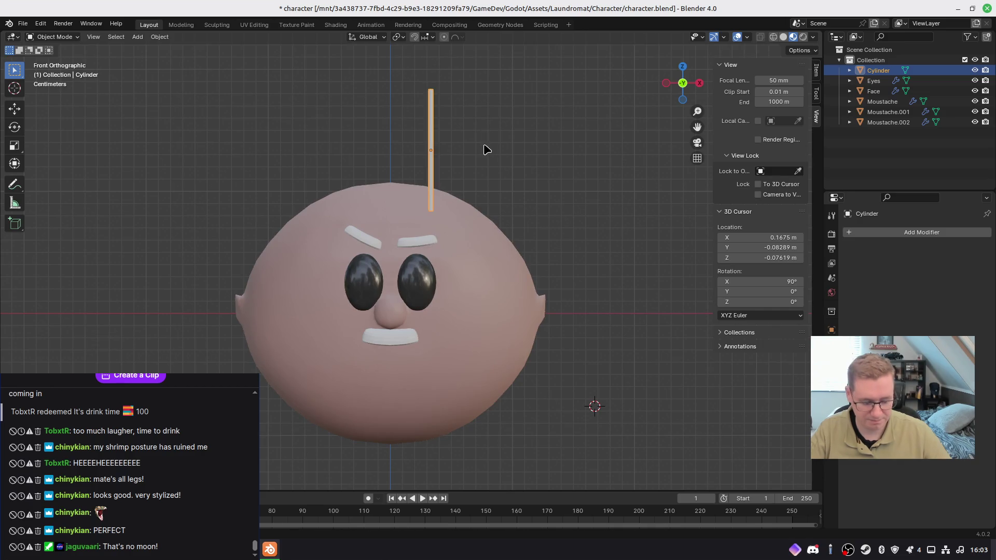
key("KP_3")
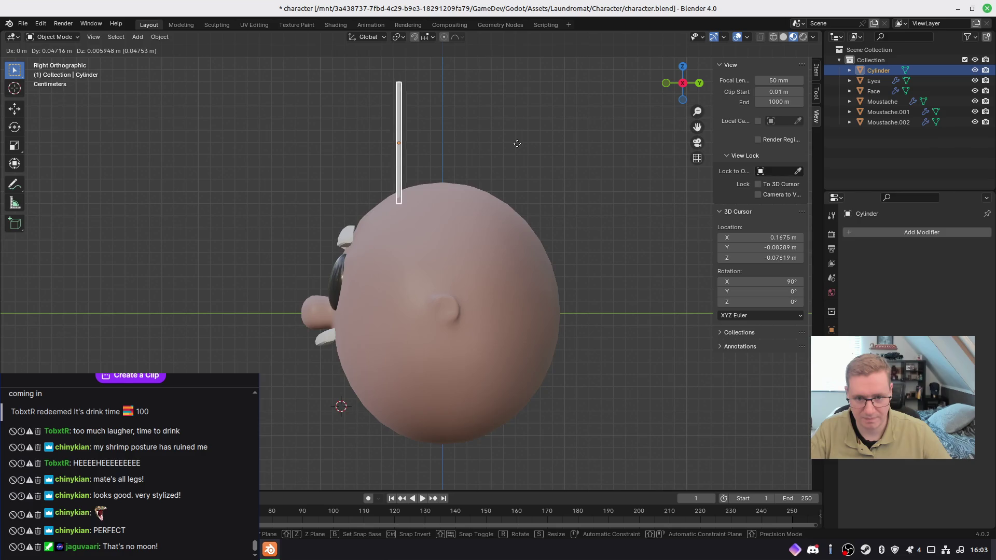
left_click(531, 139)
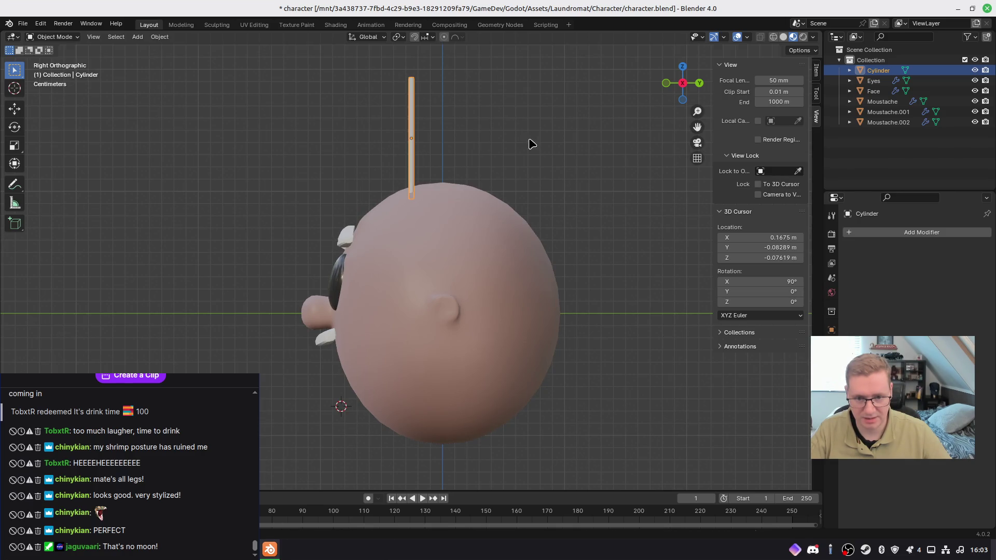
key("KP_1")
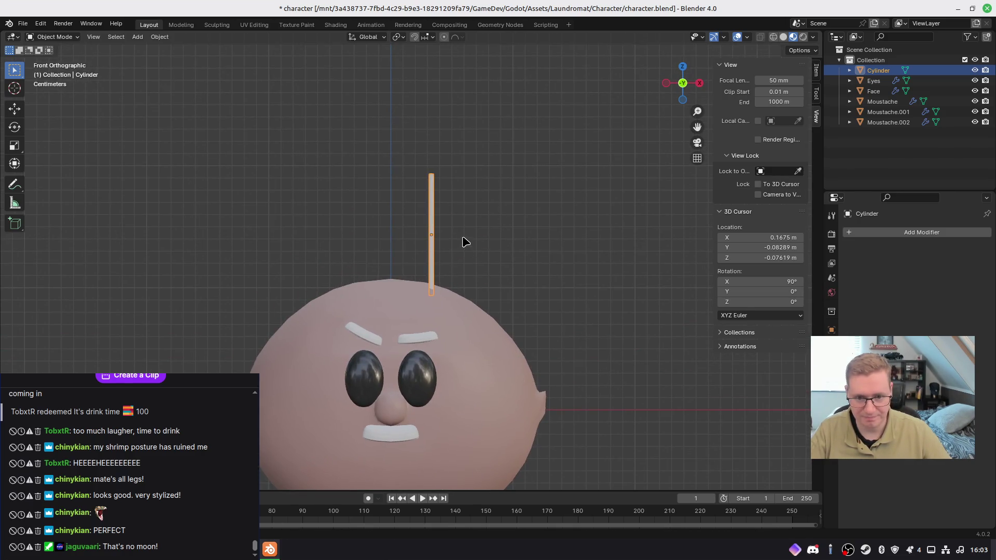
scroll(464, 240, "up", 3)
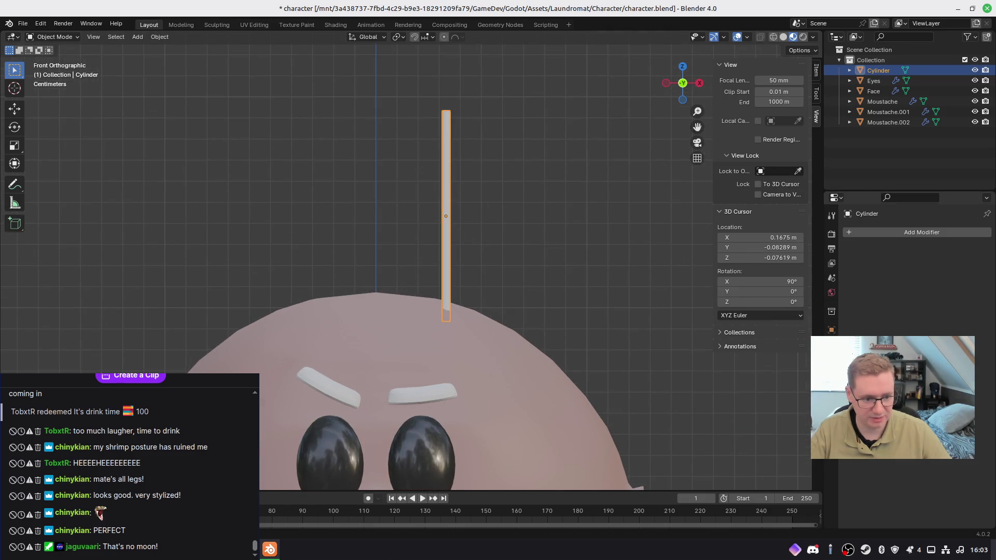
left_click(832, 421)
Step: Give the strand a new material with a near-black base colour
left_click(900, 277)
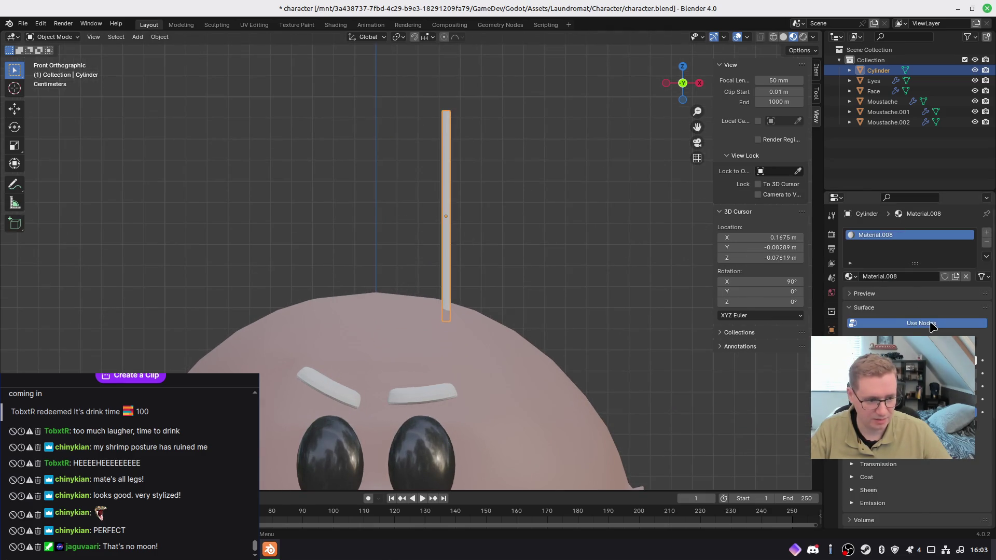
left_click(918, 363)
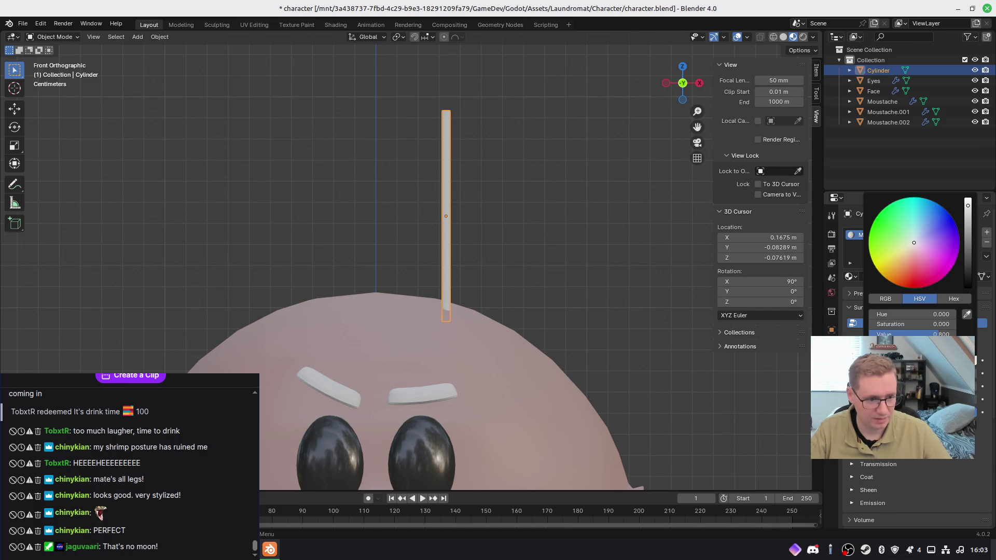
left_click_drag(968, 243, 967, 275)
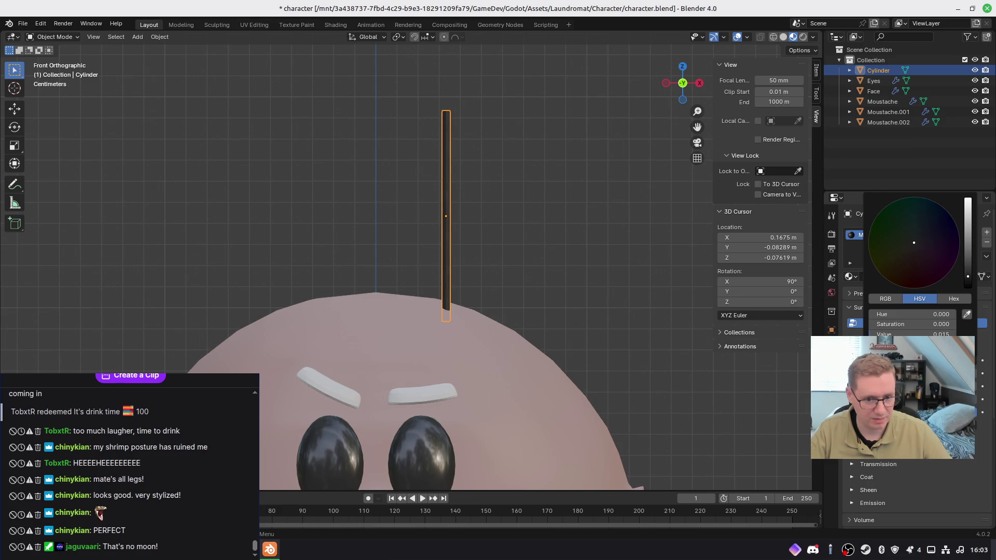
middle_click_drag(537, 246, 529, 236, "shift")
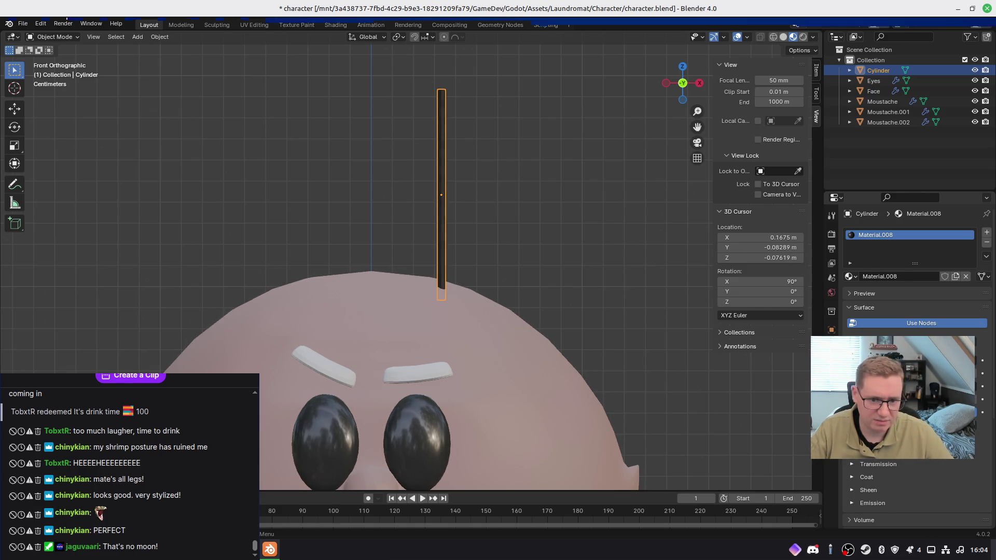
middle_click_drag(515, 236, 470, 306)
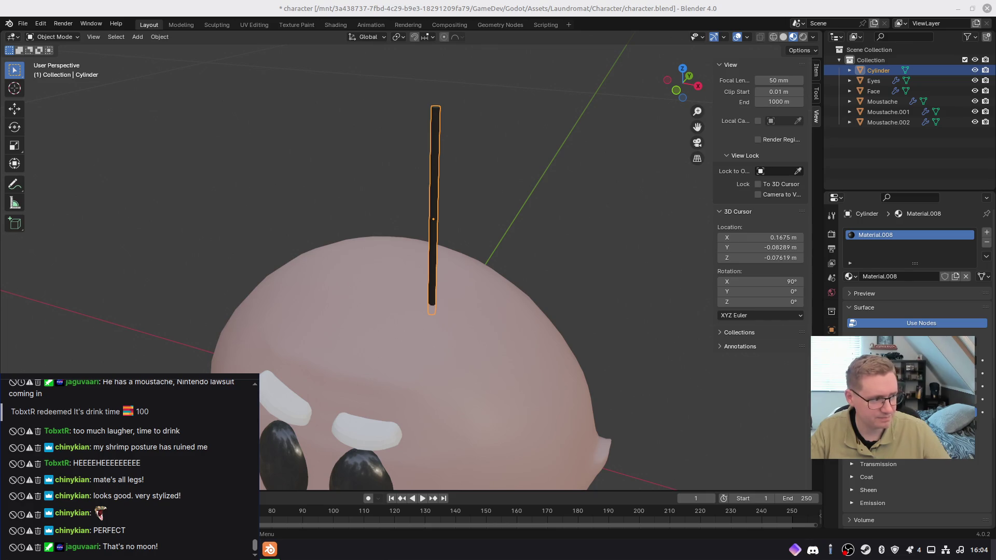
key("KP_1")
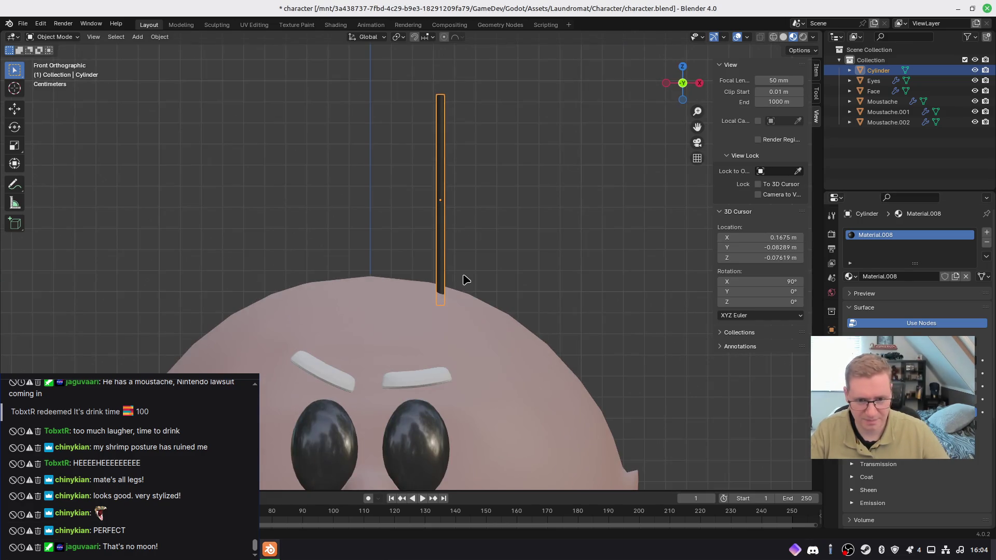
scroll(467, 277, "down", 3)
scroll(472, 273, "up", 3)
mouse_move(472, 271)
middle_mouse_down("shift")
mouse_move(473, 173)
mouse_move(449, 318)
middle_mouse_up("shift")
Step: Frame the strand above the head, apply its scale, and enter Edit Mode
key("KP_1")
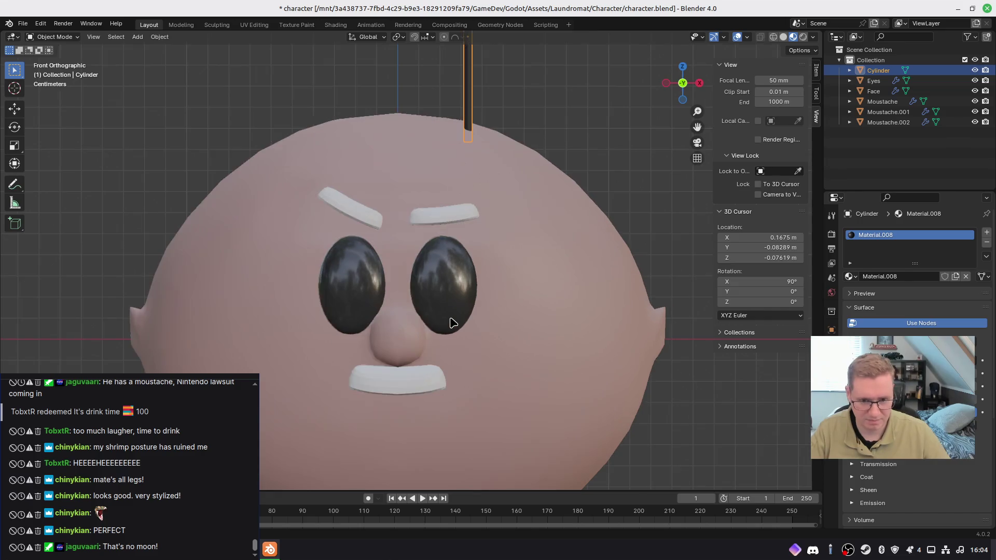
middle_click_drag(460, 285, 492, 320, "shift")
middle_click_drag(512, 241, 512, 324, "shift")
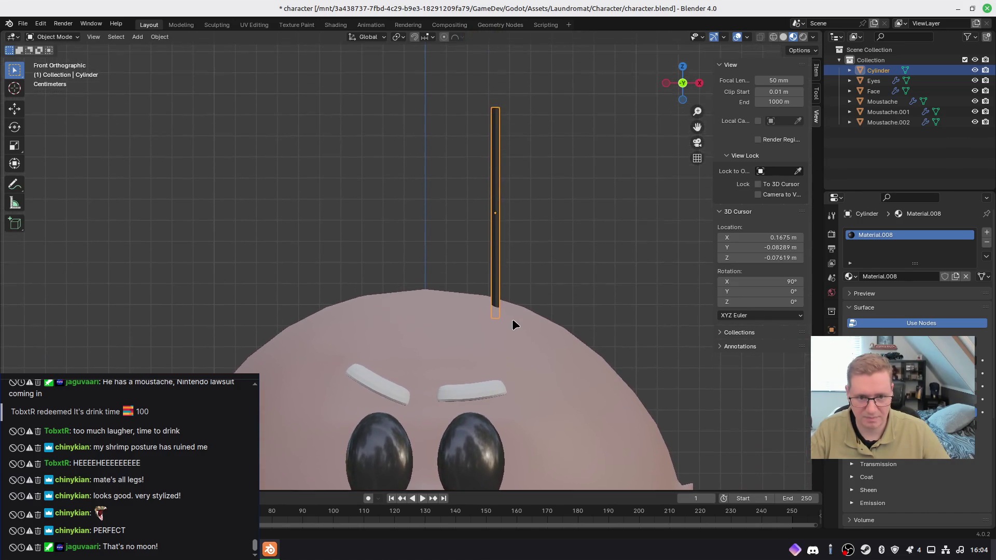
key("ctrl+a")
left_click(487, 157)
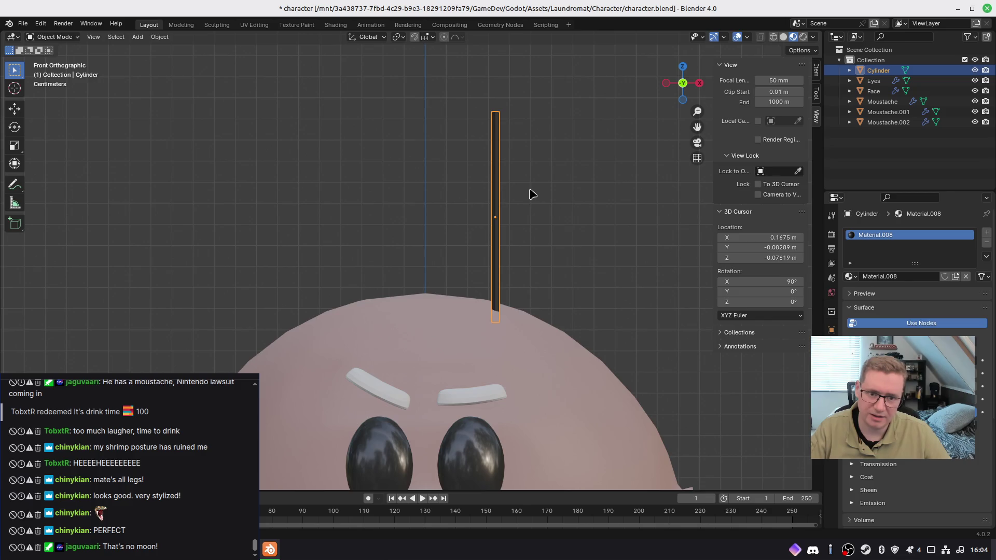
key("Tab")
scroll(501, 212, "up", 1)
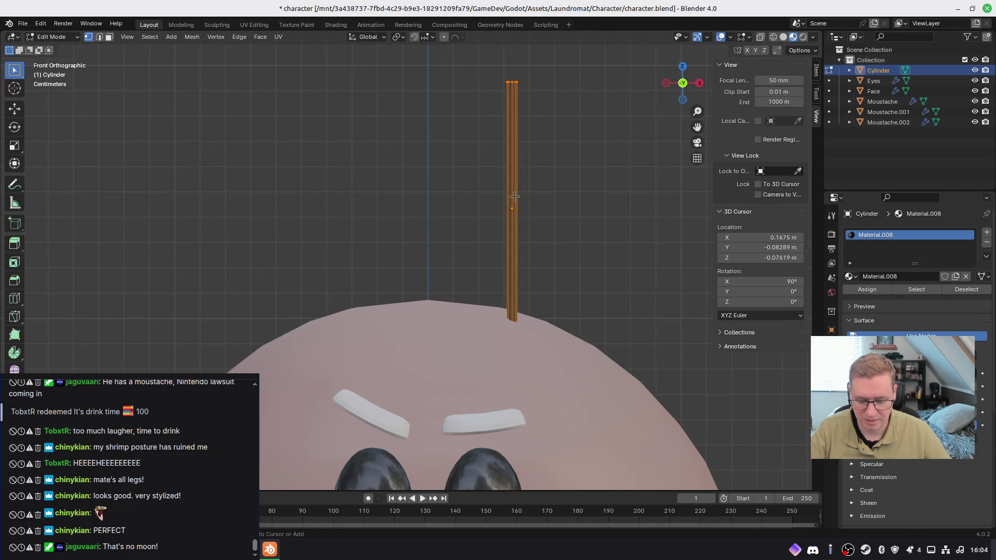
Step: Add 4 evenly spaced edge loops along the strand and select its top ring
key("ctrl+r")
scroll(514, 196, "up", 2)
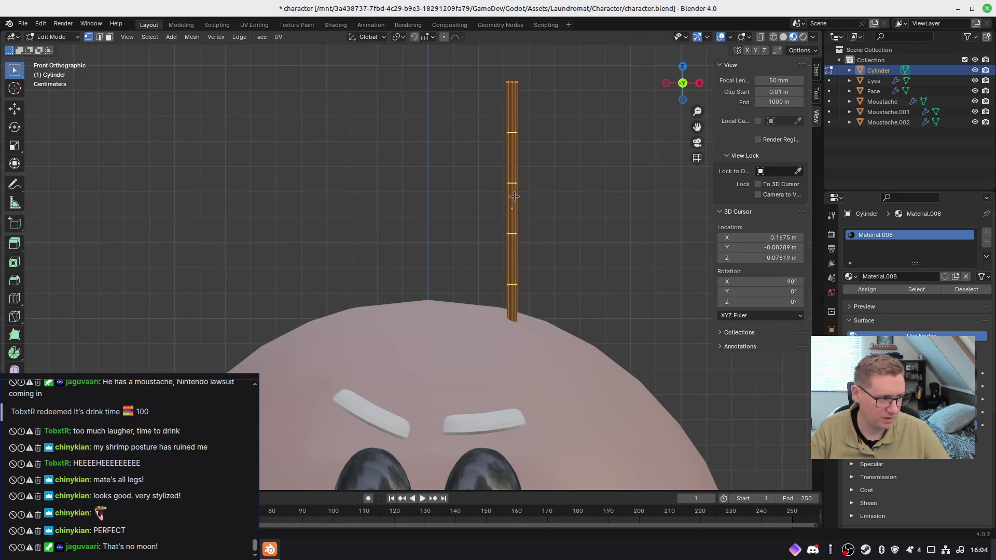
left_click(514, 196)
right_click(514, 196)
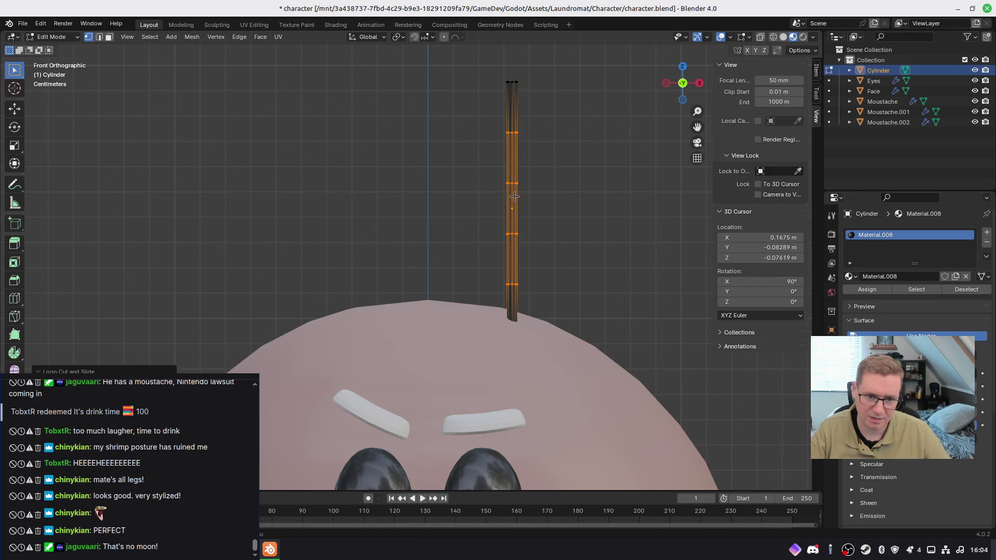
middle_click_drag(546, 237, 549, 237, "shift")
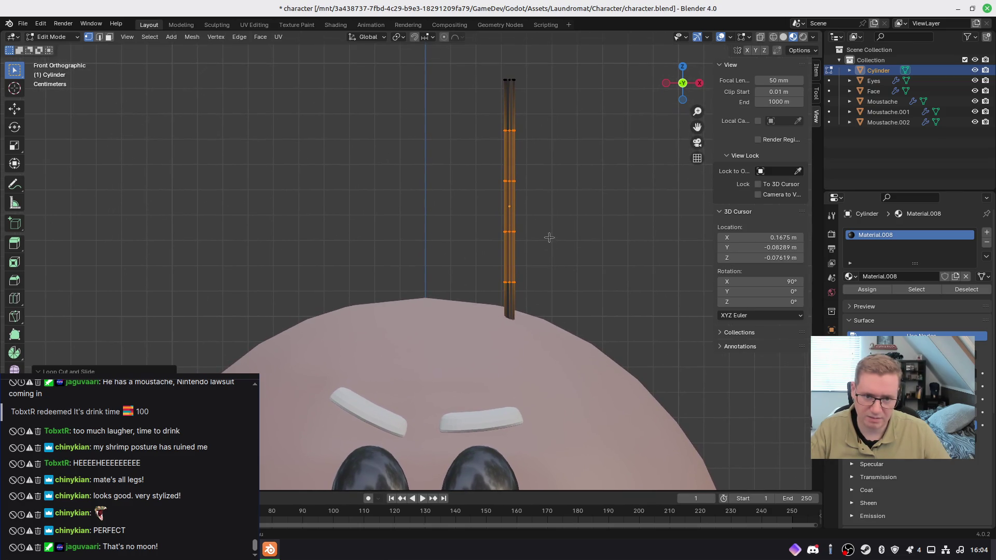
left_click_drag(492, 60, 518, 90)
Step: With proportional editing on, move and rotate the strand's tip to start bending it left
key("o")
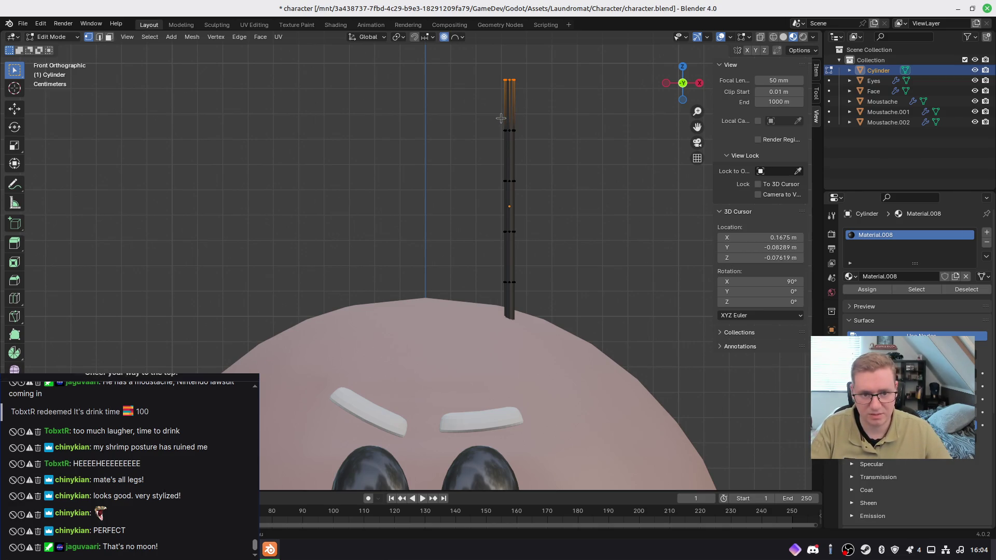
mouse_move(500, 118)
middle_mouse_down("shift")
mouse_move(541, 149)
mouse_move(481, 124)
middle_mouse_up("shift")
key("g")
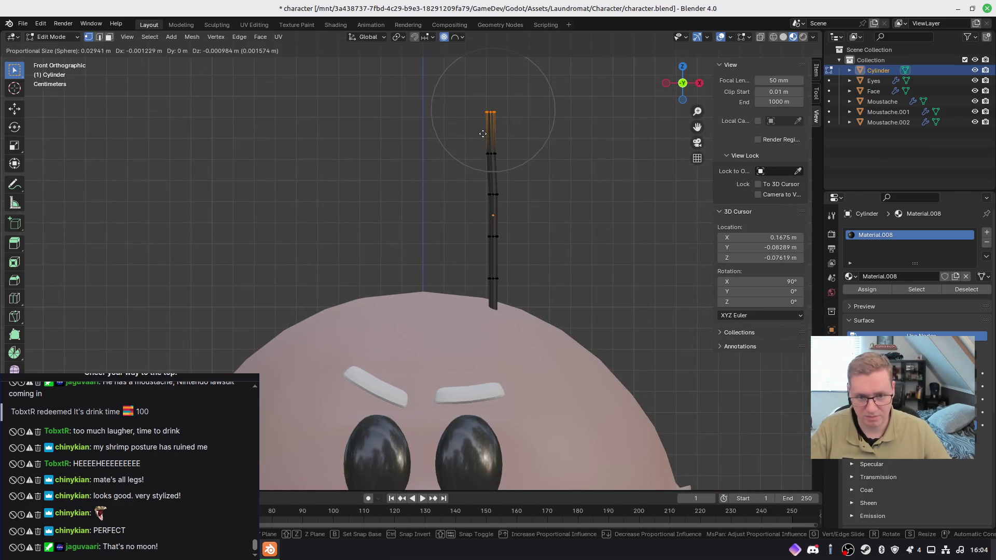
scroll(462, 146, "up", 4)
scroll(462, 146, "down", 13)
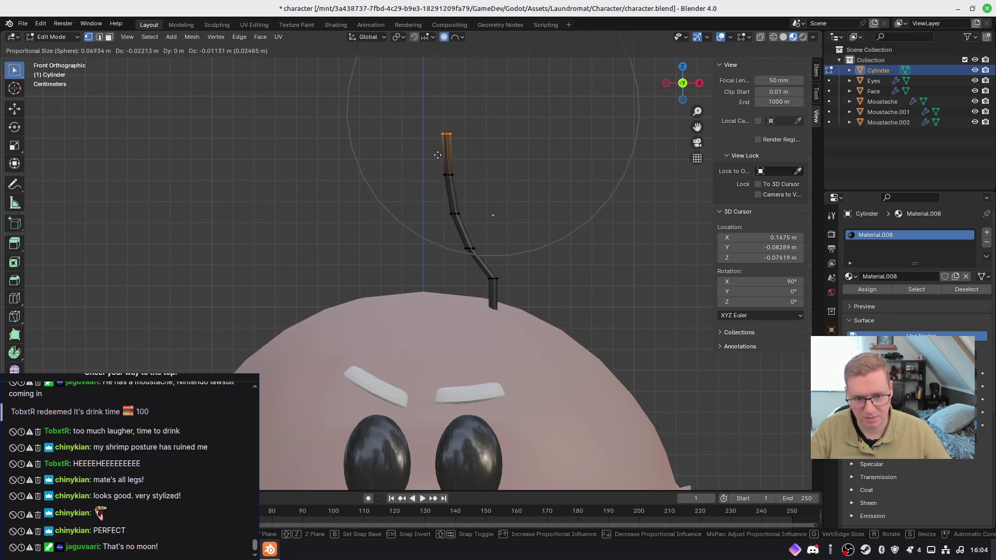
left_click(465, 156)
key("r")
left_click(455, 303)
key("g")
left_click(434, 251)
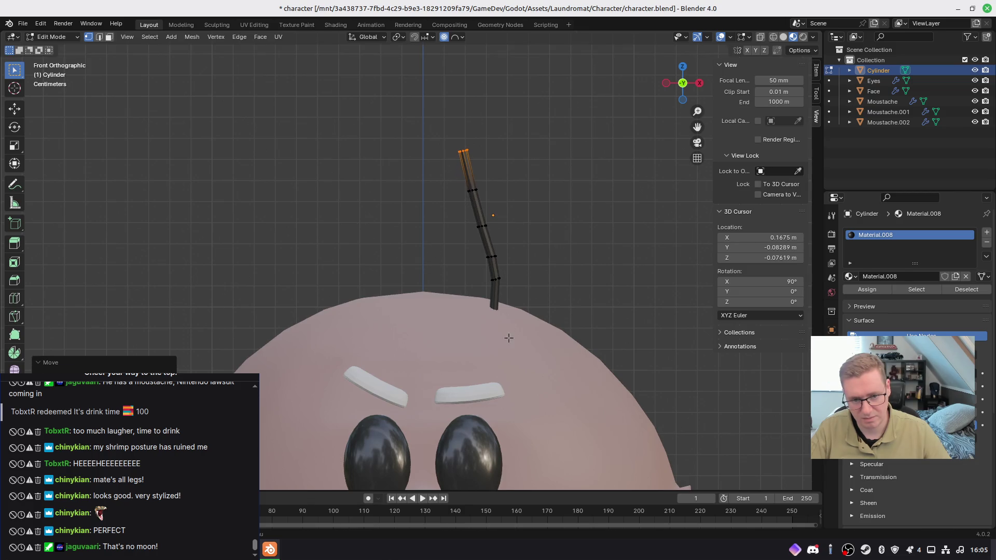
key("r")
left_click(538, 316)
Step: Keep lowering and rotating the tip to curve the strand further
key("g")
left_click(455, 260)
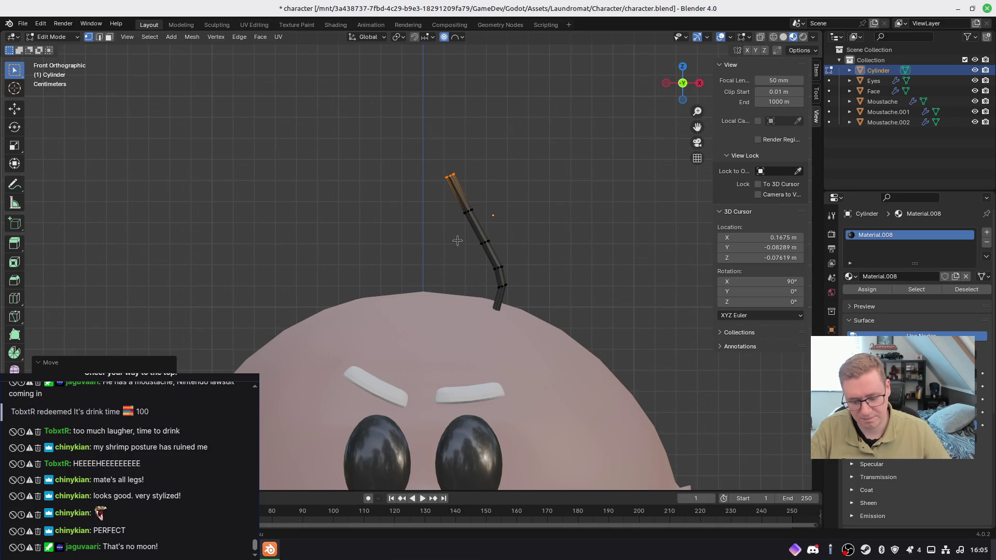
key("r")
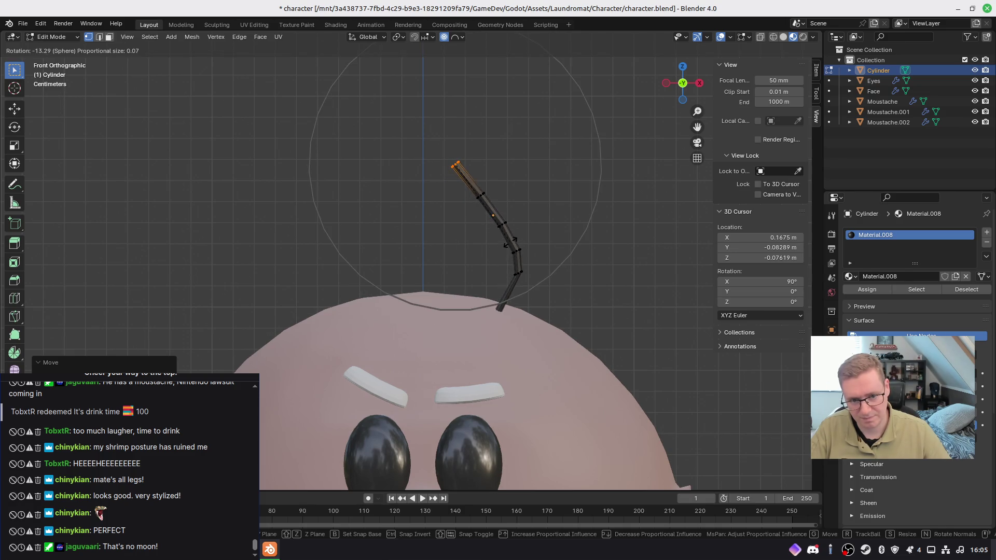
left_click(488, 253)
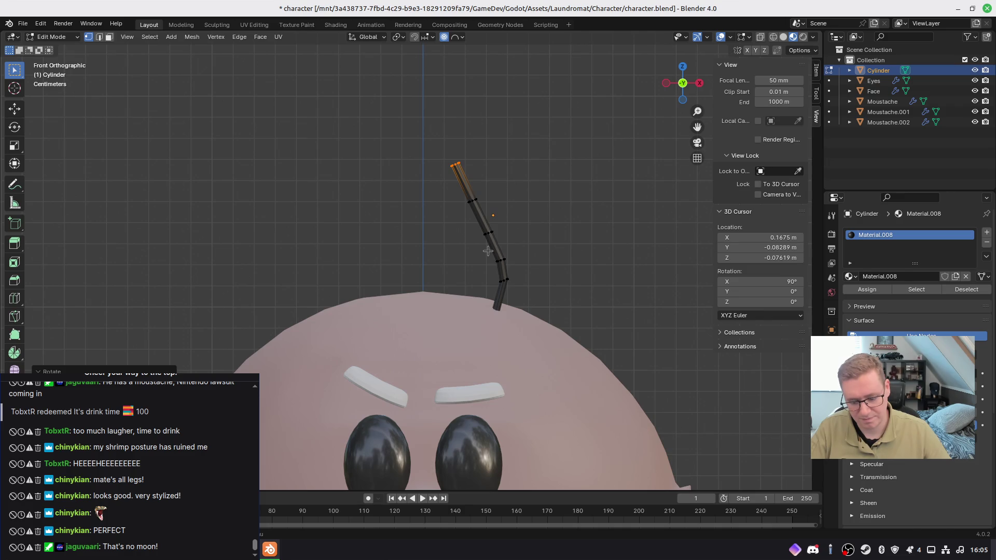
key("g")
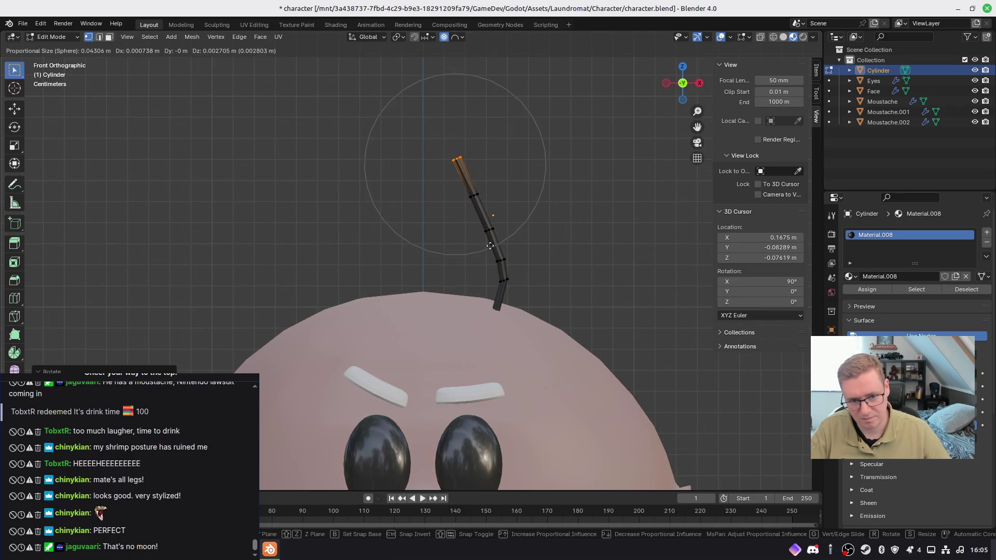
left_click(479, 255)
key("r")
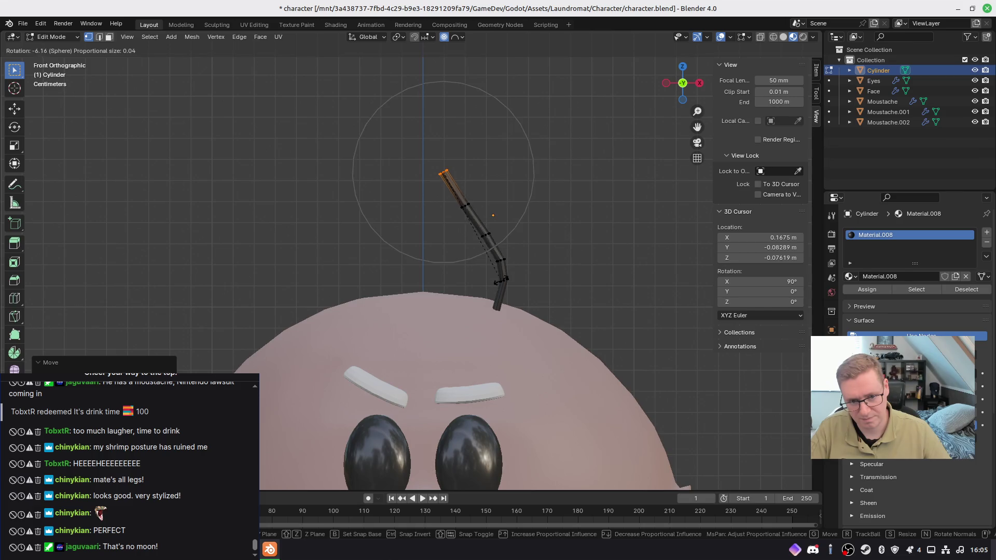
left_click(515, 259)
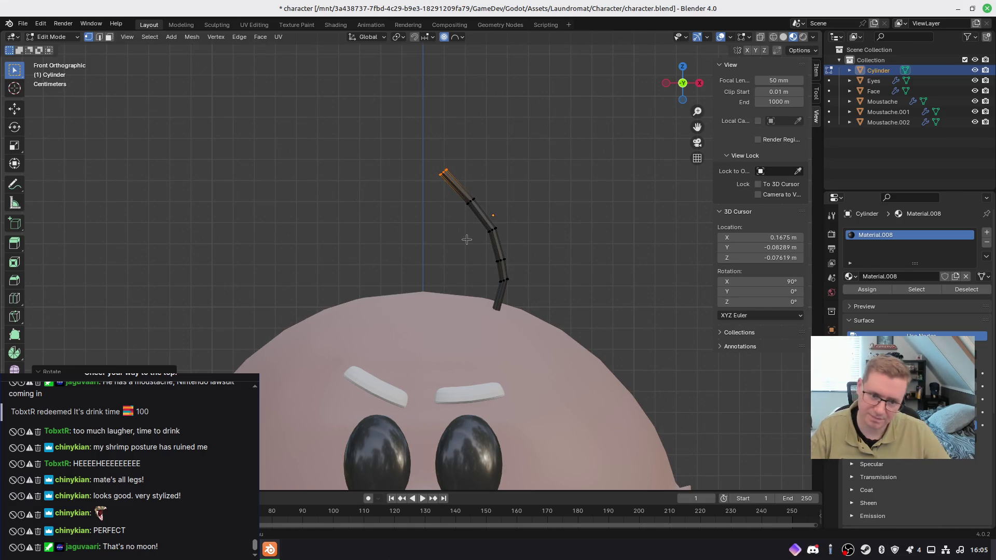
Step: Reposition and rotate the strand's top segment with soft falloff
left_click_drag(416, 139, 497, 221)
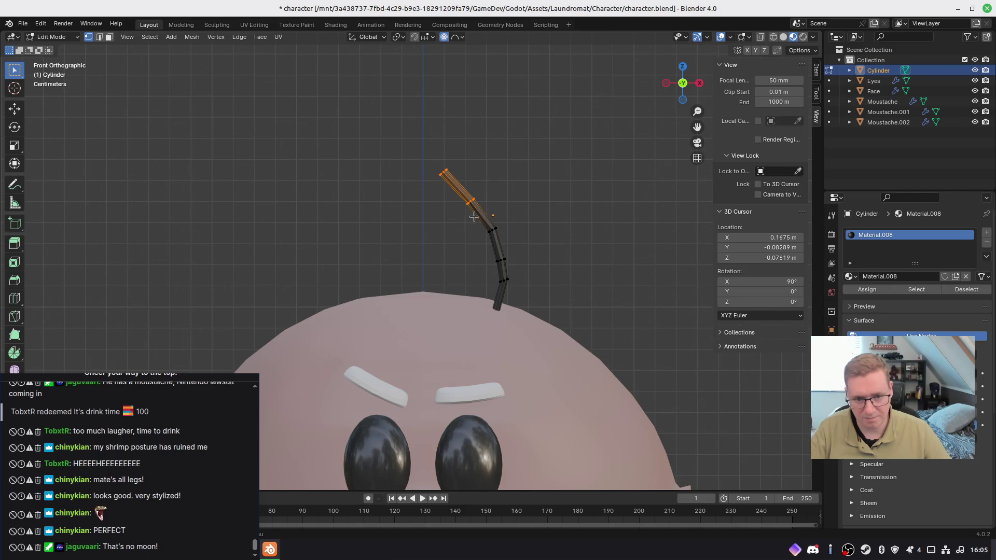
key("g")
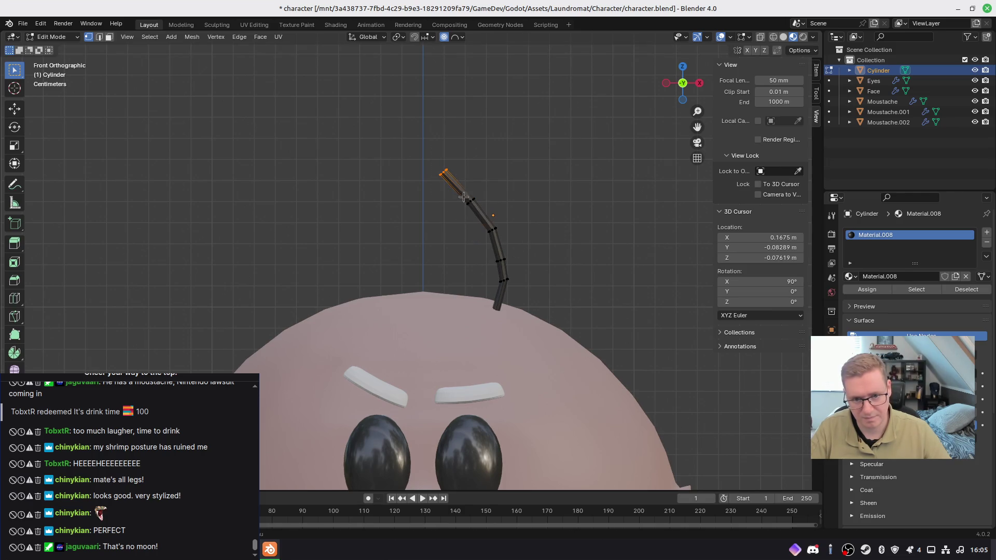
scroll(462, 212, "up", 1)
scroll(462, 213, "up", 1)
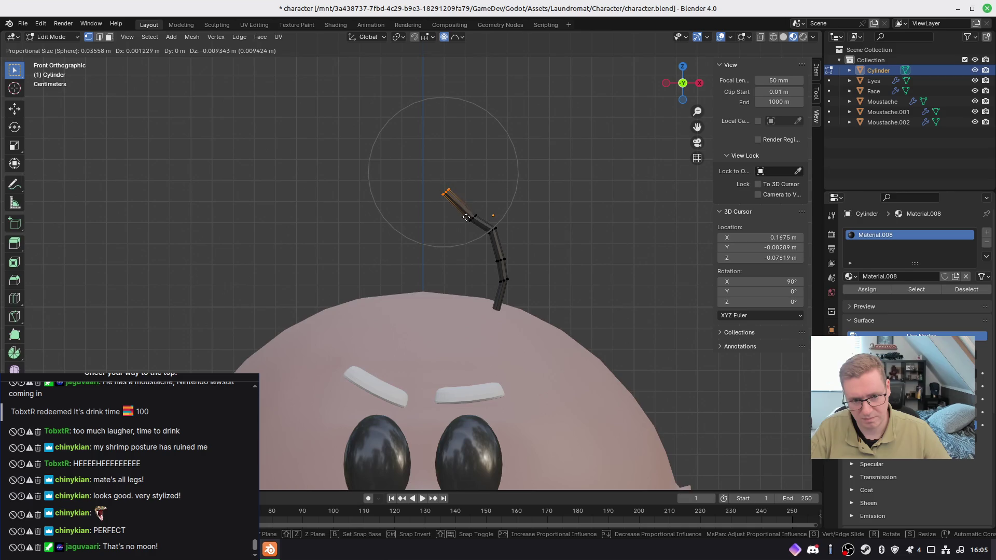
left_click(464, 212)
key("r")
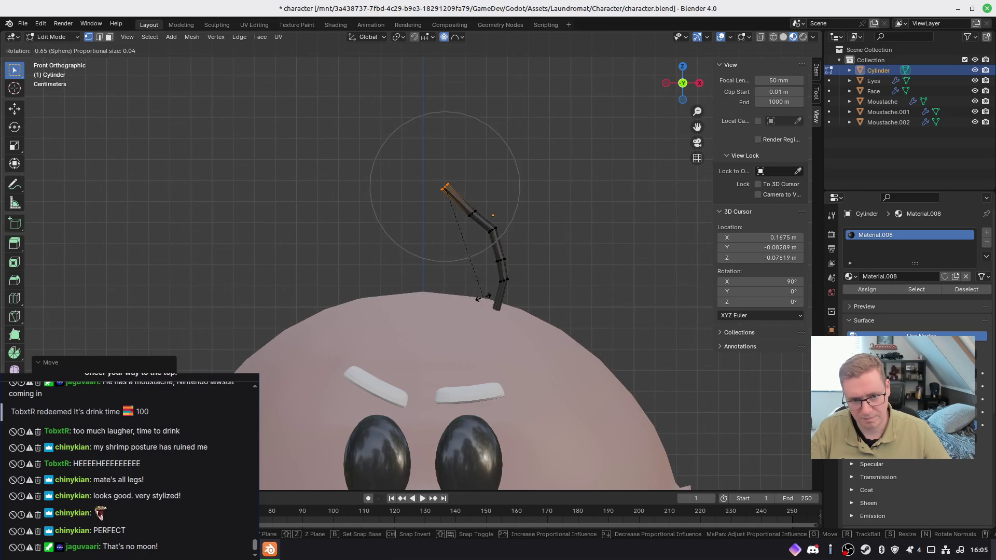
left_click(499, 253)
key("g")
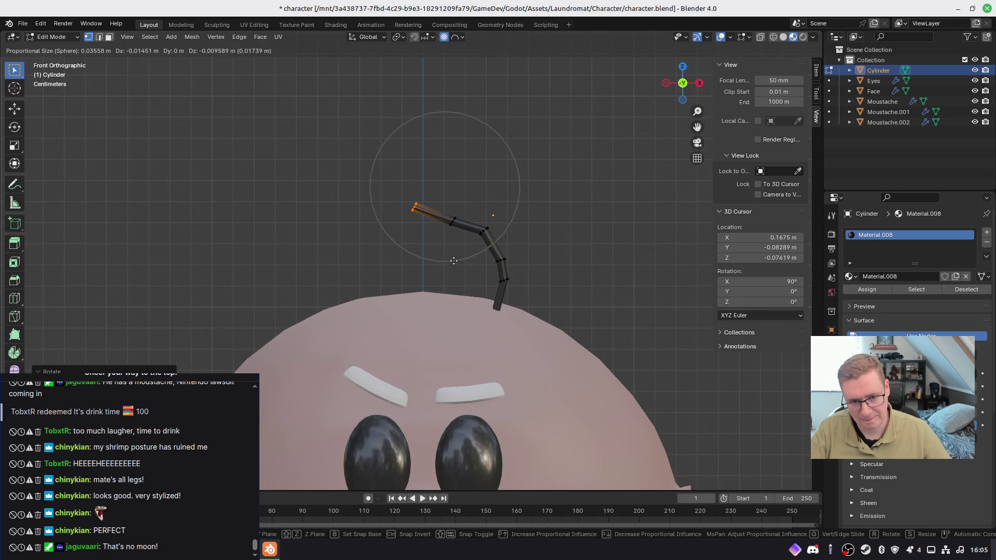
left_click(455, 260)
Step: Shift the middle edge loop, then move, rotate and scale the left tip vertices
left_click_drag(441, 205, 471, 245)
key("g")
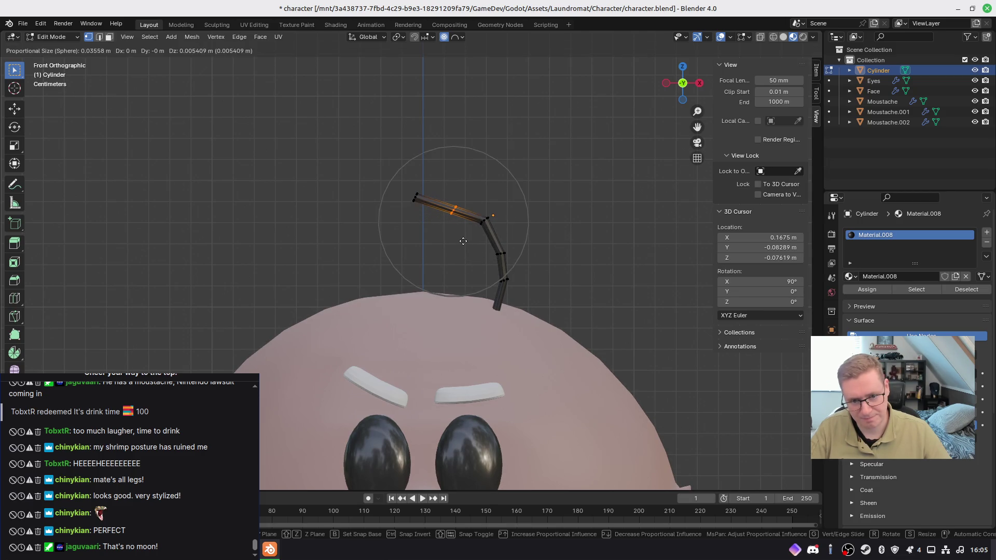
left_click(463, 242)
left_click_drag(379, 173, 431, 223)
key("g")
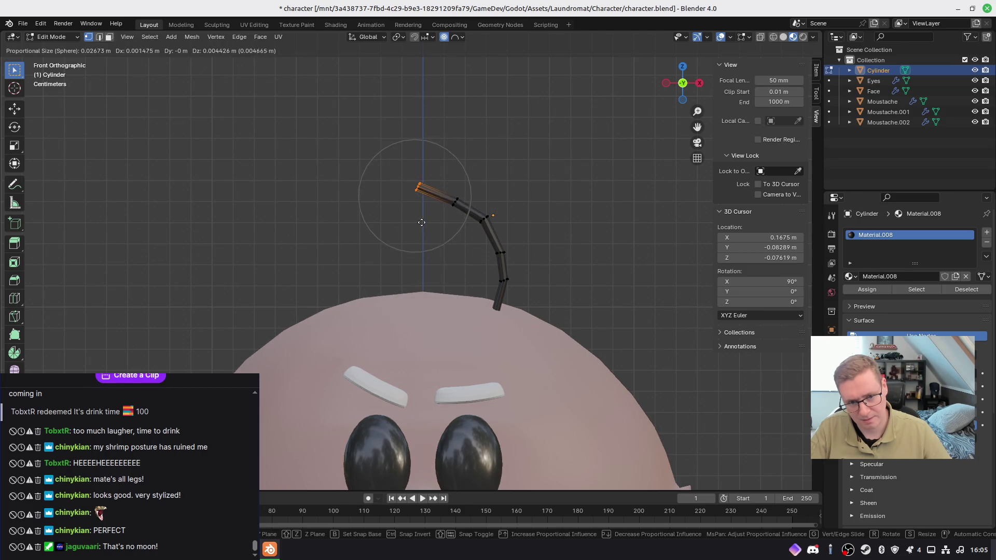
left_click(416, 253)
key("r")
left_click(438, 221)
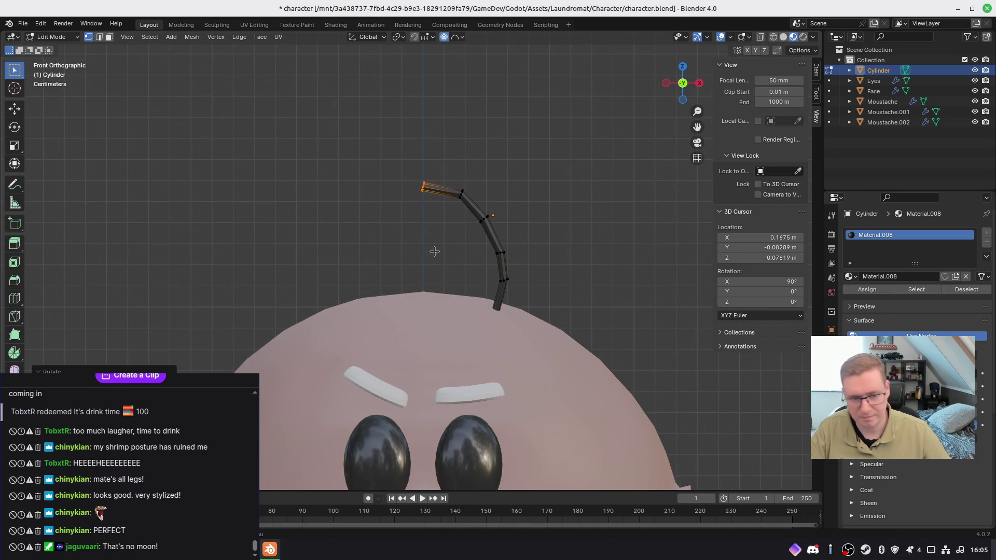
key("s")
left_click(587, 343)
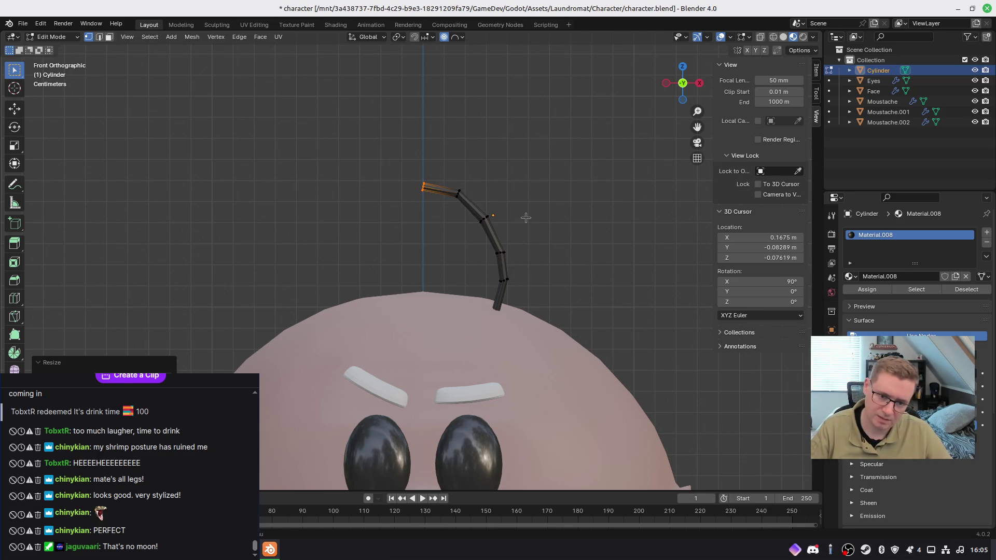
Step: In Object Mode, rotate the strand into an upright arc and set it on the head
key("Tab")
key("r")
left_click(621, 257)
key("g")
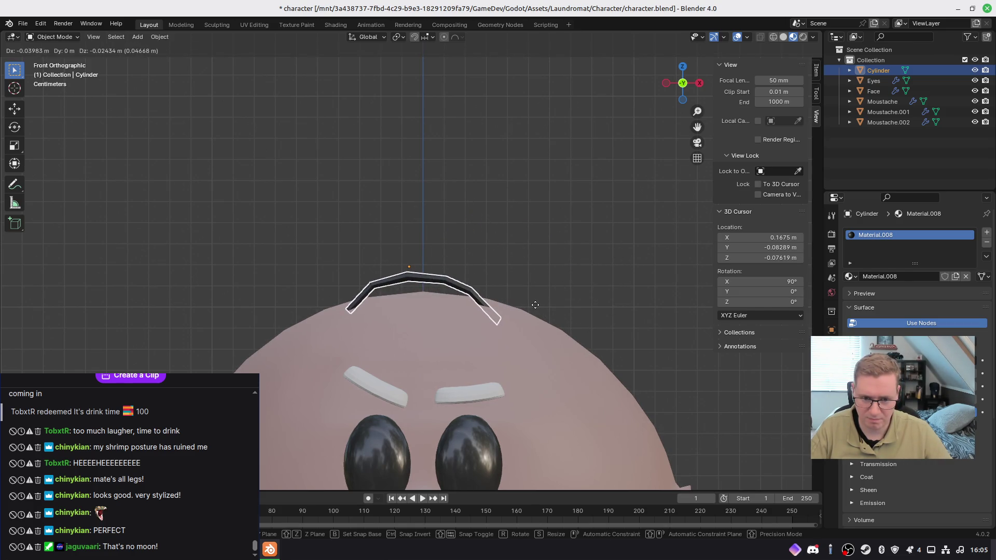
left_click(558, 305)
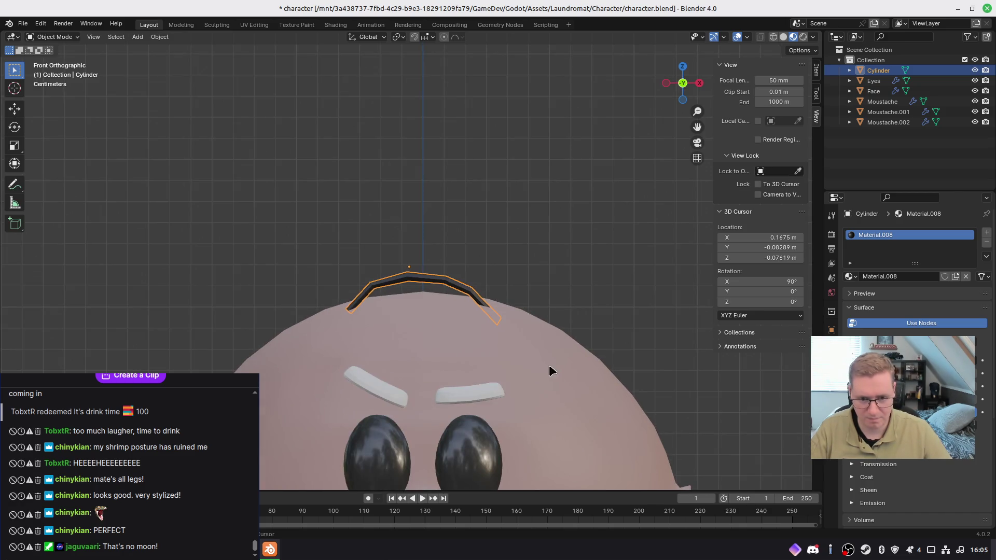
Step: Orbit around the head to check the arc from the side and back, then reselect it
middle_click_drag(549, 365, 564, 125, "shift")
key("alt+a")
scroll(601, 202, "up", 2, "shift")
mouse_move(605, 196)
middle_mouse_down()
mouse_move(571, 218)
mouse_move(469, 224)
mouse_move(714, 185)
mouse_move(514, 195)
mouse_move(649, 185)
mouse_move(625, 182)
middle_mouse_up()
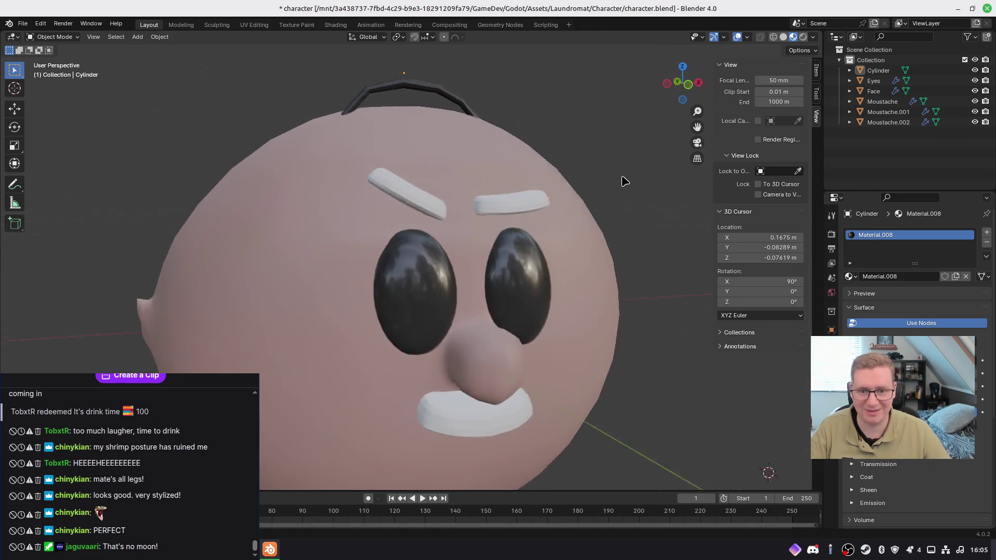
left_click(457, 97)
mouse_move(542, 127)
middle_mouse_down()
mouse_move(475, 138)
mouse_move(516, 167)
middle_mouse_up()
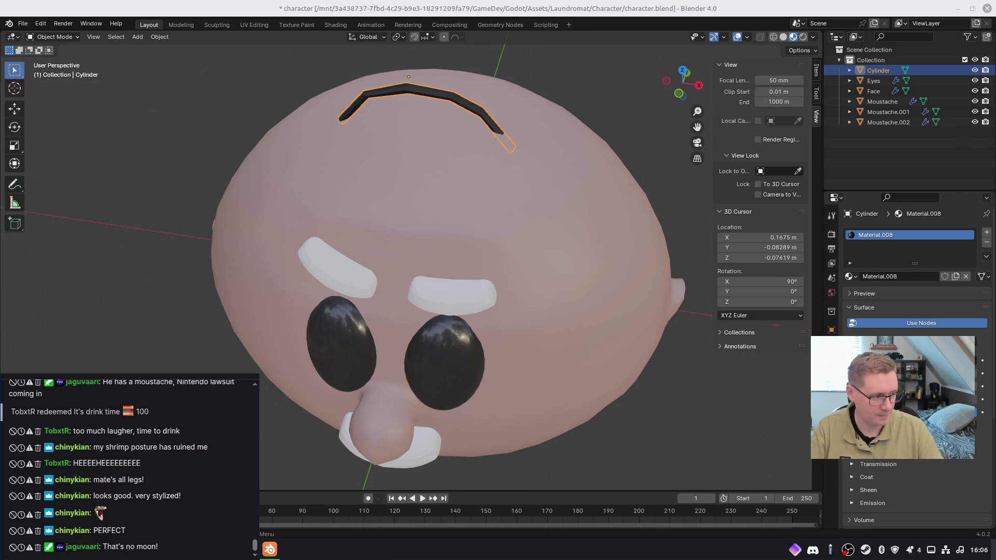
mouse_move(559, 72)
middle_mouse_down()
mouse_move(450, 205)
mouse_move(546, 189)
mouse_move(389, 167)
mouse_move(349, 137)
mouse_move(469, 148)
mouse_move(392, 147)
mouse_move(428, 141)
middle_mouse_up()
key("KP_1")
Step: Enter Edit Mode on the strand and switch the viewport to wireframe shading
scroll(415, 109, "up", 5)
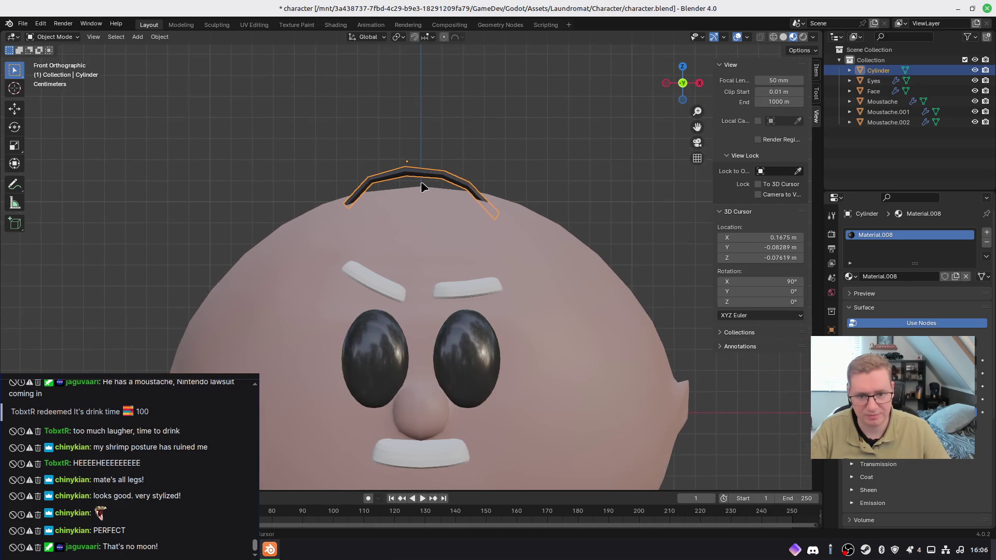
key("Tab")
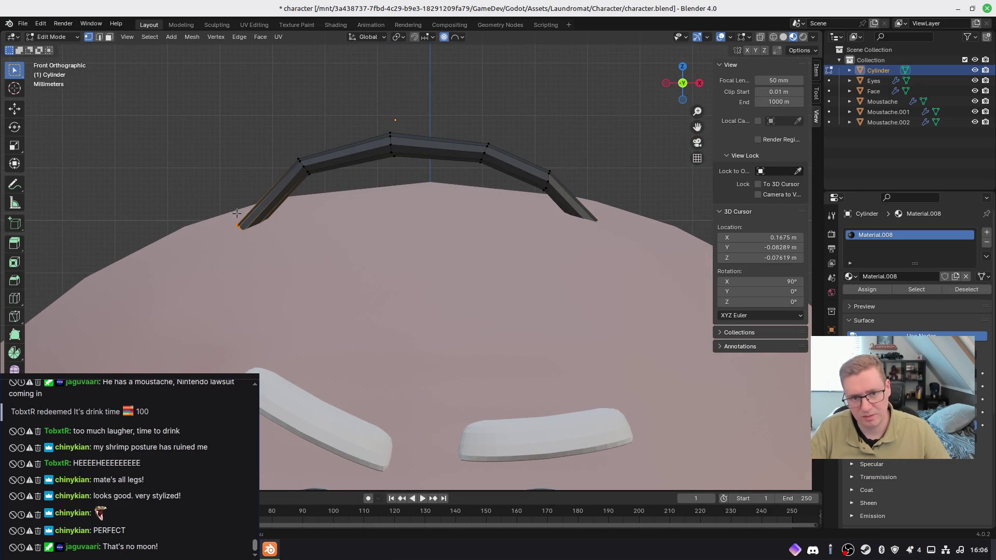
key("i")
key("Escape")
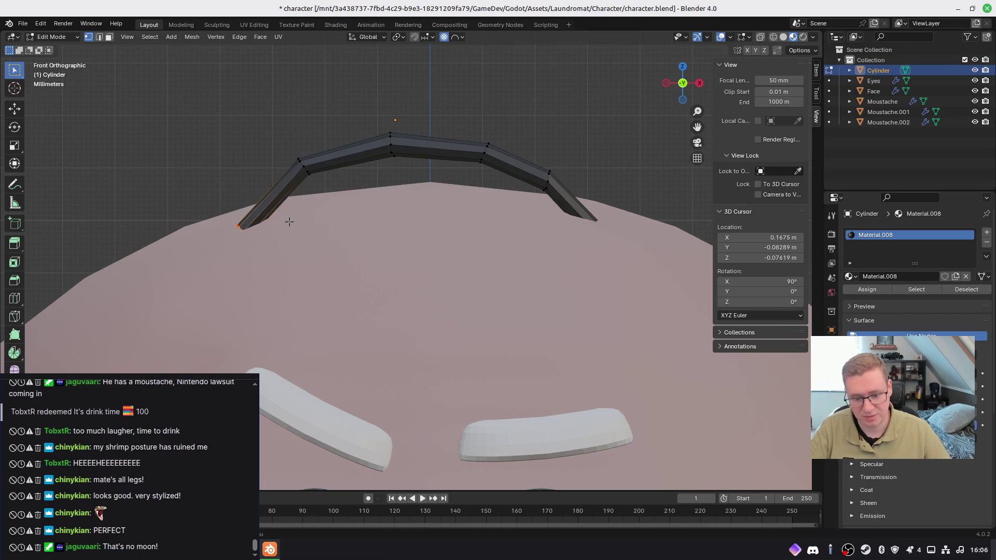
key("i")
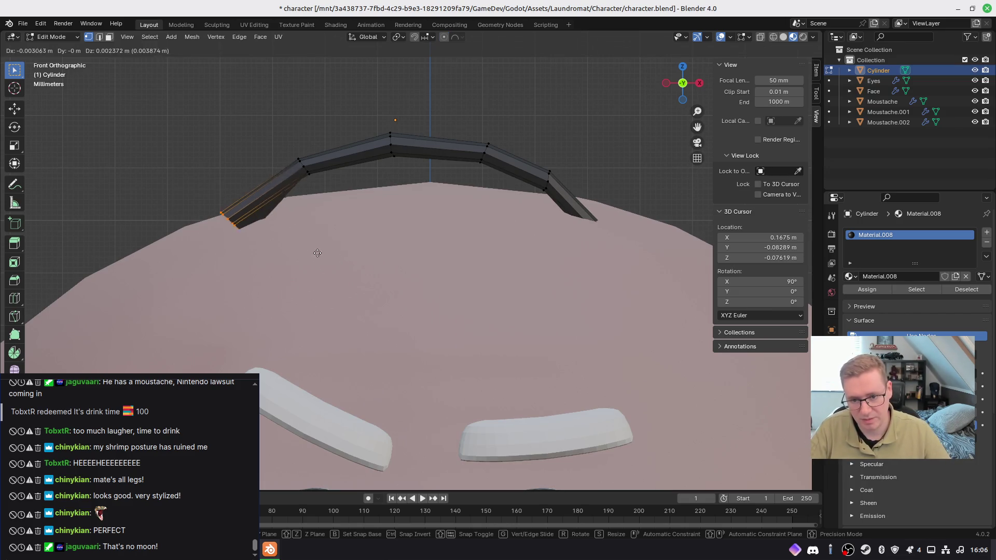
key("Escape")
key("Tab")
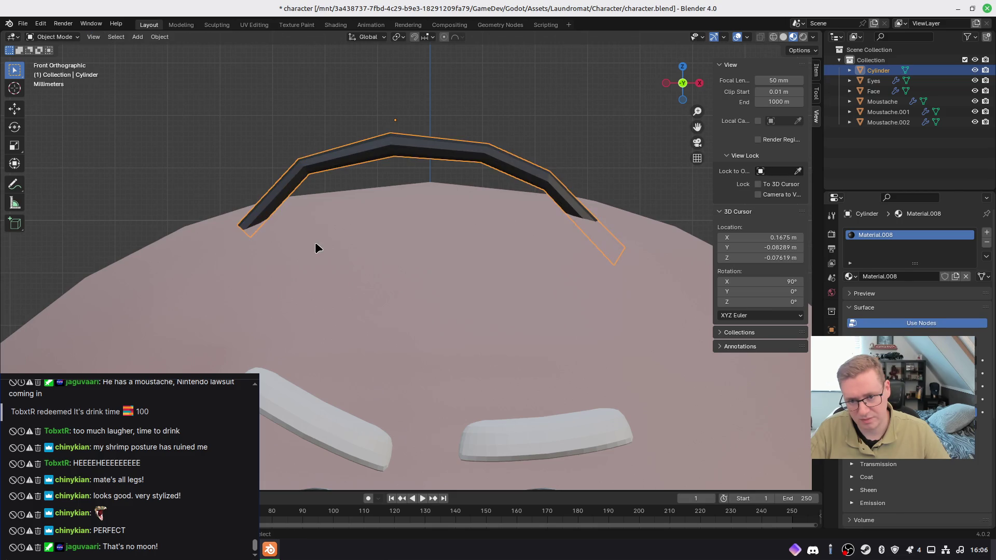
key("Tab")
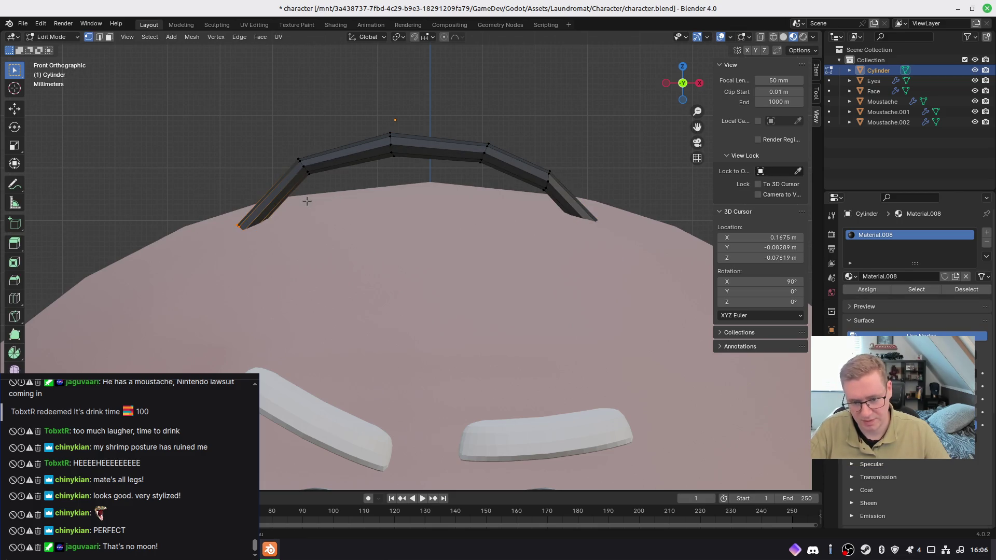
key("z")
left_click(192, 204)
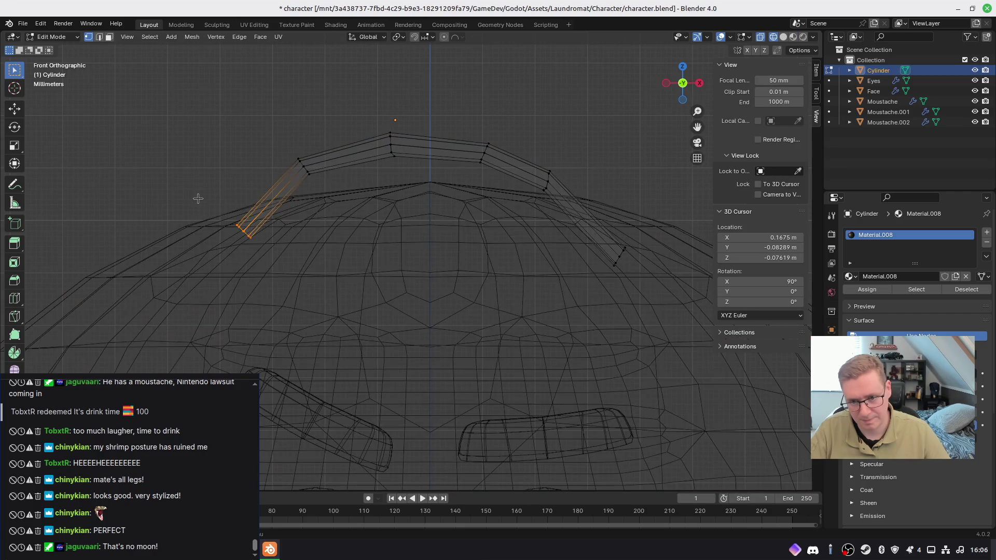
Step: Taper the left end loop and lower the middle loops so the strand hugs the head
key("r")
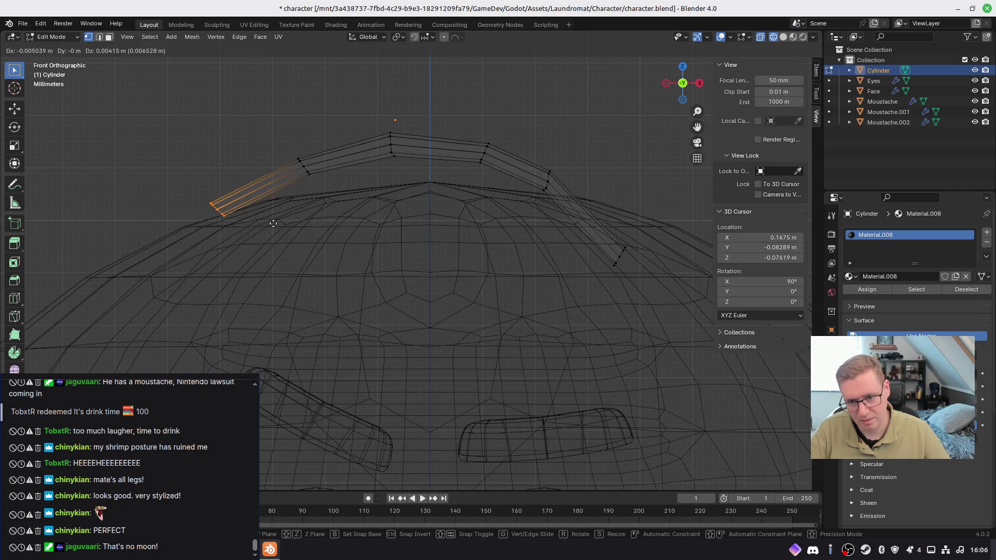
left_click(325, 271)
key("s")
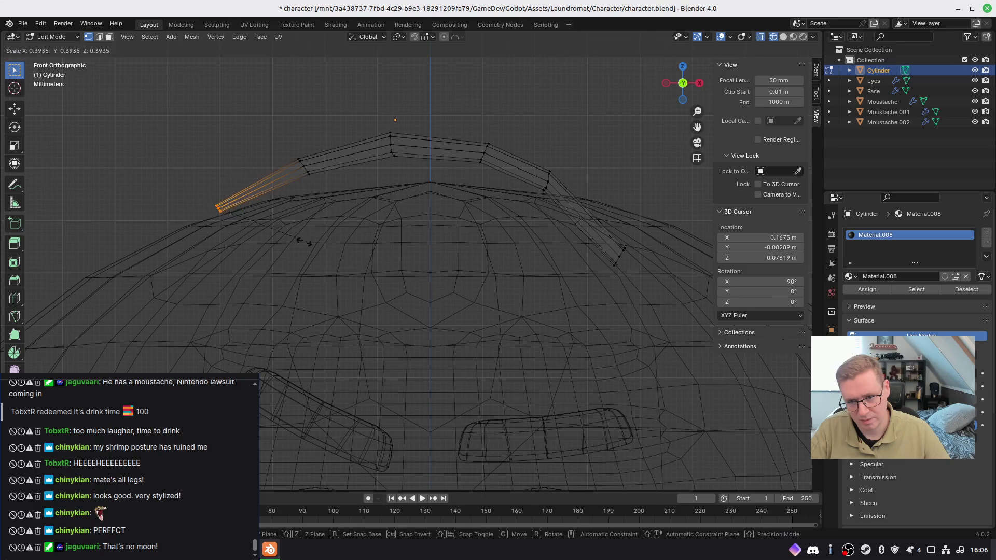
key("g")
left_click(271, 223)
left_click_drag(264, 113, 324, 190)
key("g")
left_click(343, 217)
left_click(359, 151, "alt")
key("g")
left_click(432, 210)
Step: Lower the top loop, next loop and right end loop to follow the head's curve
key("alt+a")
left_click(482, 156, "alt")
key("g")
left_click(501, 205)
left_click(517, 156, "alt")
key("g")
left_click(556, 240)
left_click_drag(576, 224, 631, 288)
key("g")
left_click(631, 278)
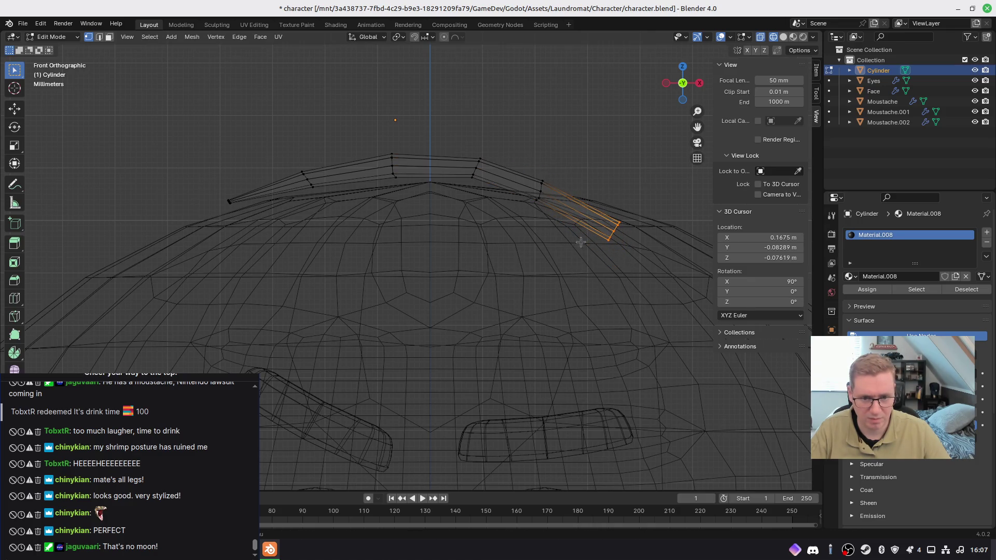
Step: Switch to Material Preview shading and return to Object Mode in front view
key("z")
left_click(563, 205)
key("z")
left_click(540, 309)
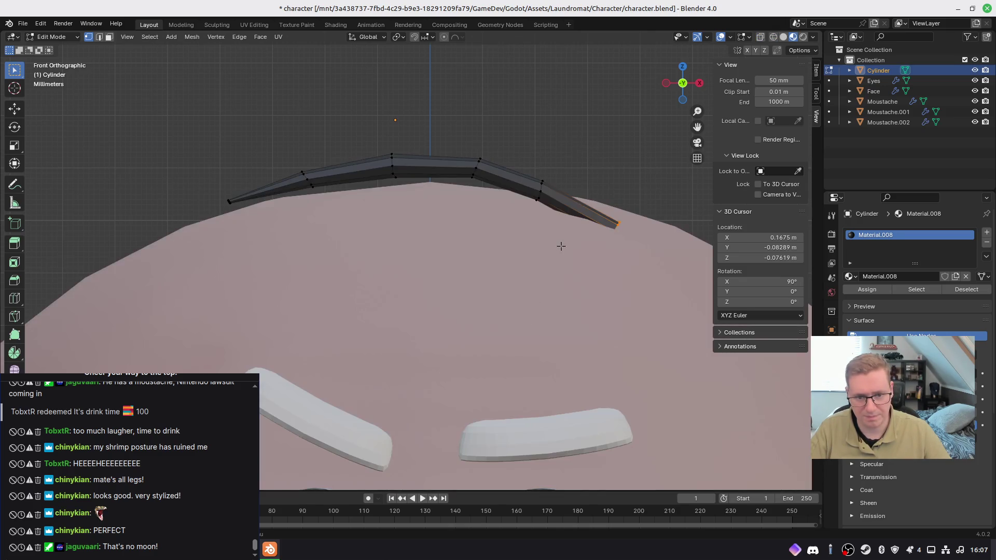
middle_click_drag(558, 242, 535, 292)
key("Tab")
scroll(515, 254, "down", 6)
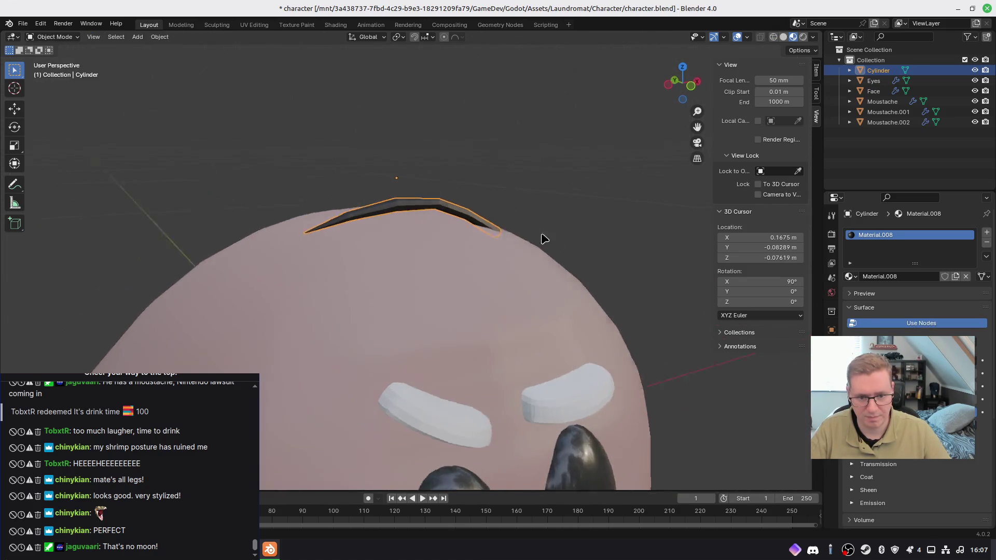
key("KP_1")
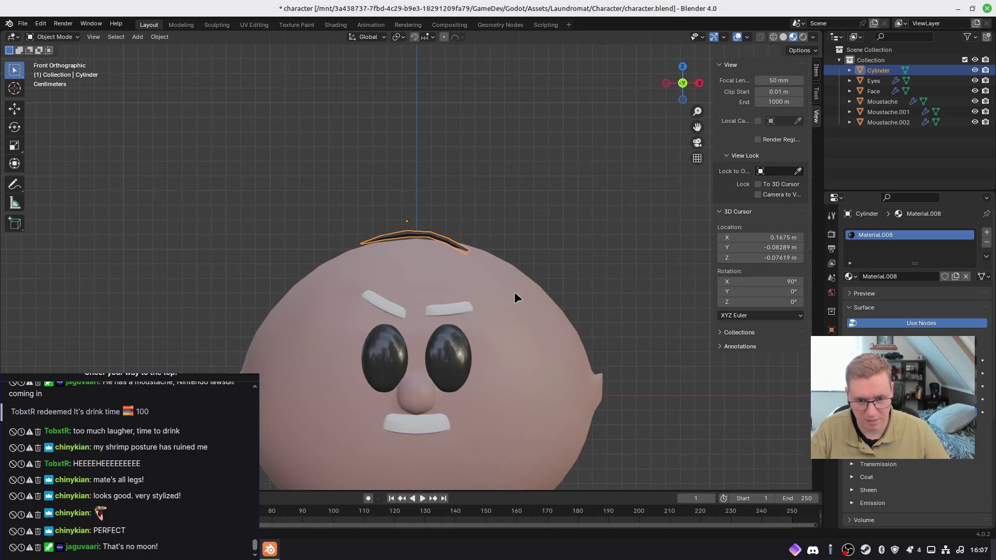
Step: Rotate the strand slightly and duplicate it as Cylinder.001 beside the original
key("r")
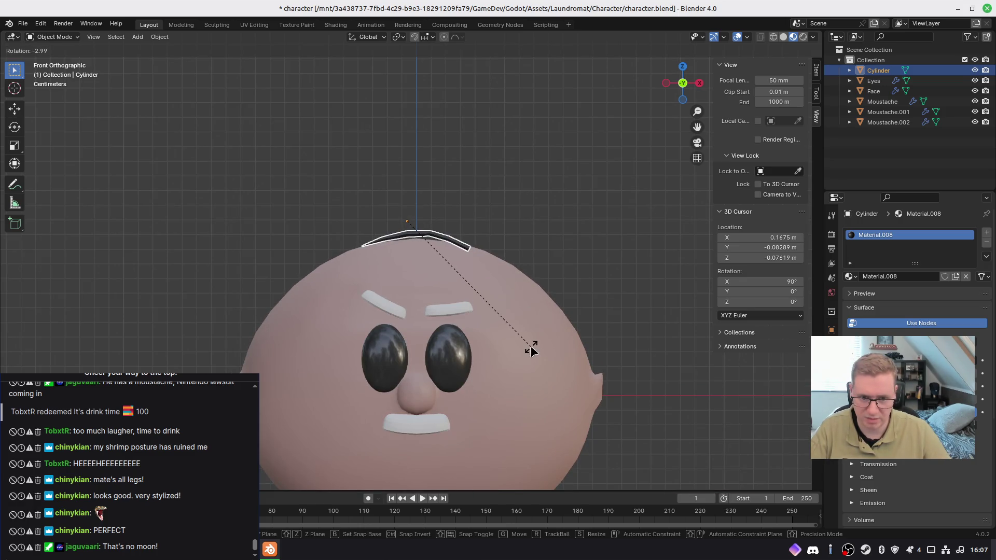
left_click(530, 347)
mouse_move(530, 347)
middle_mouse_down()
mouse_move(468, 306)
mouse_move(569, 309)
mouse_move(540, 347)
mouse_move(558, 356)
middle_mouse_up()
key("KP_7")
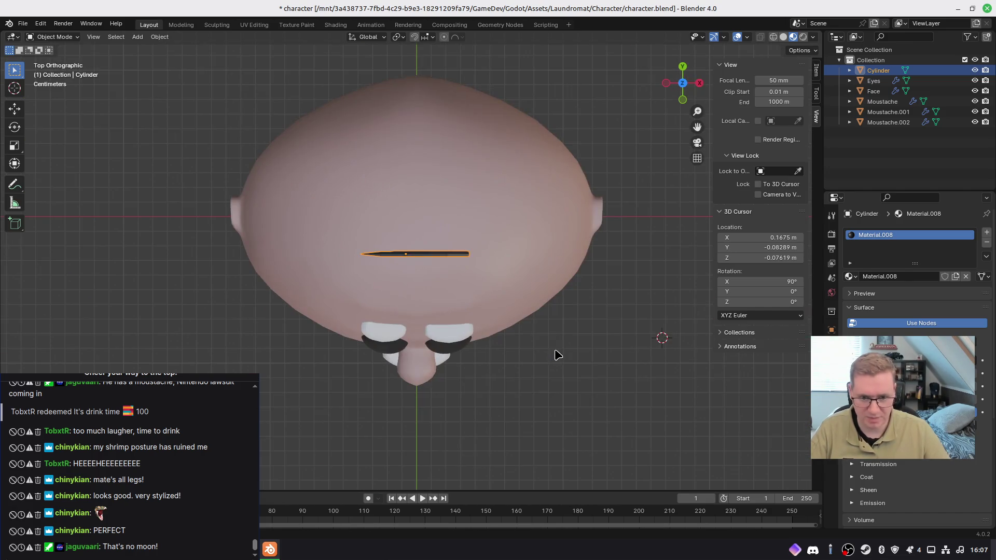
key("shift+d")
left_click(362, 296)
mouse_move(362, 296)
middle_mouse_down()
mouse_move(506, 236)
mouse_move(557, 201)
mouse_move(525, 178)
mouse_move(565, 220)
mouse_move(498, 236)
mouse_move(470, 261)
mouse_move(615, 238)
mouse_move(484, 282)
mouse_move(470, 253)
middle_mouse_up()
left_click(448, 252)
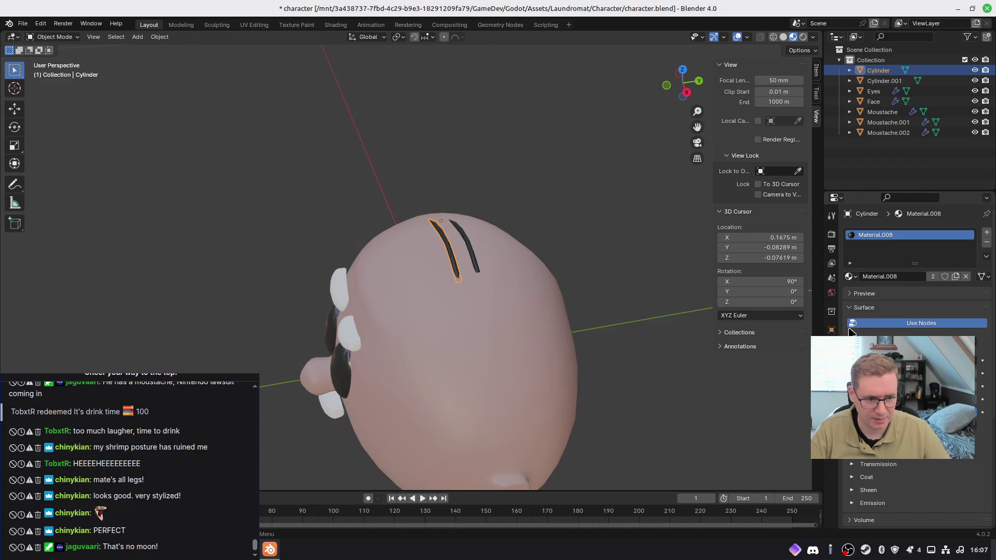
Step: Add a Subdivision Surface modifier to the hair strand
left_click(832, 345)
left_click(887, 239)
type("subdi")
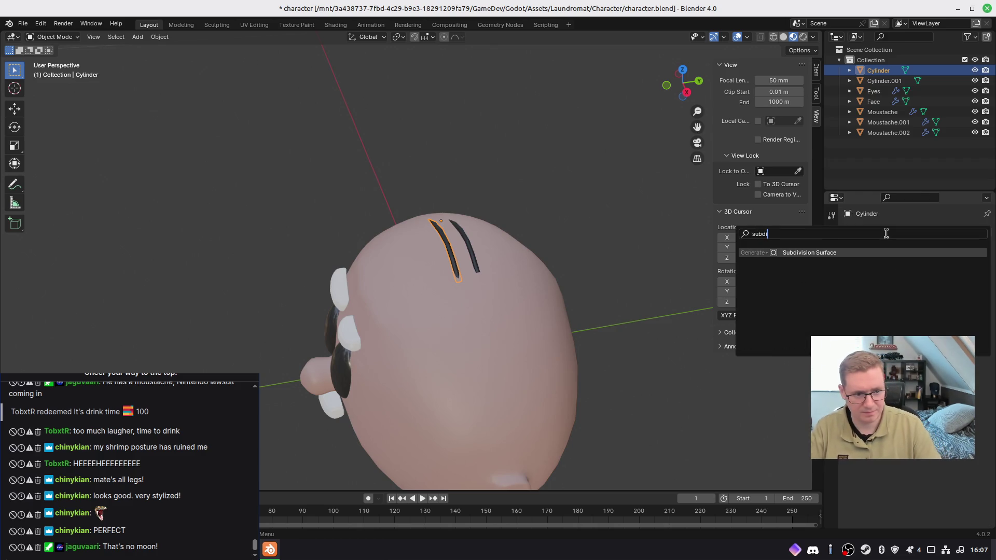
key("Return")
middle_click_drag(545, 234, 468, 229)
scroll(465, 272, "up", 5)
mouse_move(464, 272)
middle_mouse_down()
mouse_move(604, 244)
mouse_move(571, 245)
mouse_move(516, 194)
middle_mouse_up()
Step: Shade the strand smooth and delete the extra second strand
right_click(444, 141)
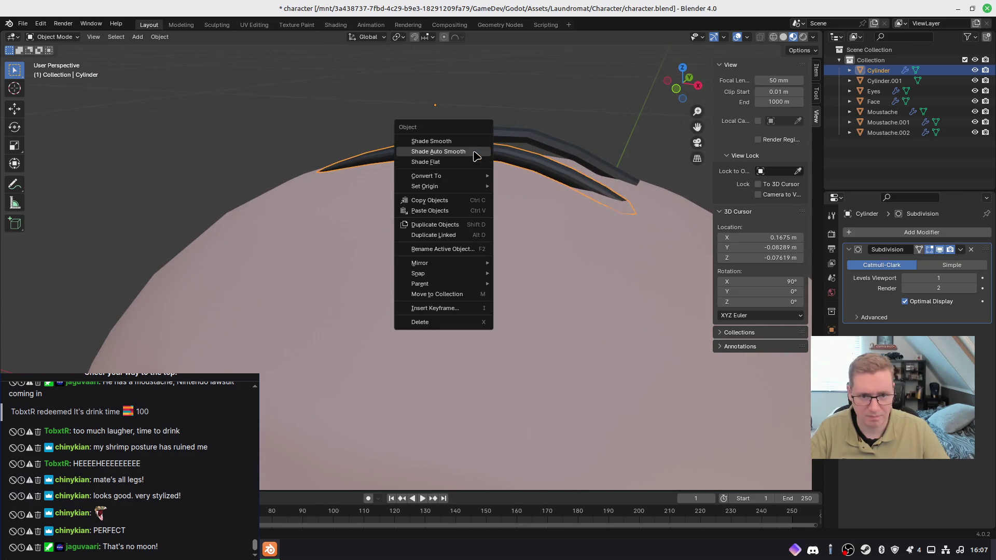
left_click(463, 143)
mouse_move(545, 225)
middle_mouse_down()
mouse_move(505, 231)
mouse_move(534, 241)
middle_mouse_up()
left_click(577, 181)
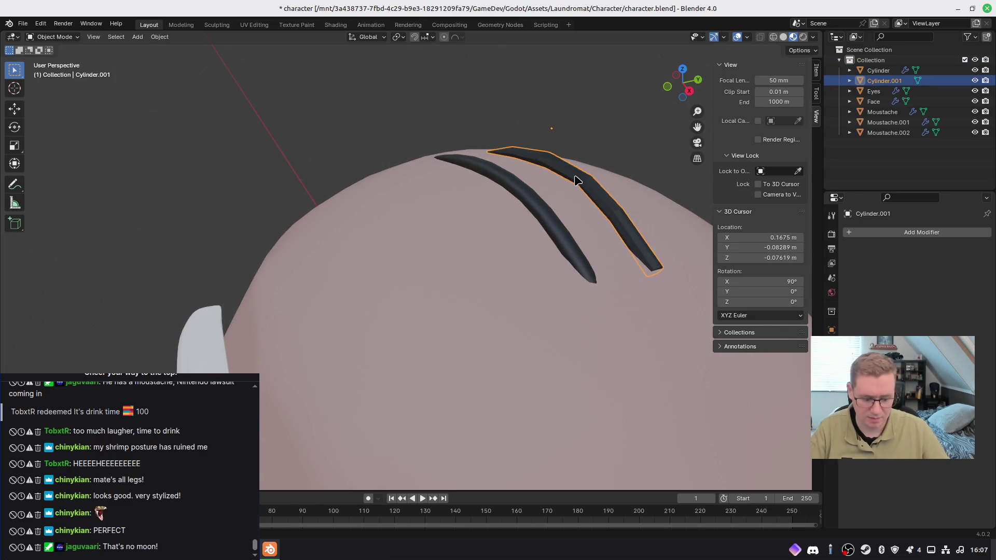
key("Delete")
Step: Lower the remaining strand, then duplicate a slightly smaller copy just above it
left_click(548, 192)
key("KP_7")
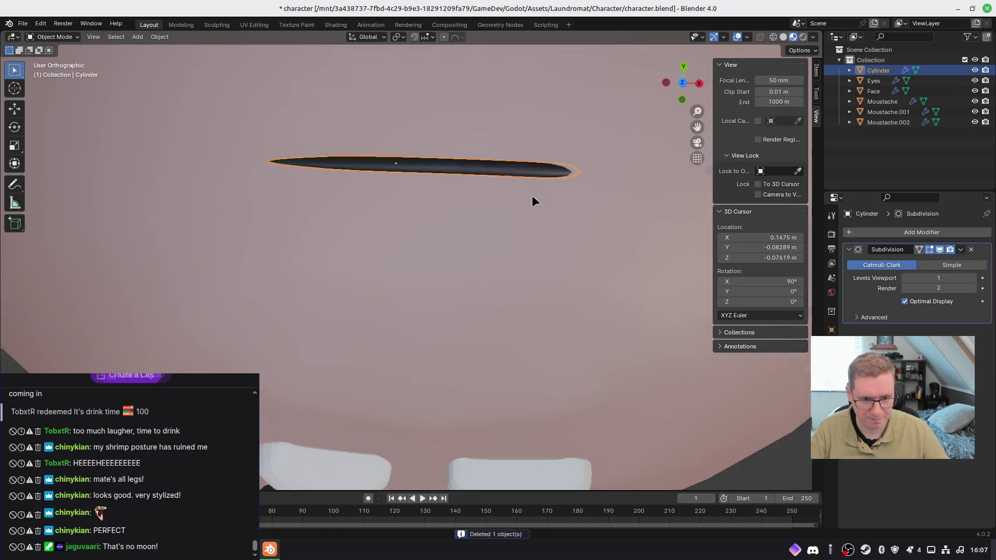
middle_click_drag(513, 184, 501, 289, "shift")
key("g")
left_click(543, 372)
key("shift+d")
left_click(651, 359)
key("s")
left_click(634, 349)
key("g")
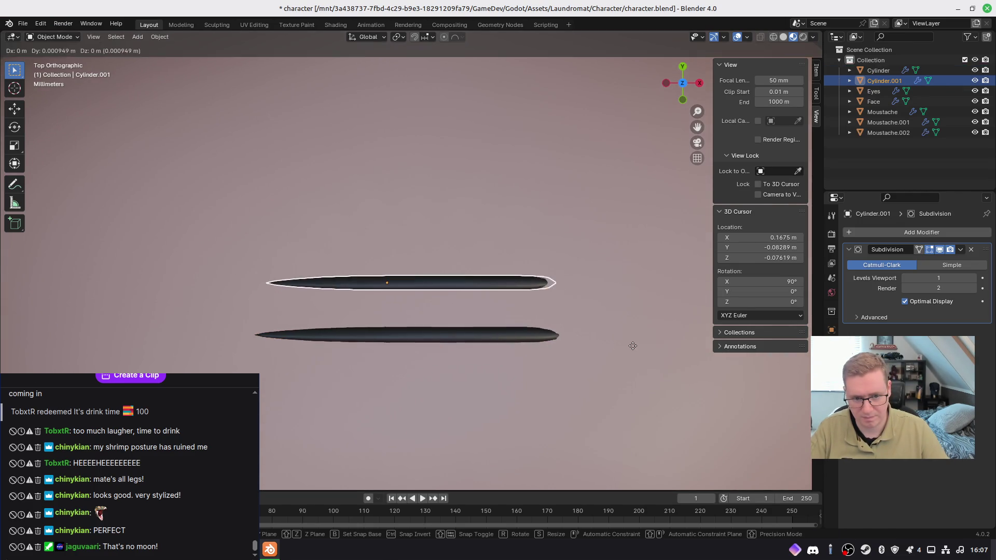
left_click(631, 343)
Step: Duplicate a third, smaller strand and place it above the other two
key("shift+d")
left_click(639, 297)
key("s")
left_click(619, 296)
key("g")
left_click(617, 295)
mouse_move(618, 294)
middle_mouse_down()
mouse_move(573, 369)
mouse_move(591, 245)
mouse_move(542, 284)
mouse_move(446, 318)
mouse_move(417, 232)
middle_mouse_up()
left_click(590, 245)
Step: Adjust the middle strand's height along Z and orbit to inspect the three strands
left_click(423, 232)
key("g")
key("z")
key("Escape")
left_click(406, 232)
key("g")
key("z")
key("z")
key("z")
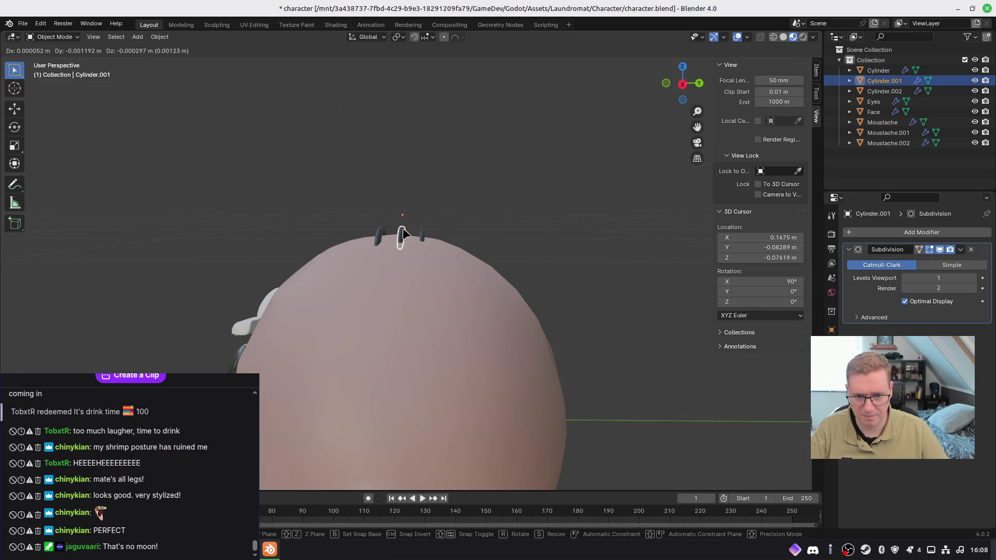
key("Escape")
mouse_move(489, 213)
middle_mouse_down()
mouse_move(598, 237)
mouse_move(684, 239)
mouse_move(538, 218)
mouse_move(489, 231)
mouse_move(751, 324)
mouse_move(571, 282)
mouse_move(374, 300)
mouse_move(512, 309)
mouse_move(571, 292)
middle_mouse_up()
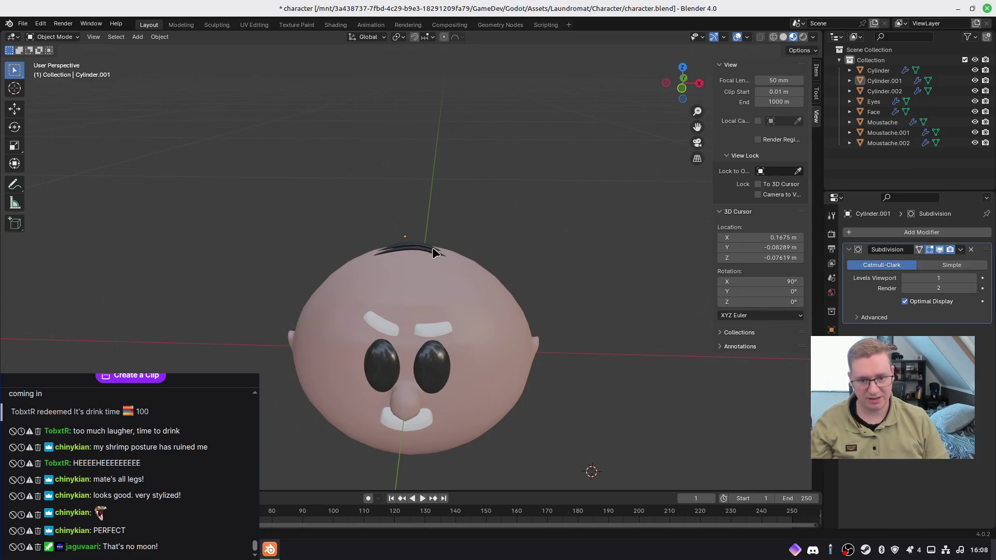
mouse_move(447, 264)
middle_mouse_down()
mouse_move(464, 299)
mouse_move(414, 281)
middle_mouse_up()
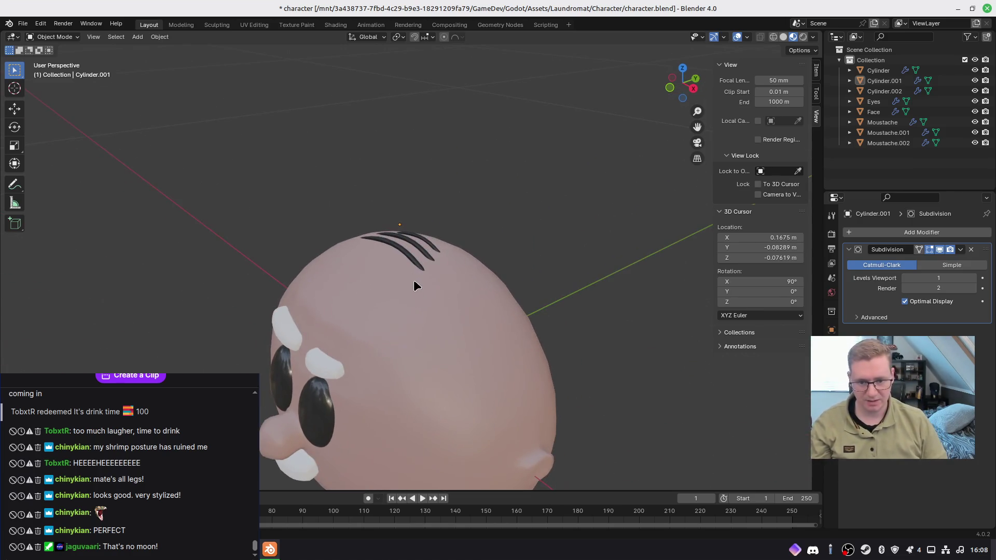
Step: Change the three hair strands' base colour from near-black to a lighter grey
left_click(410, 261, "shift")
left_click(428, 239, "shift")
left_click(429, 238, "shift")
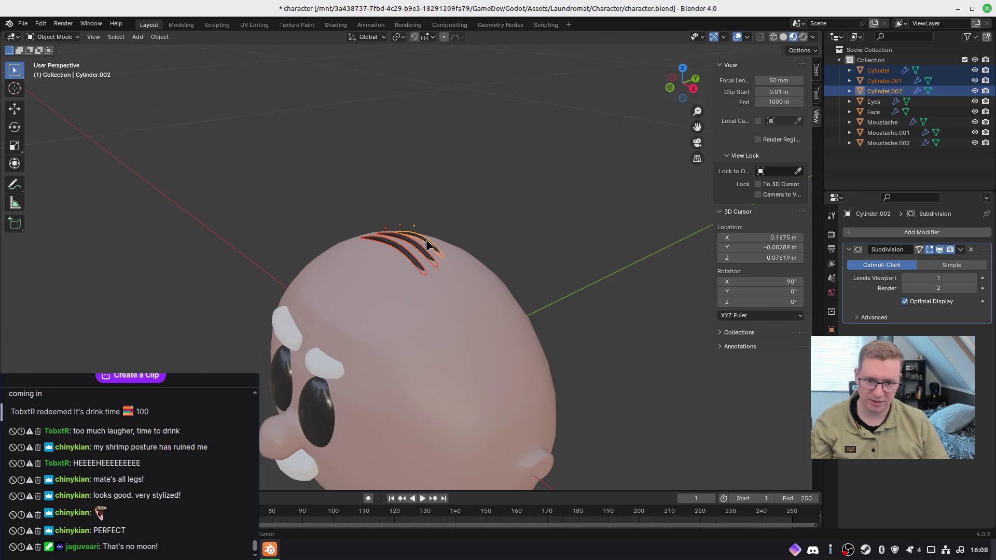
left_click(832, 417)
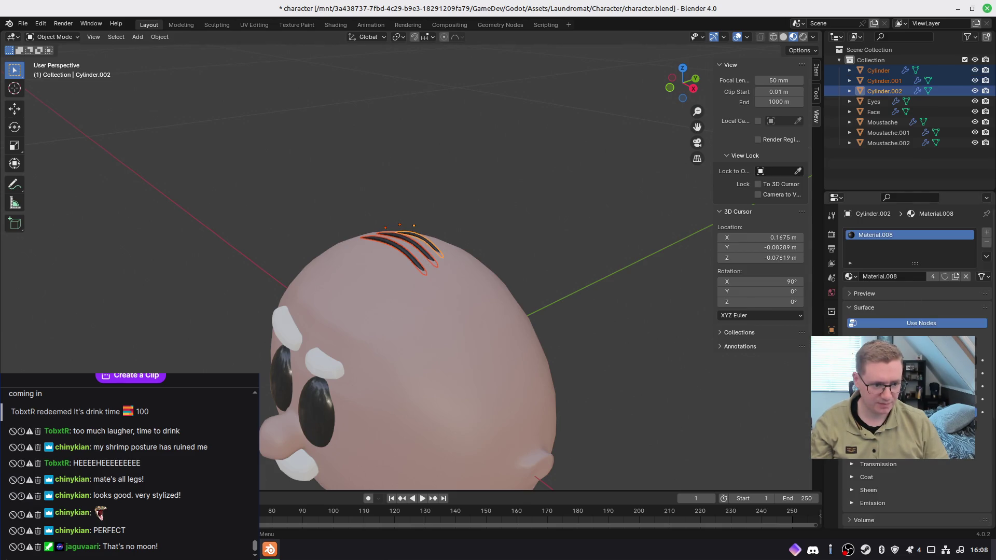
left_click(928, 363)
mouse_move(967, 232)
left_mouse_down()
mouse_move(967, 210)
mouse_move(967, 234)
left_mouse_up()
Step: Deselect the strands, bring the head to a front view, and select the head
left_click(595, 223)
mouse_move(596, 223)
middle_mouse_down()
mouse_move(527, 310)
mouse_move(658, 258)
mouse_move(736, 291)
mouse_move(624, 265)
middle_mouse_up()
mouse_move(564, 286)
middle_mouse_down()
mouse_move(700, 251)
mouse_move(582, 260)
mouse_move(551, 249)
mouse_move(437, 338)
mouse_move(505, 345)
middle_mouse_up()
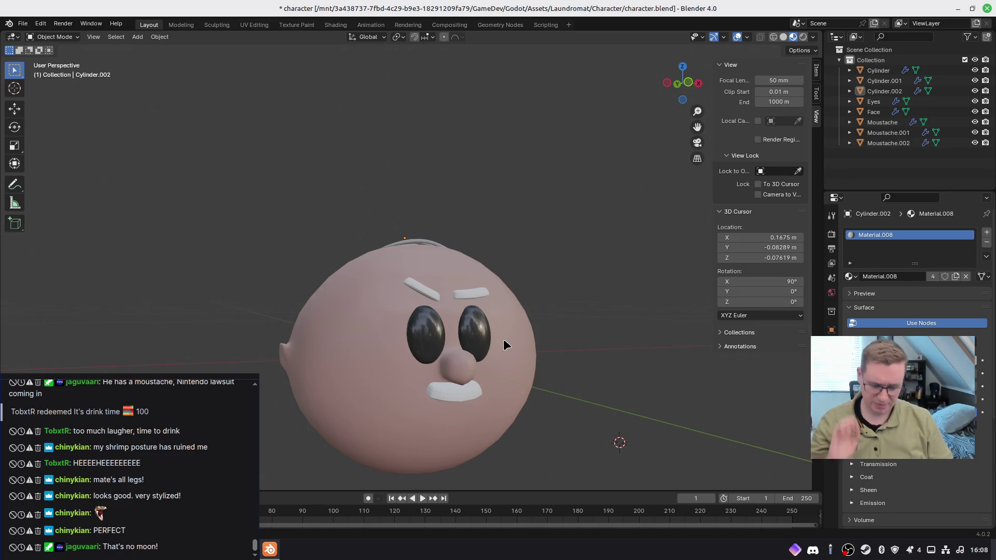
key("KP_1")
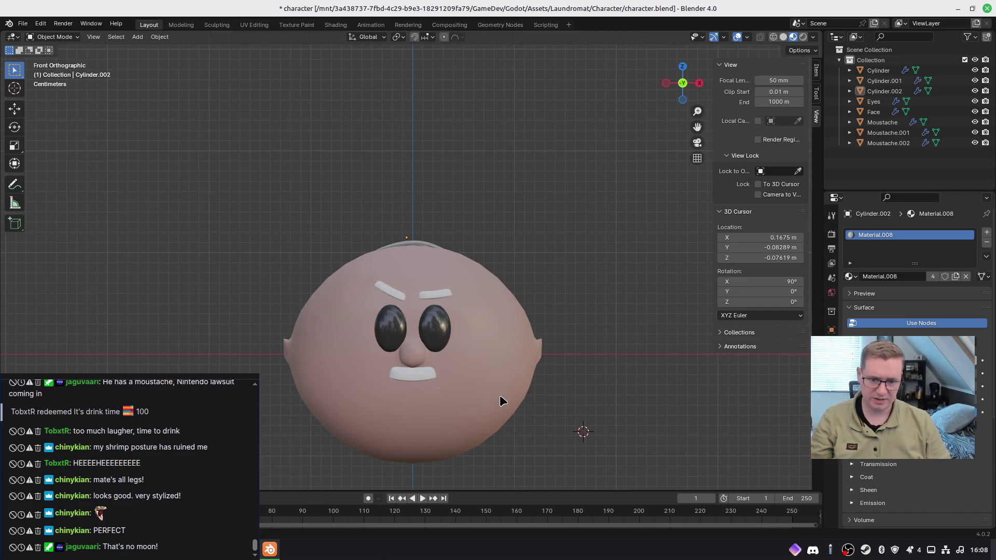
scroll(496, 367, "up", 1)
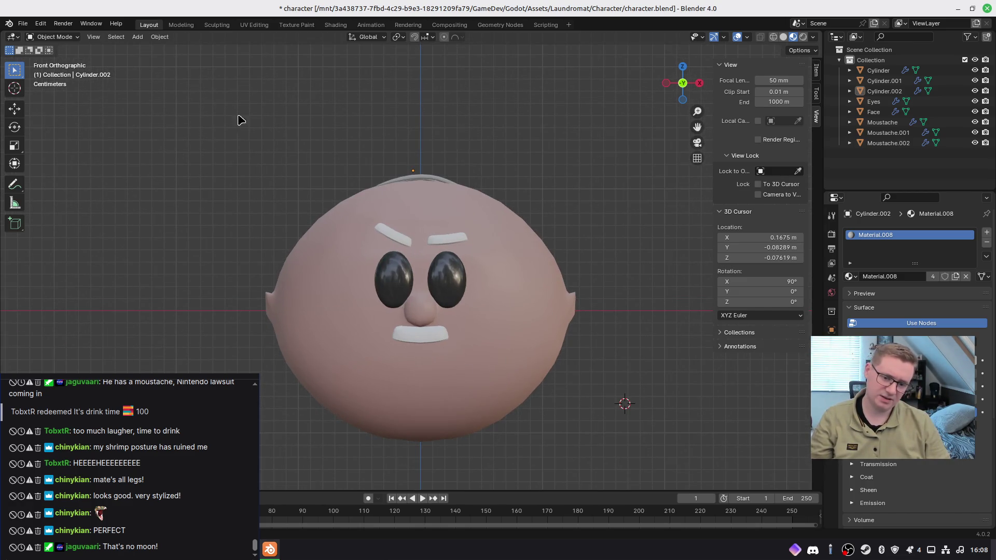
middle_click_drag(633, 397, 400, 405, "shift")
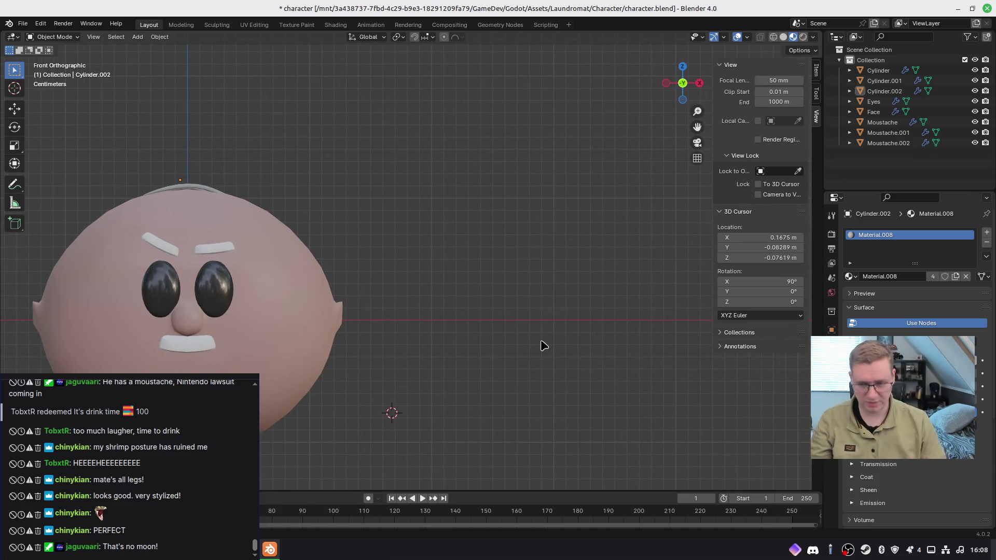
mouse_move(391, 325)
middle_mouse_down()
mouse_move(396, 291)
mouse_move(534, 296)
mouse_move(518, 253)
mouse_move(624, 258)
mouse_move(455, 265)
mouse_move(556, 334)
mouse_move(645, 258)
mouse_move(615, 216)
mouse_move(502, 224)
mouse_move(469, 251)
mouse_move(533, 263)
mouse_move(593, 249)
mouse_move(568, 253)
mouse_move(613, 272)
mouse_move(380, 275)
mouse_move(451, 349)
mouse_move(424, 328)
middle_mouse_up()
left_click(425, 328)
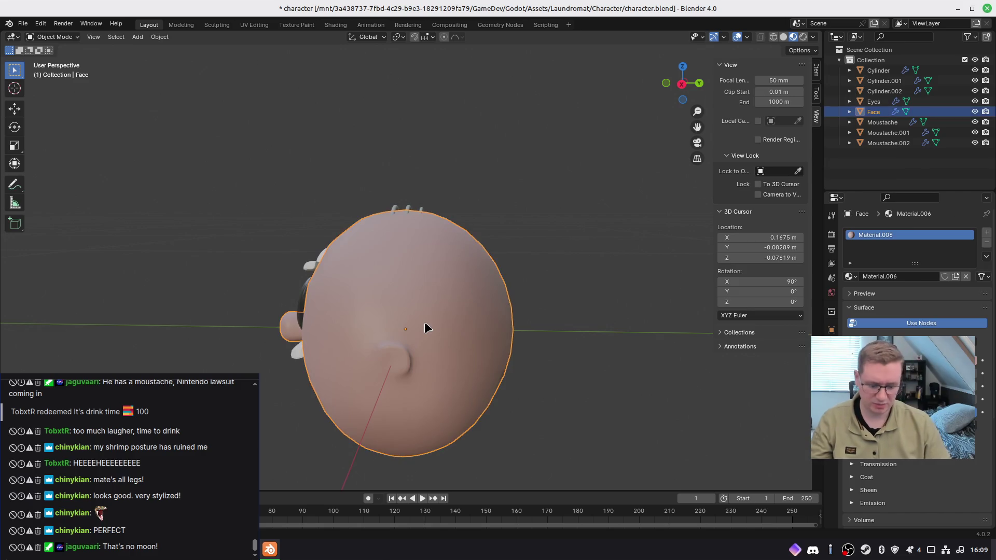
Step: In the right side view, add a plane and rotate it 90° to stand upright
key("KP_3")
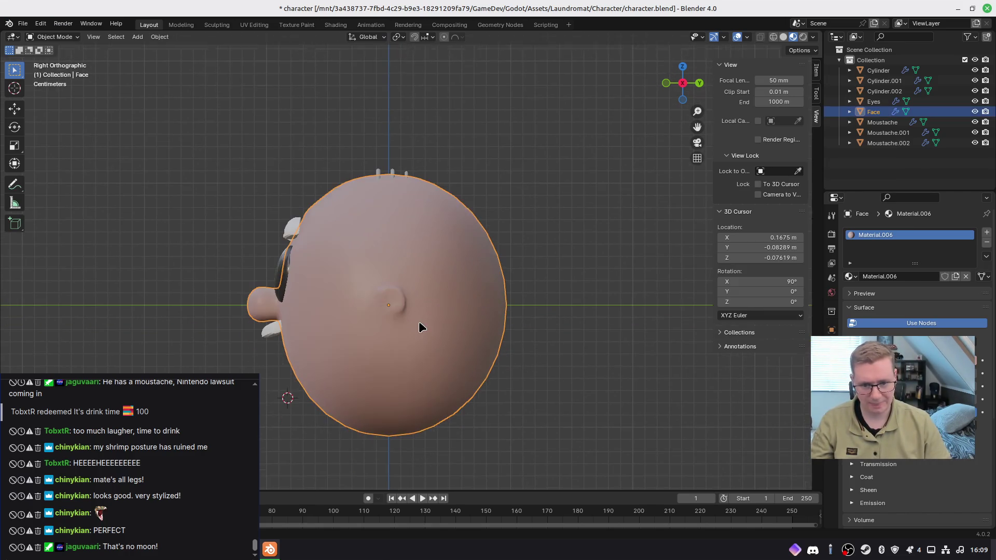
scroll(420, 322, "up", 3)
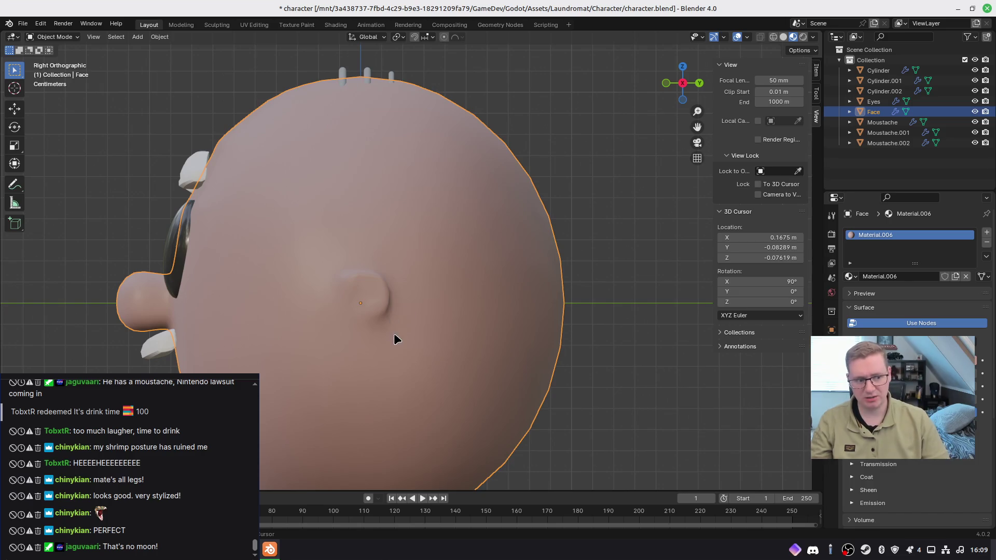
mouse_move(428, 289)
middle_mouse_down("shift")
mouse_move(431, 325)
mouse_move(441, 317)
middle_mouse_up("shift")
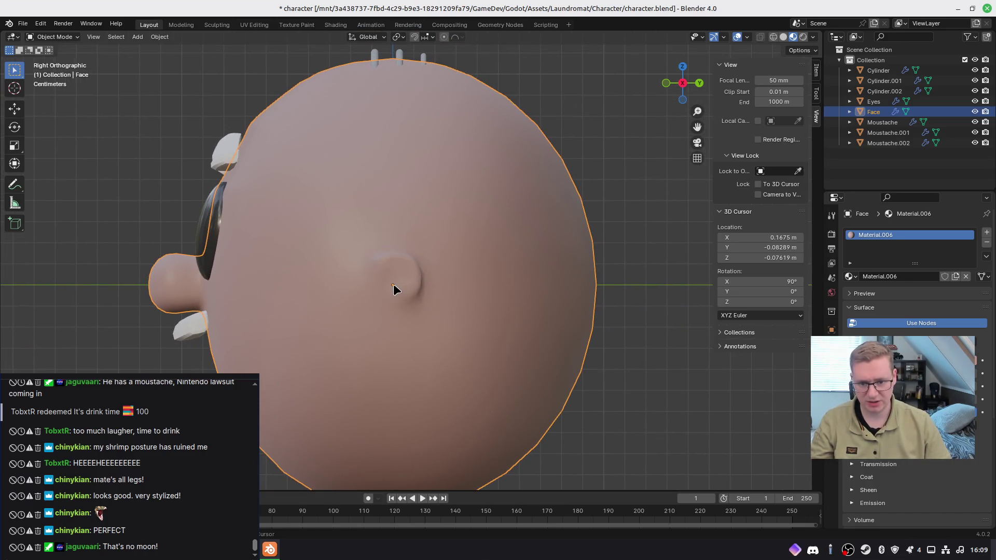
key("shift+a")
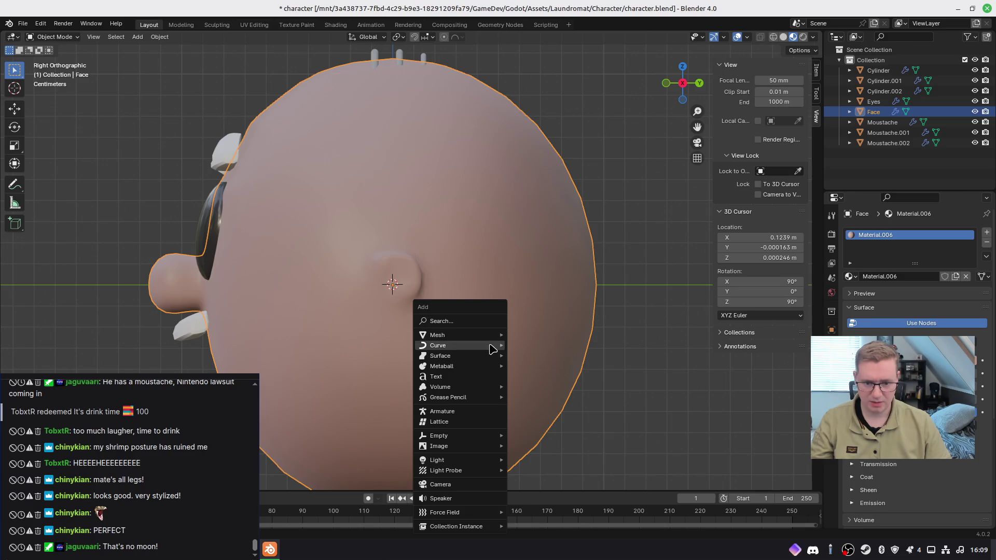
mouse_move(488, 335)
left_click(521, 339)
type("r90")
key("Return")
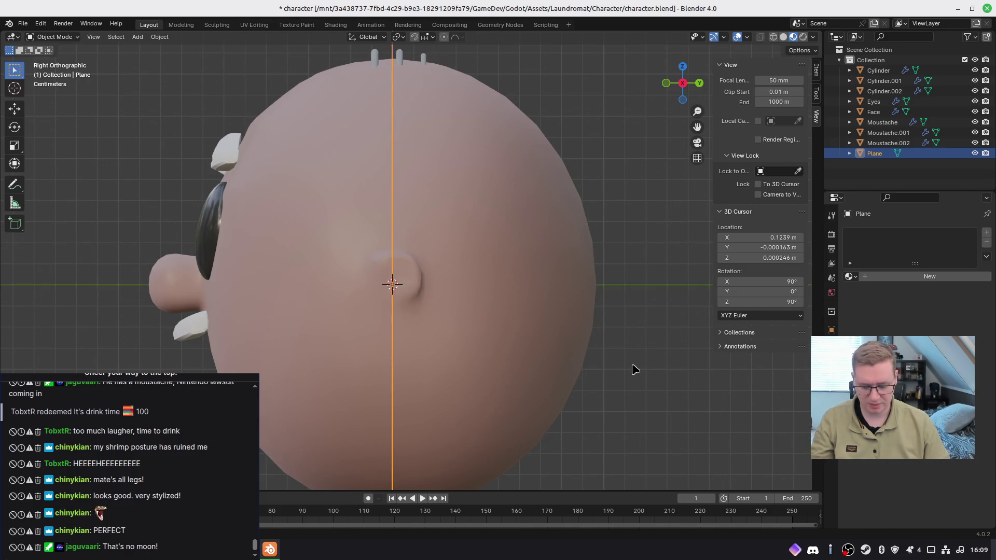
Step: Scale the plane up tenfold, shrink it down, apply its scale, then shrink it further
key("r")
key("Escape")
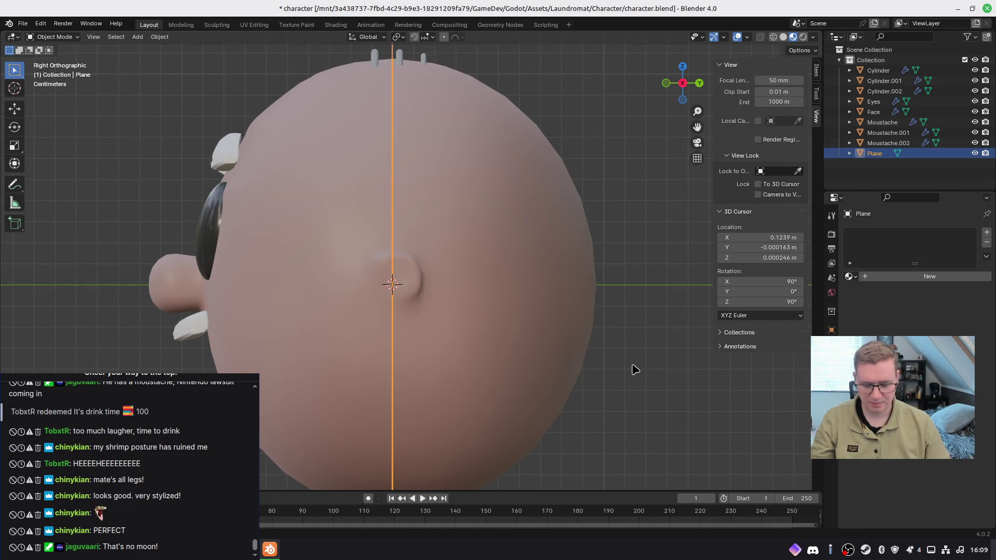
type("s10")
key("Return")
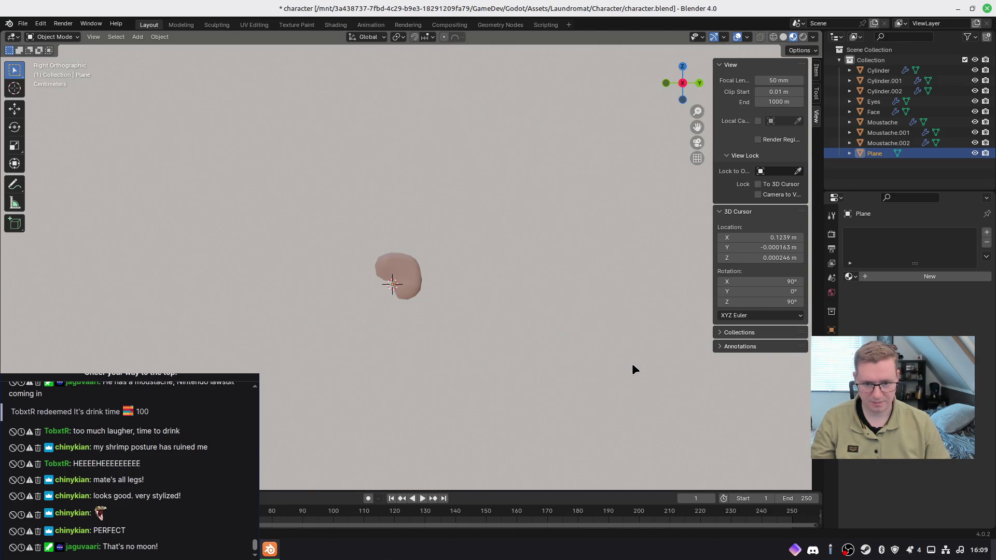
key("s")
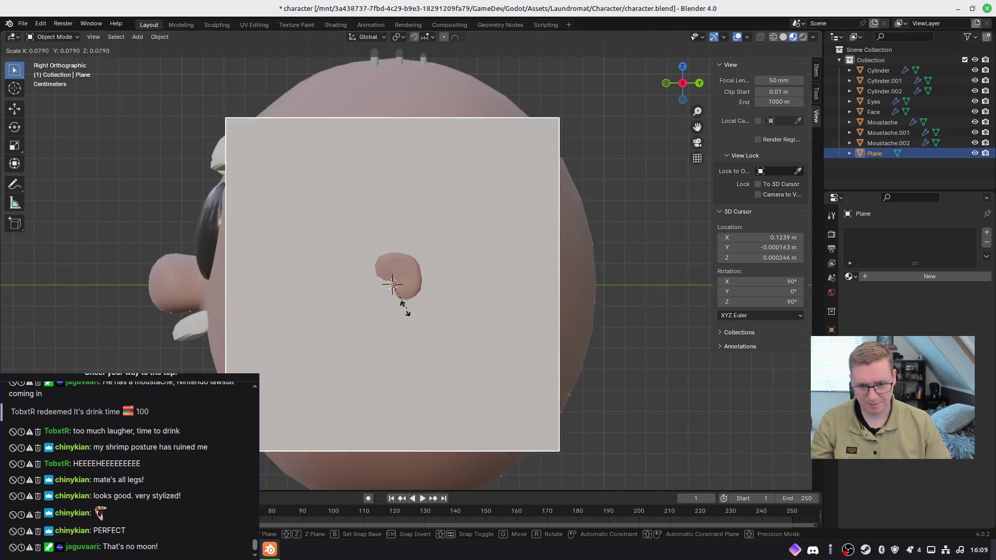
left_click(424, 310)
key("ctrl+a")
left_click(546, 317)
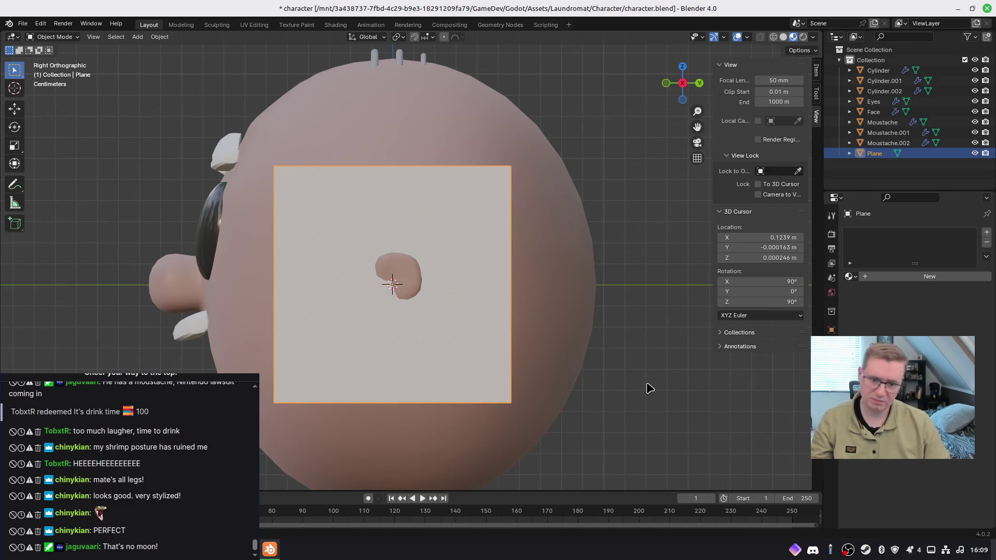
key("s")
left_click(571, 351)
Step: Move the plane over the ear, apply its transforms, and enter Edit Mode
key("g")
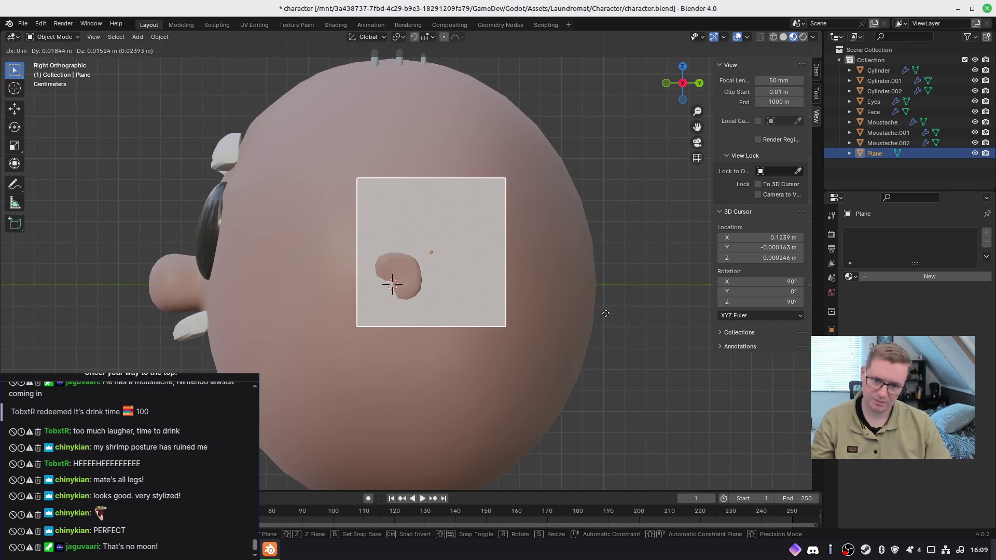
left_click(603, 318)
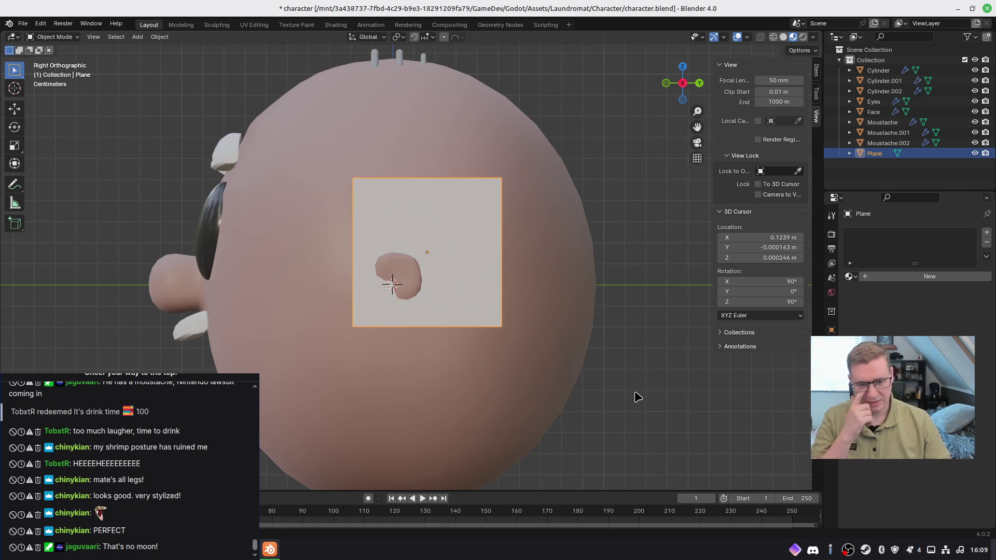
key("ctrl+a")
left_click(633, 393)
key("ctrl+a")
left_click(612, 401)
scroll(503, 315, "up", 2)
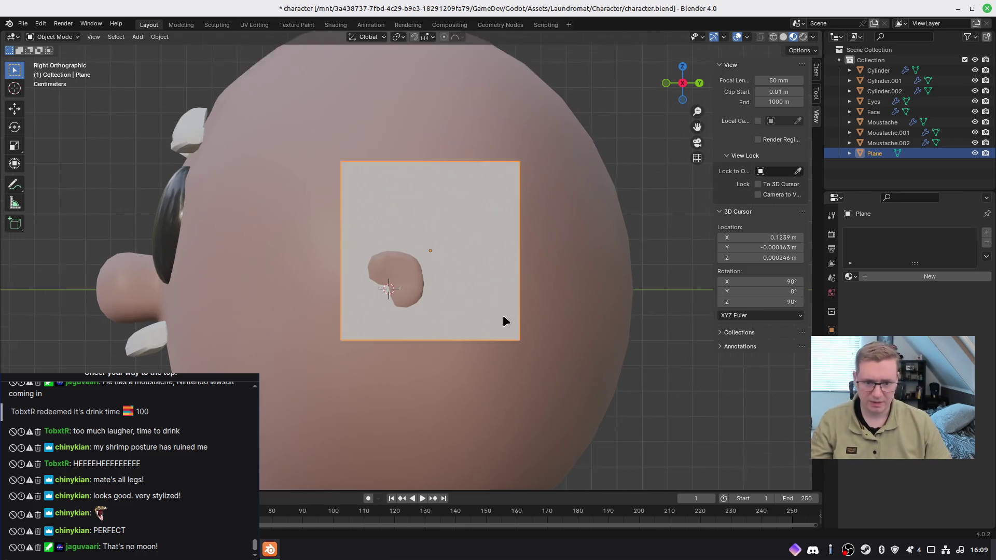
key("Tab")
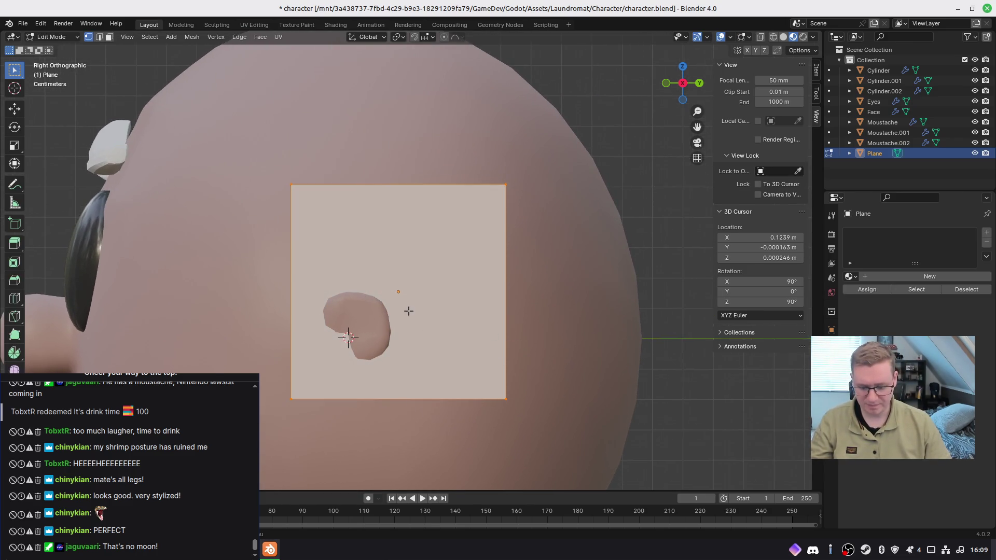
Step: Subdivide the plane twice into a 4x4 grid
right_click(408, 311)
left_click(420, 301)
right_click(431, 271)
left_click(430, 273)
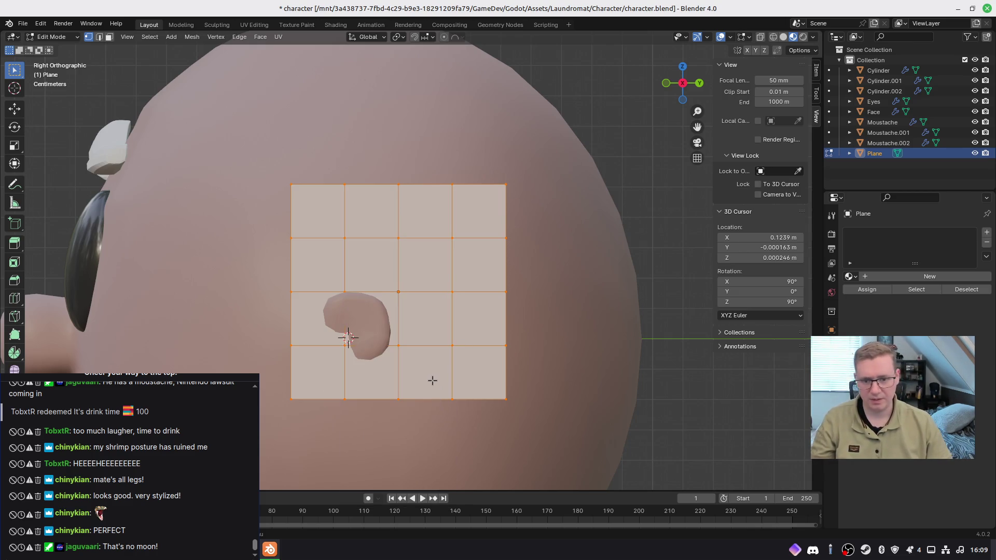
Step: With proportional editing on, pull the bottom-left corner vertex inward using a smaller falloff
left_click_drag(309, 411, 311, 412)
key("o")
key("g")
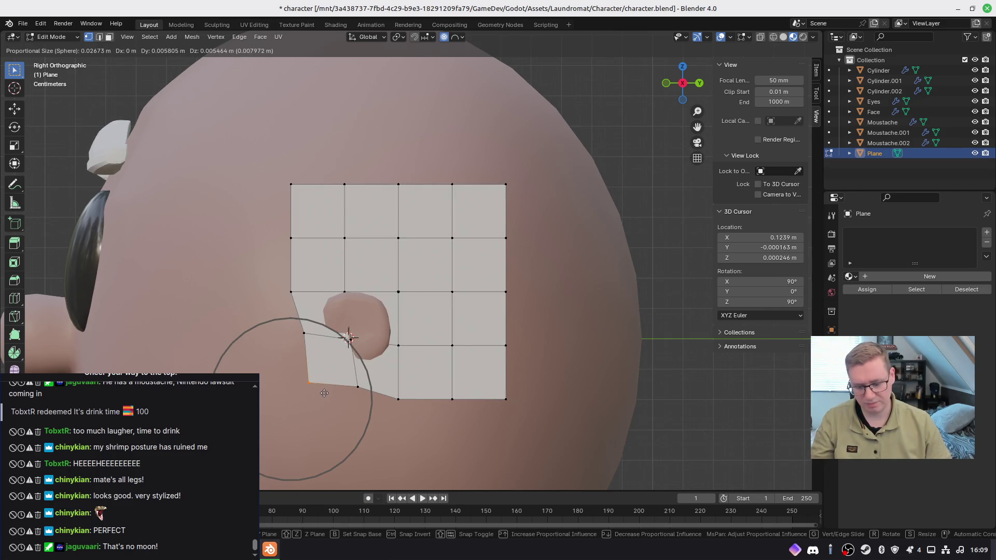
scroll(363, 357, "down", 8)
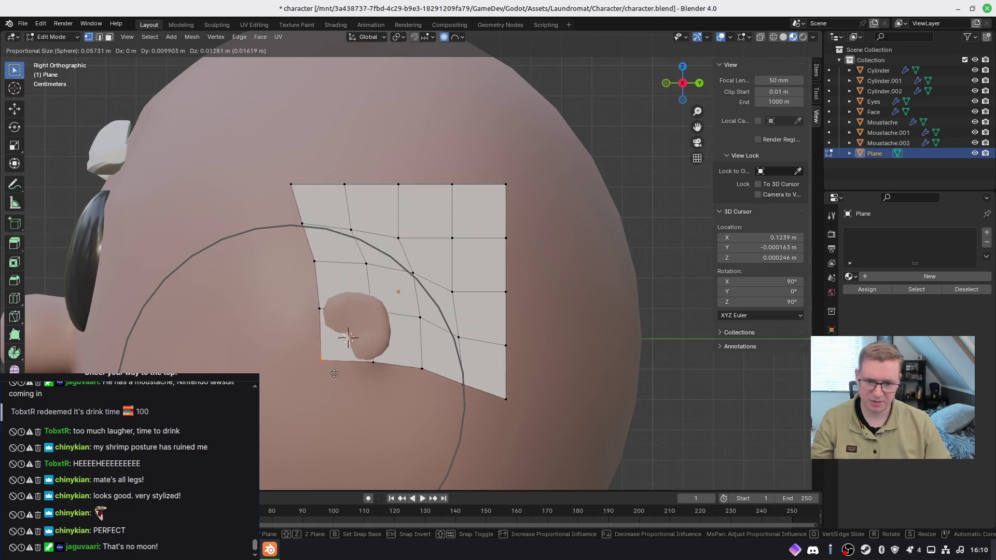
left_click(352, 374)
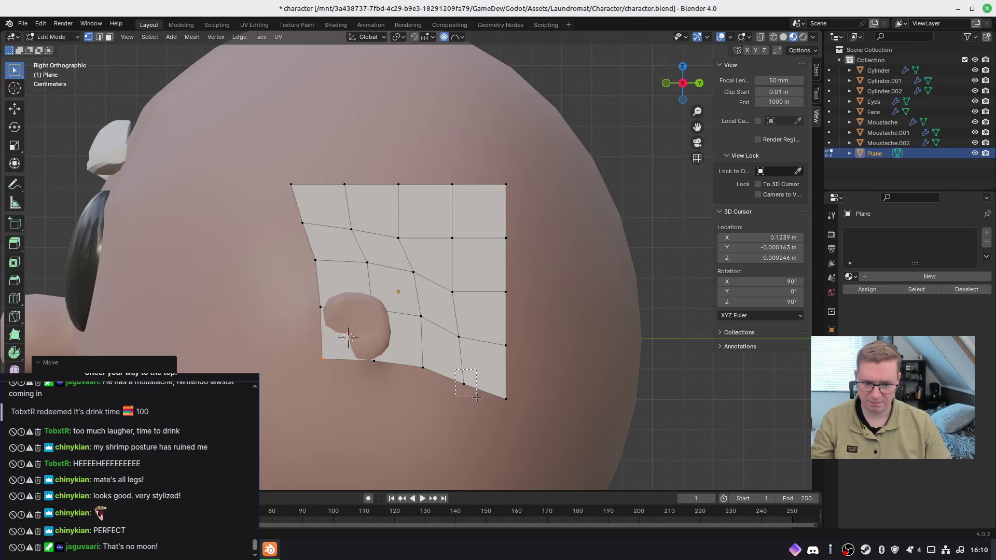
key("g")
left_click(455, 411)
Step: Pull the top-right corner inward with falloff, then adjust it alone with proportional editing off
left_click(501, 170)
key("g")
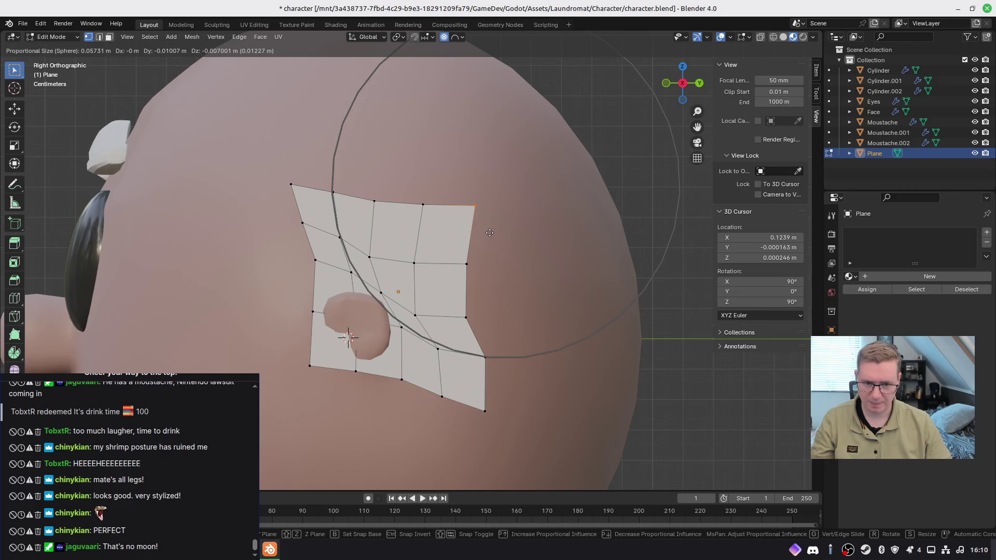
scroll(490, 233, "up", 7)
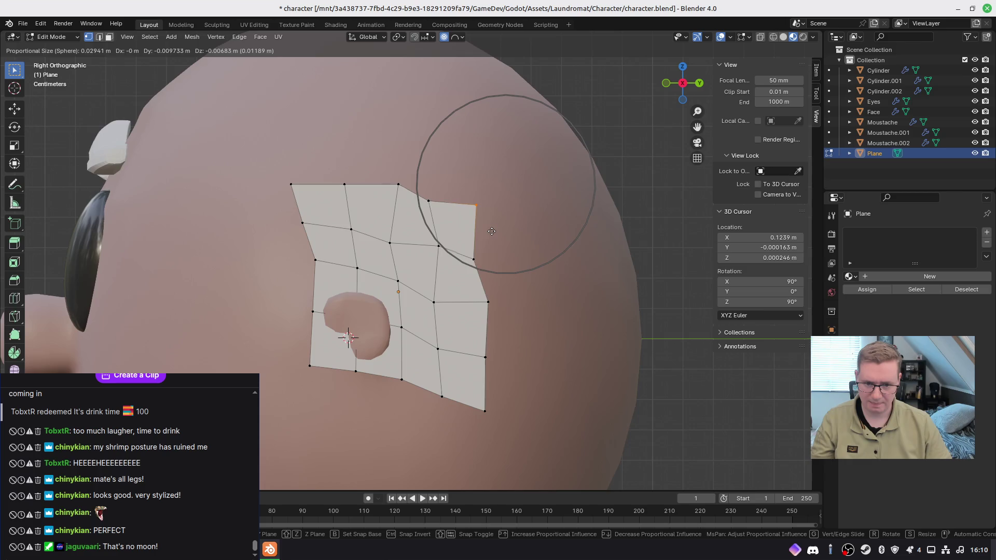
left_click(481, 220)
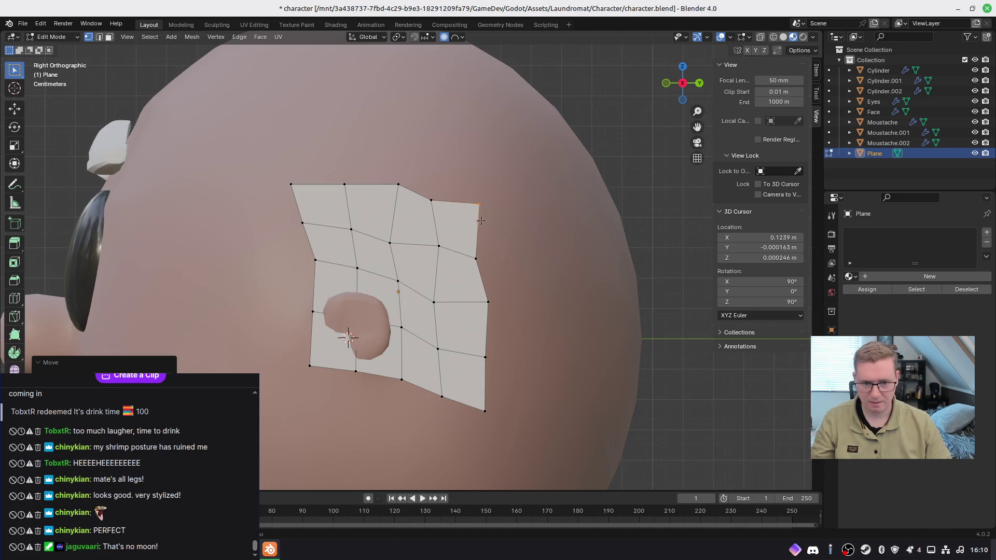
key("o")
key("g")
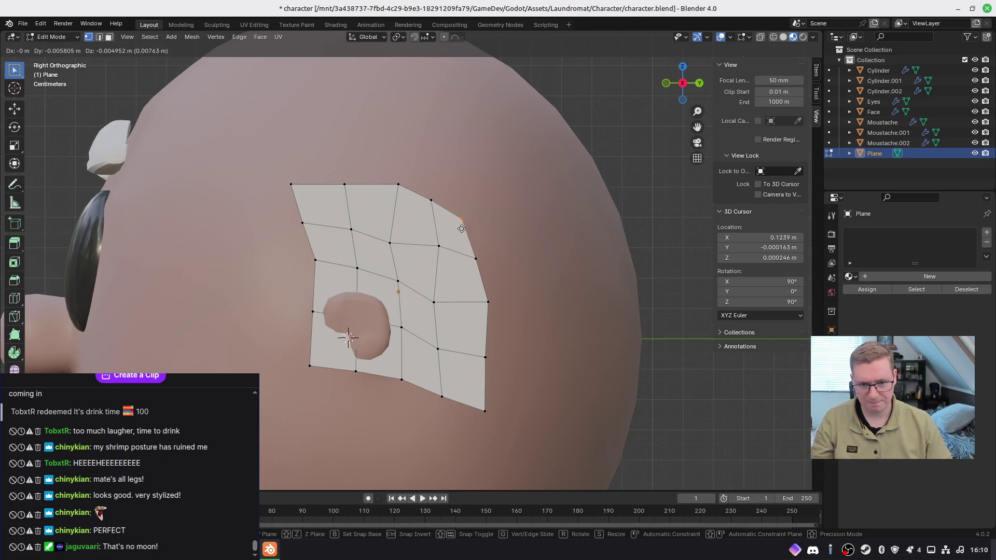
left_click(461, 229)
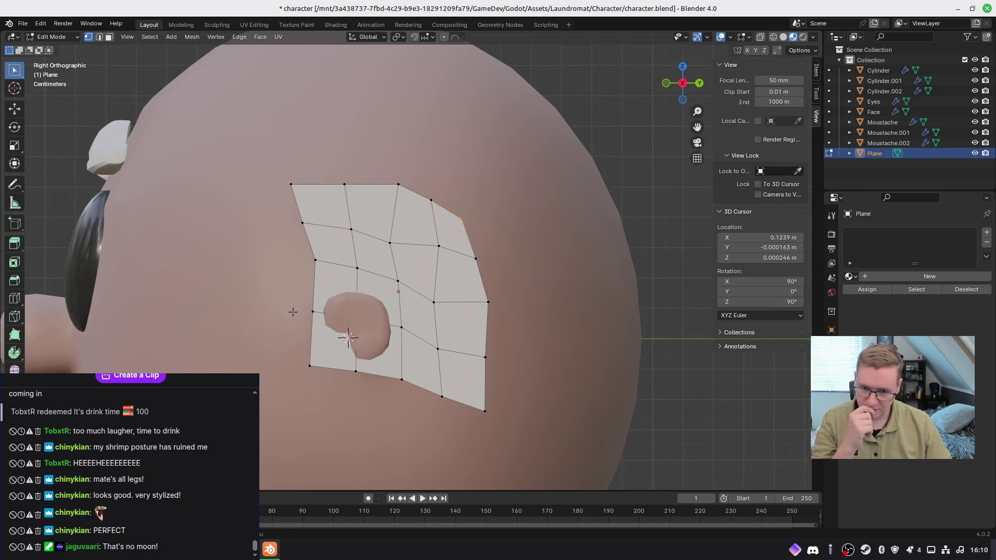
left_click(310, 365)
Step: Delete the lower-left vertex and fit neighbouring vertices to the ear's top and back edges
key("x")
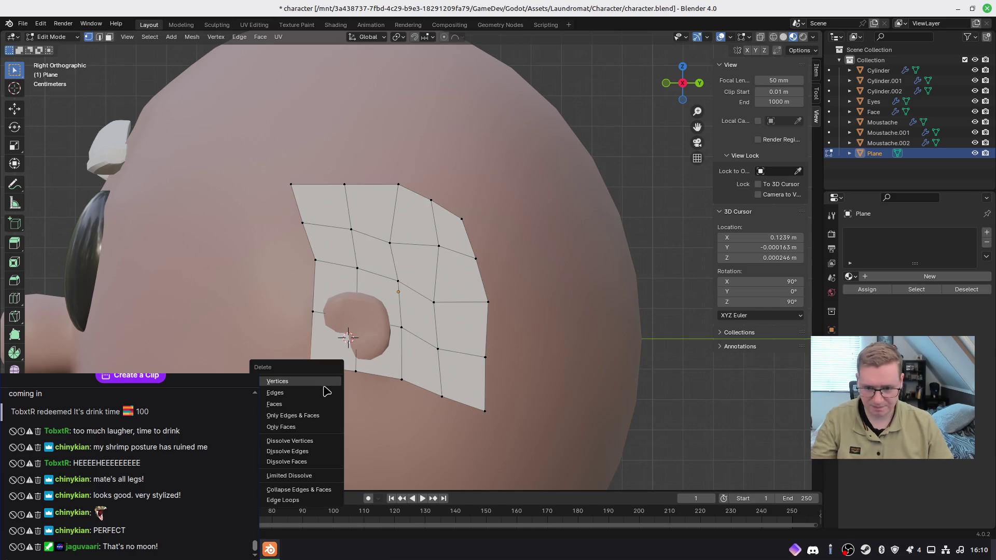
left_click(312, 381)
key("g")
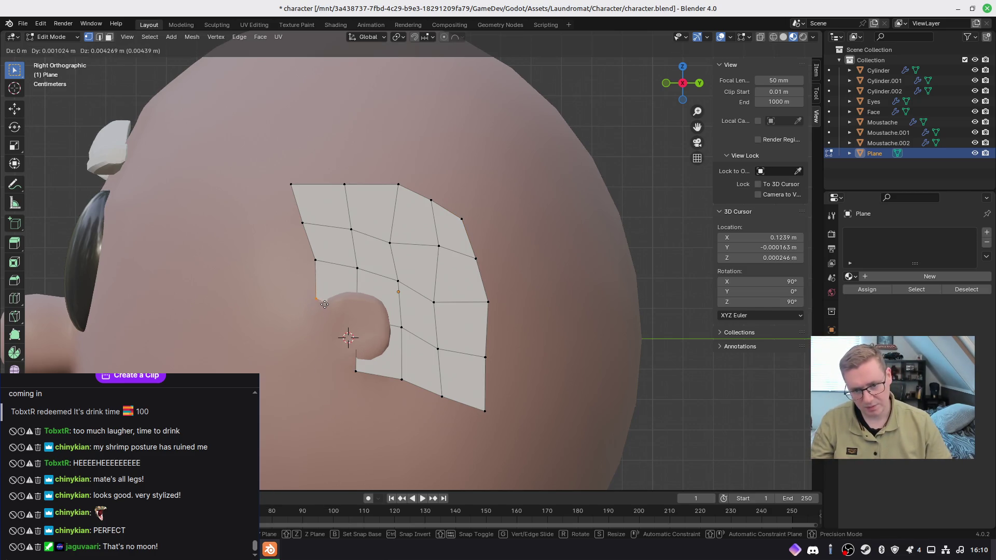
left_click(316, 324)
key("g")
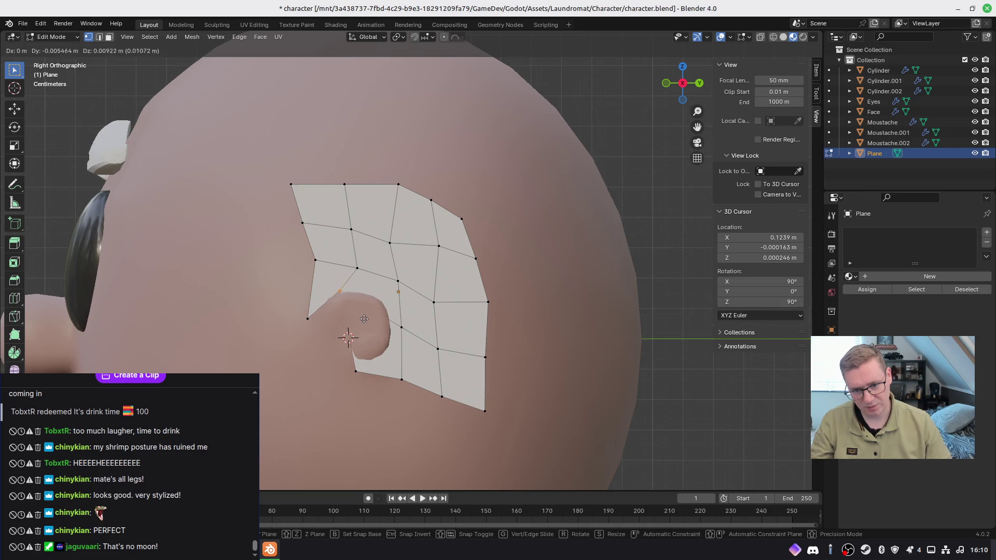
left_click(368, 323)
left_click_drag(367, 375, 368, 374)
key("g")
left_click(383, 380)
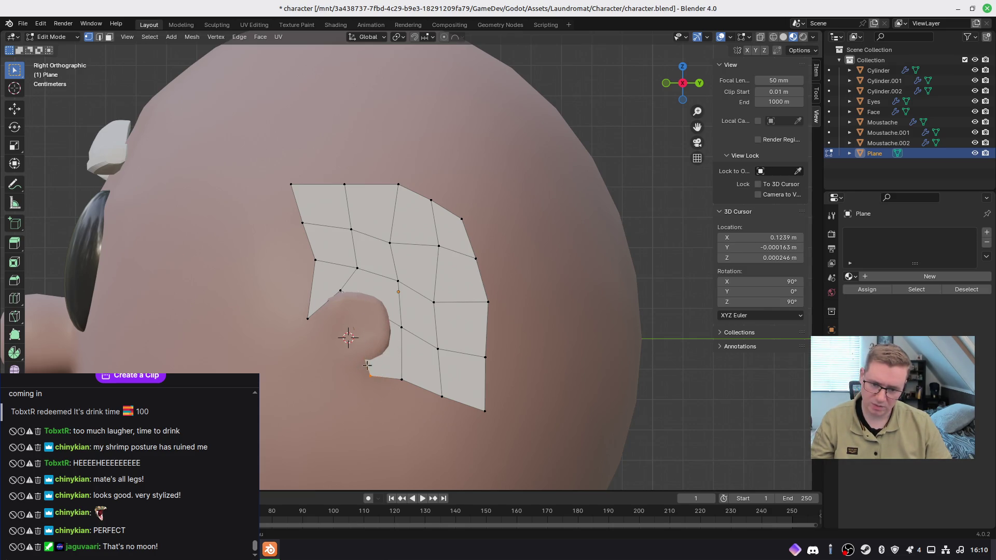
key("g")
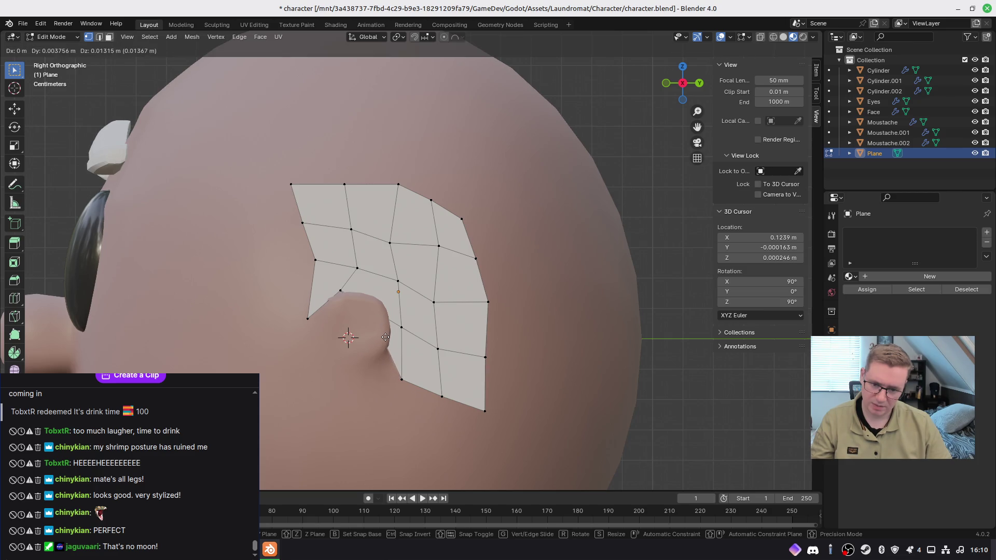
left_click(377, 356)
Step: Move the vertices right of and below the ear upward along its curve
left_click(402, 328)
key("g")
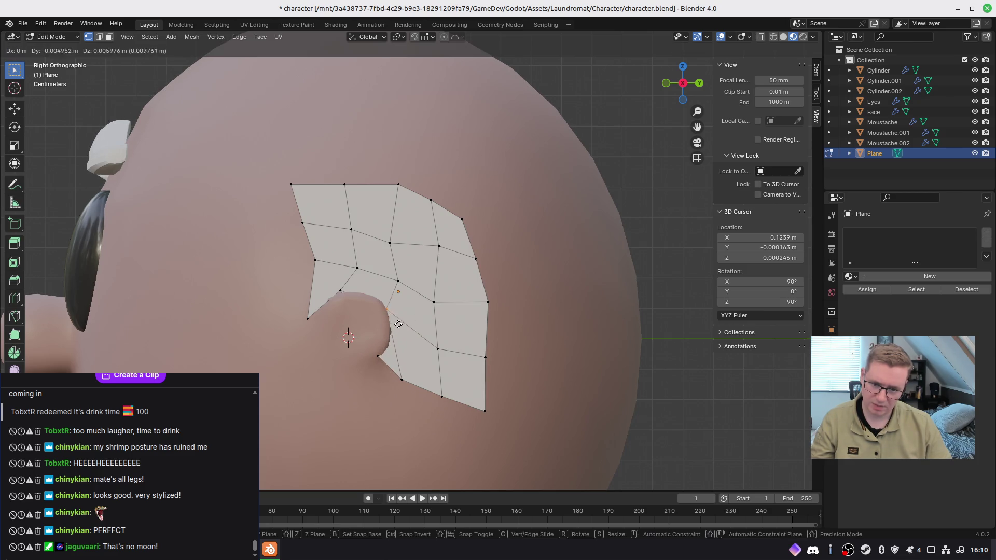
left_click(399, 308)
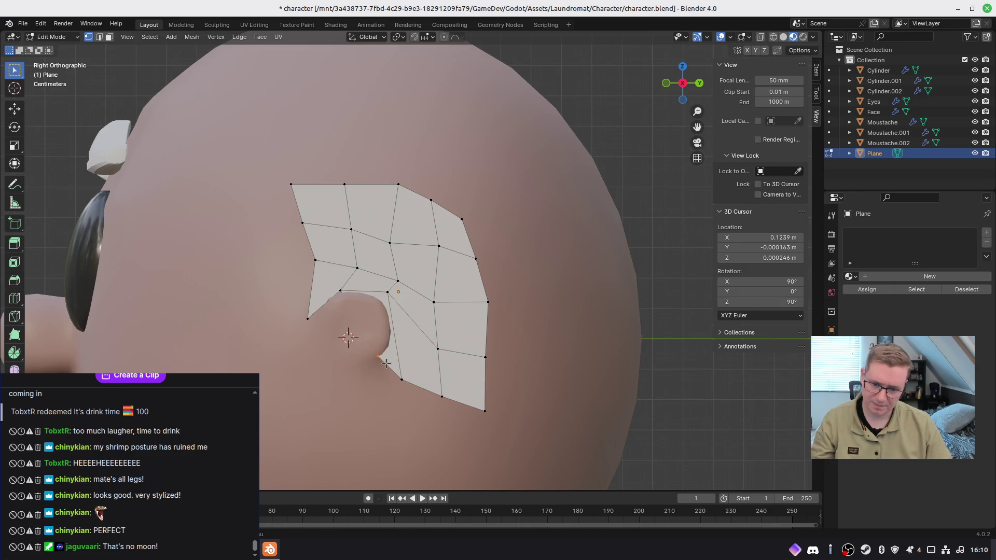
left_click(438, 349)
key("g")
left_click(449, 333)
left_click_drag(414, 392, 414, 391)
key("g")
left_click(399, 369)
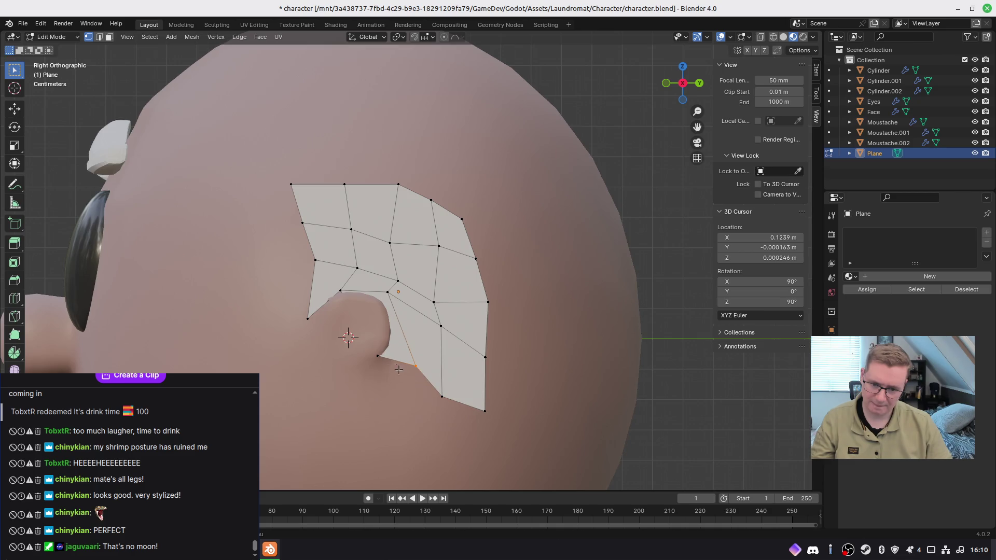
Step: Raise the vertices beside and above the ear along its edge
left_click(377, 355)
key("g")
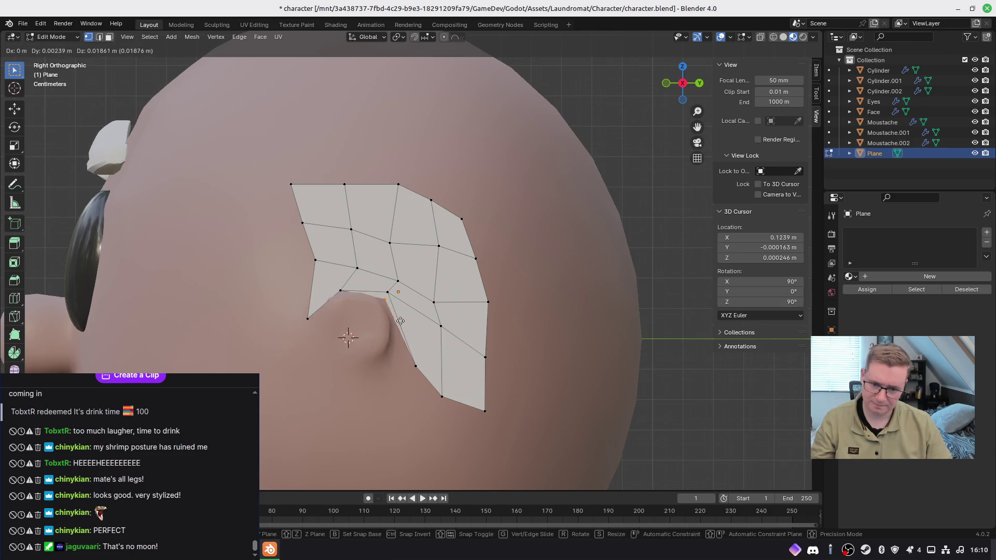
left_click(396, 317)
left_click(388, 292)
key("g")
left_click(409, 270)
left_click(383, 300)
key("g")
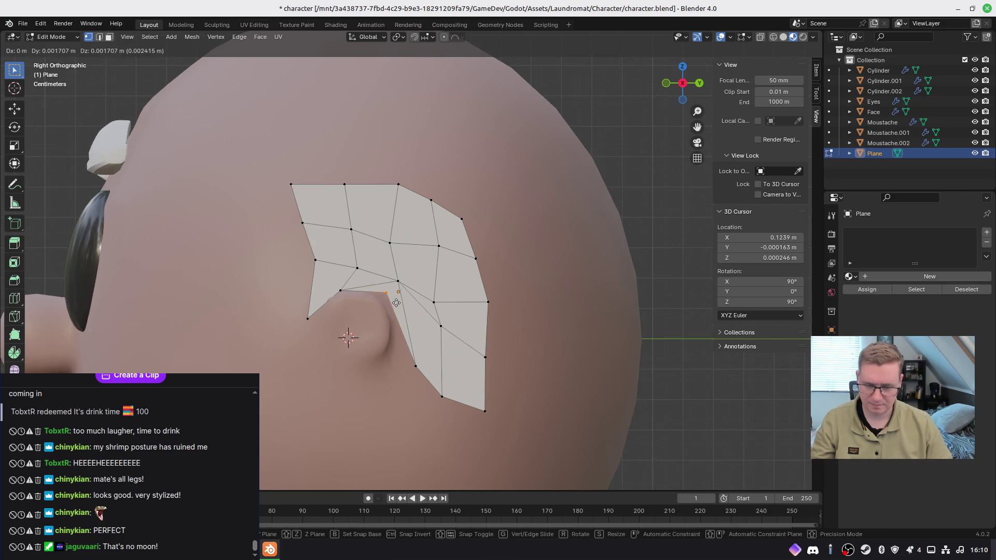
left_click(396, 304)
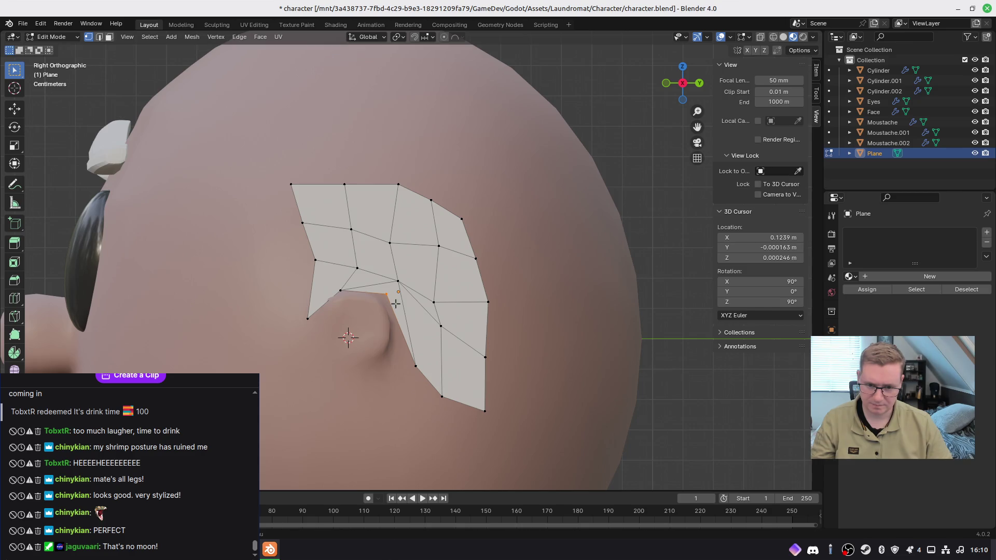
Step: Reshape the lower vertices, pulling the bottom corner left into a point
key("g")
left_click_drag(405, 359, 464, 424)
left_click(409, 336)
key("g")
left_click(416, 396)
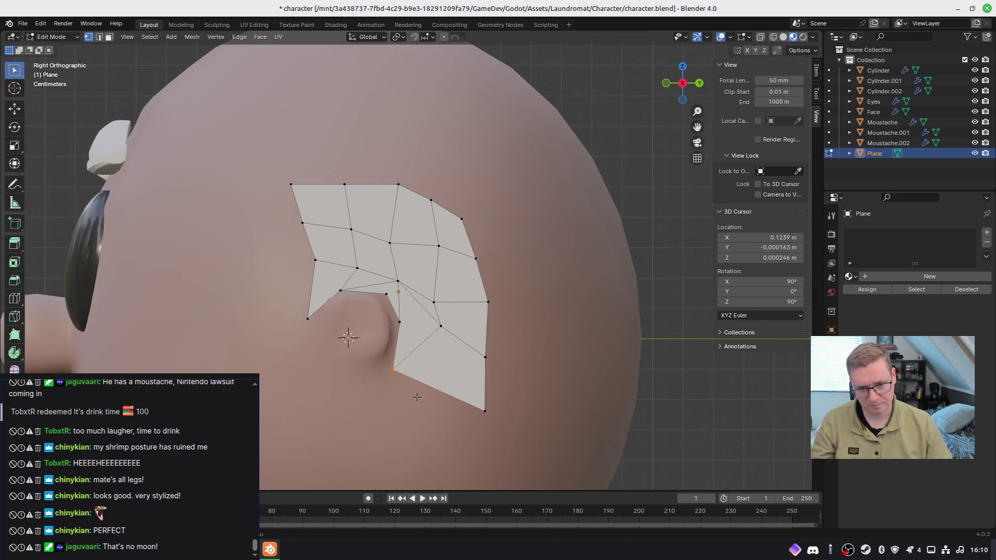
key("g")
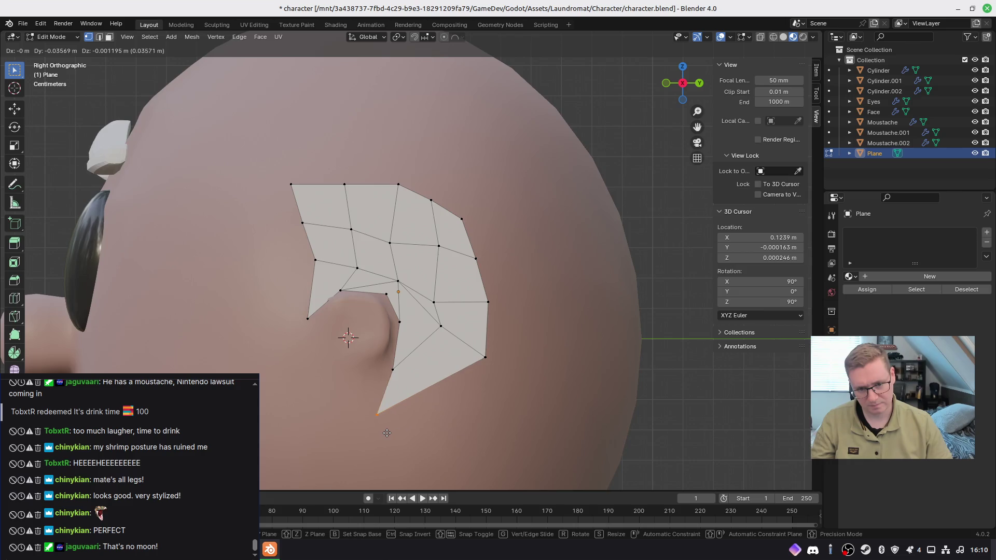
left_click(395, 433)
key("g")
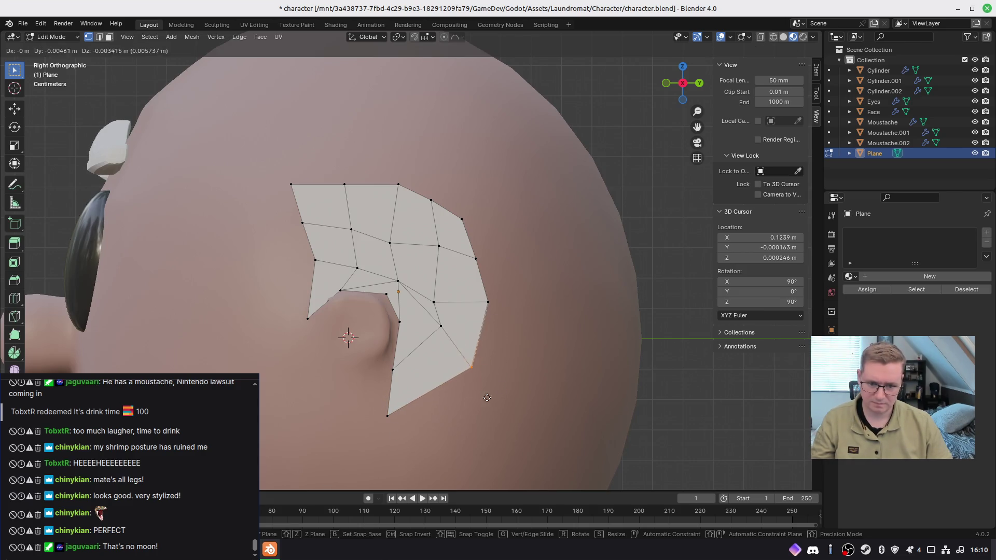
left_click(469, 411)
Step: Adjust the interior and right-edge vertices, then check the patch from front and side views
left_click(435, 299)
key("g")
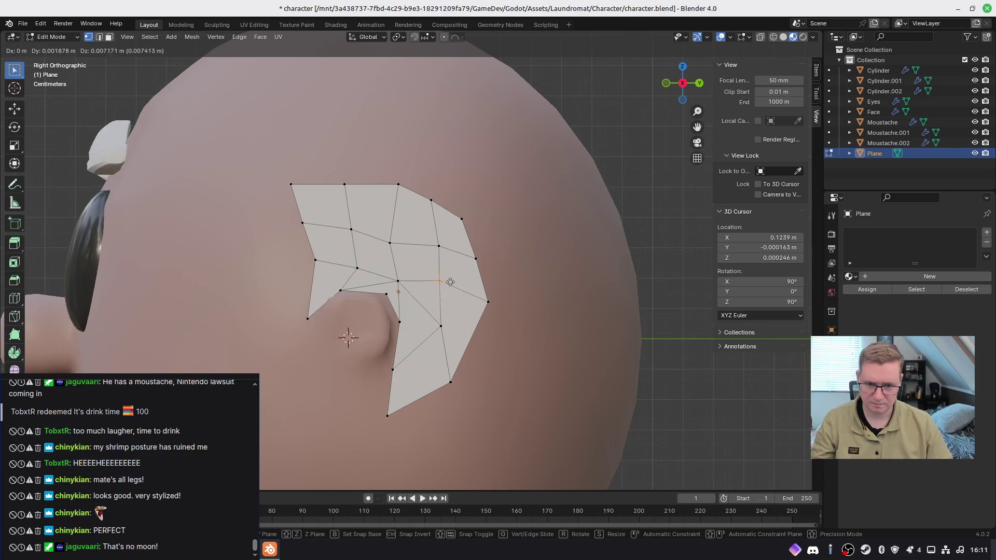
left_click(451, 279)
left_click(488, 298)
key("g")
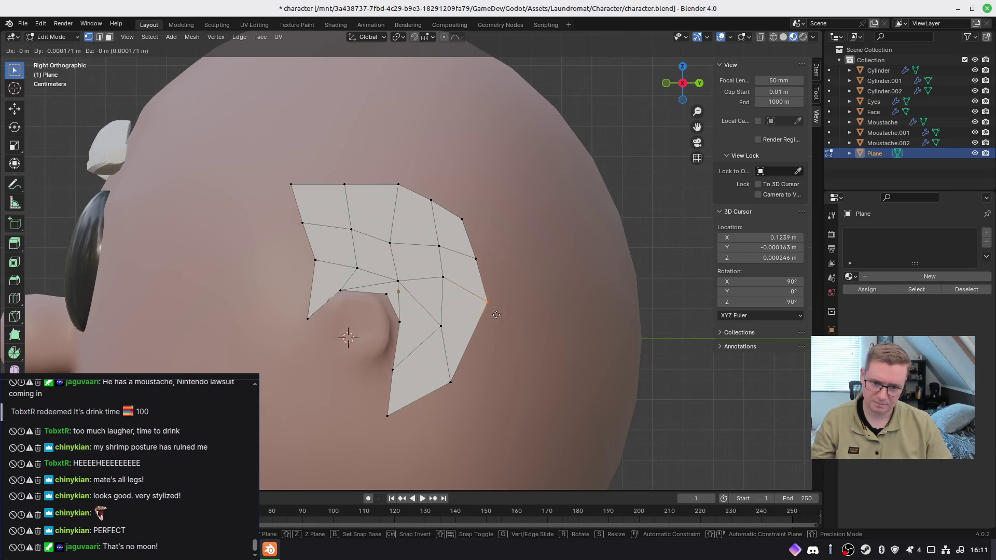
left_click(483, 310)
mouse_move(449, 243)
middle_mouse_down()
mouse_move(454, 224)
mouse_move(444, 284)
mouse_move(435, 285)
middle_mouse_up()
key("KP_1")
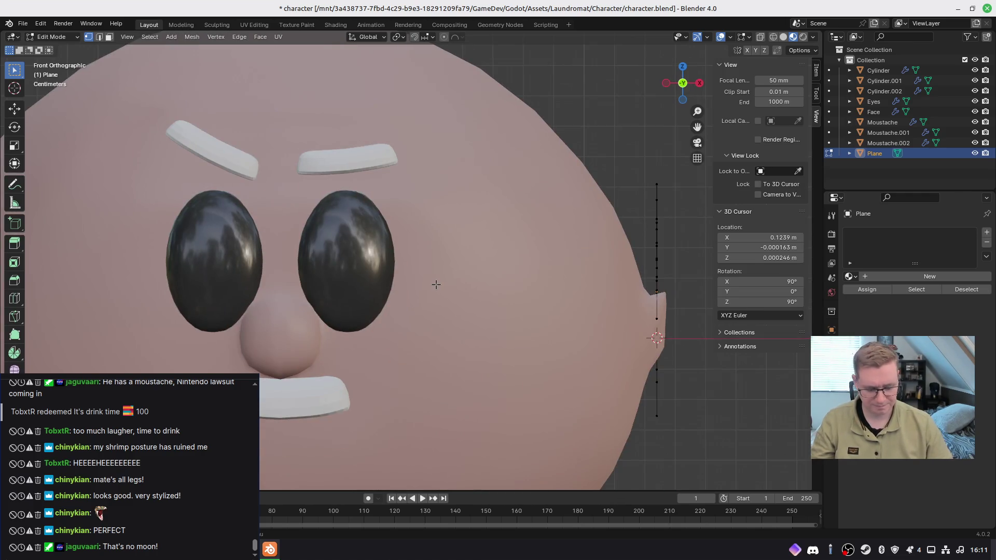
key("KP_3")
Step: Refine the left-edge, top-left corner and top-edge vertices to finish the sideburn outline
left_click(314, 259)
key("g")
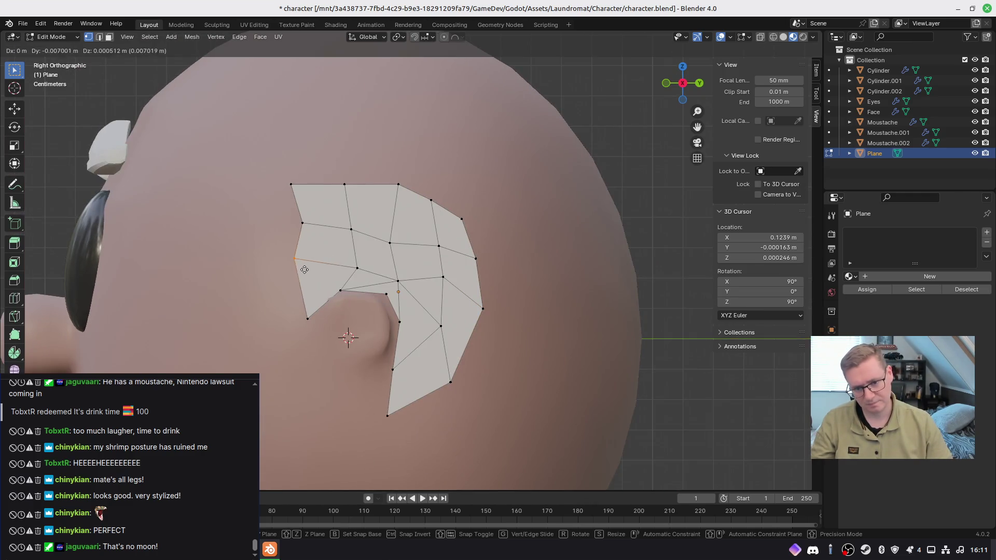
left_click(332, 273)
left_click(295, 212)
key("g")
left_click(307, 211)
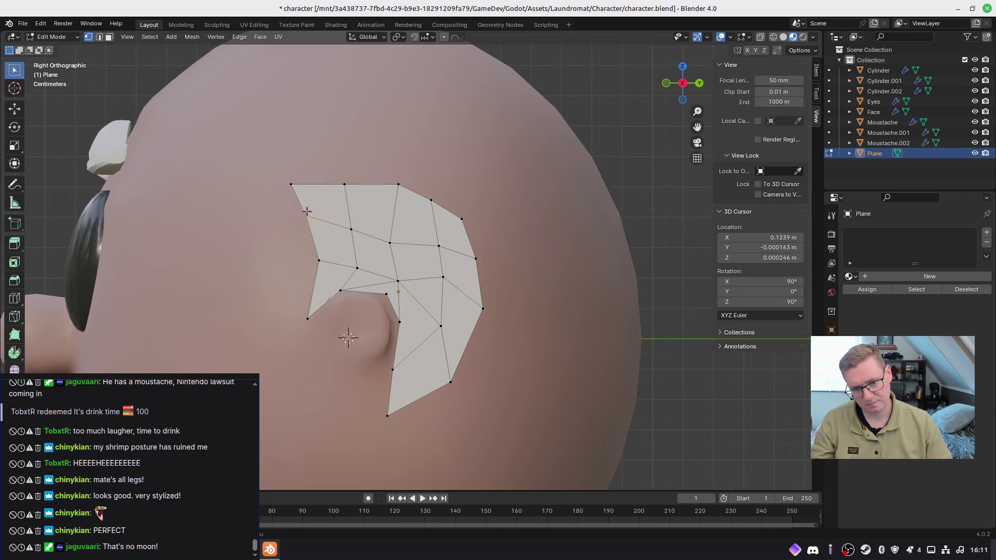
key("g")
left_click(328, 190)
left_click(344, 184)
key("g")
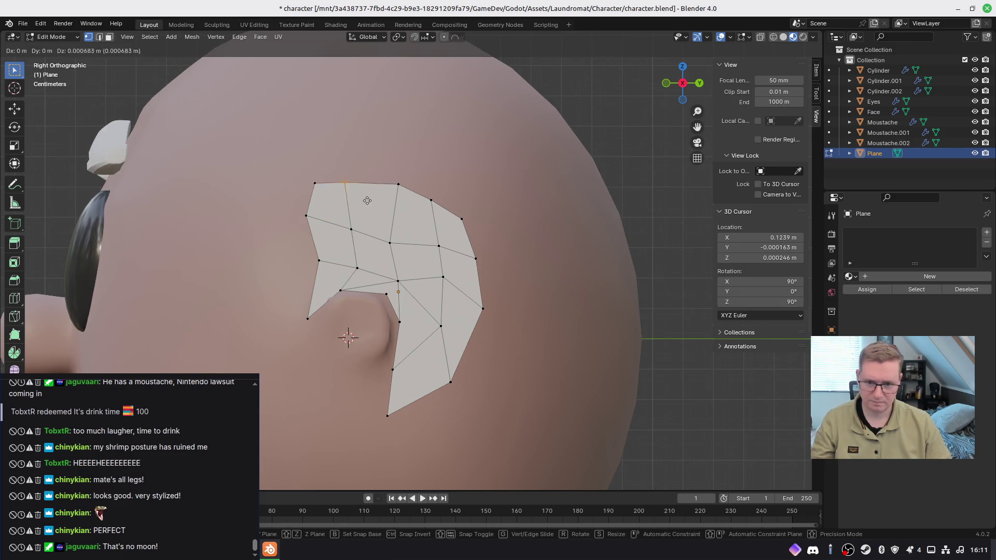
left_click(381, 195)
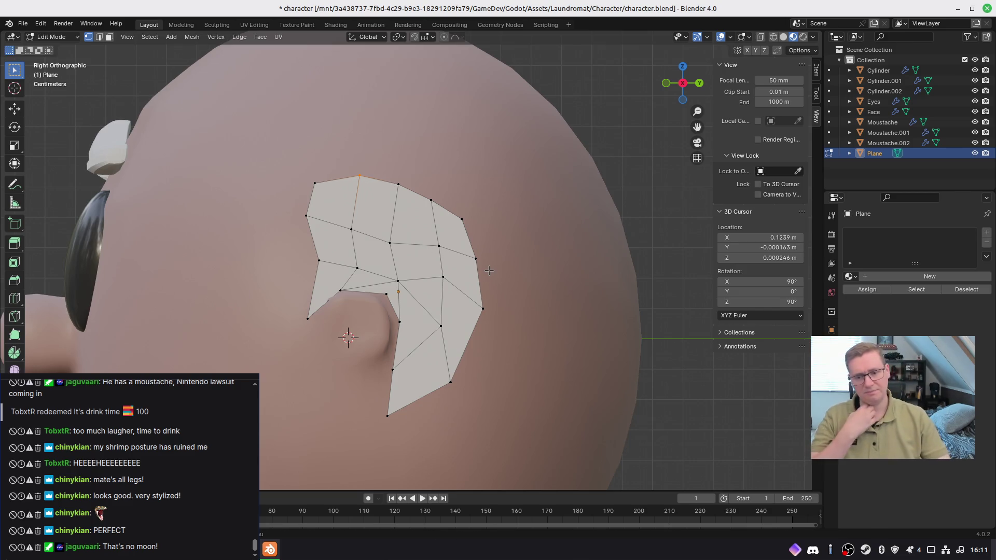
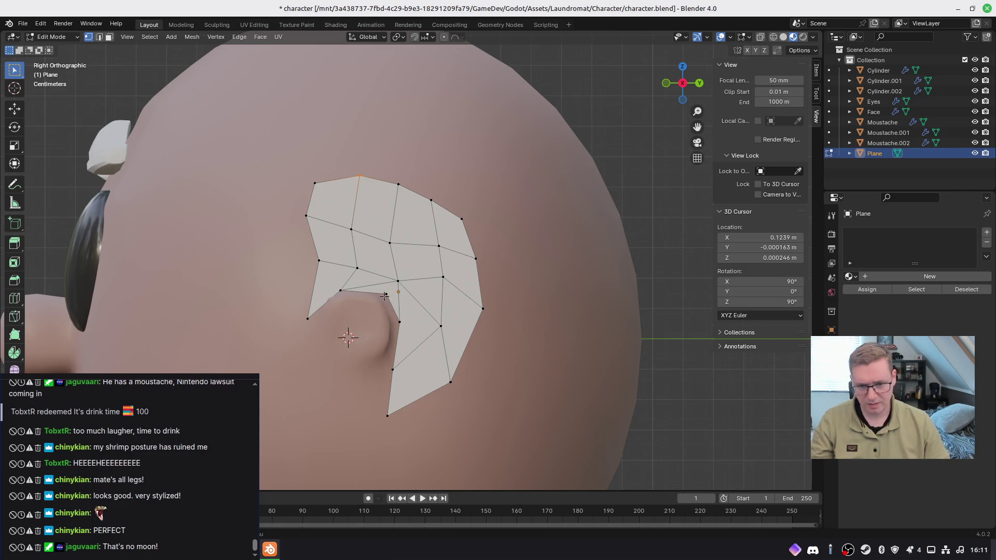
Step: Merge the ear's duplicate vertices by distance and delete the stray triangular face in the notch
key("m")
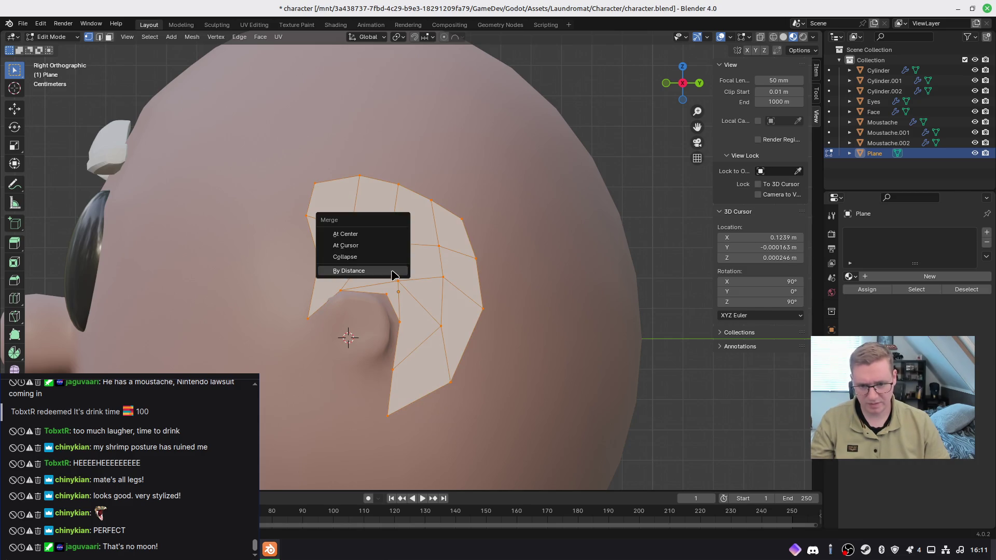
left_click(397, 275)
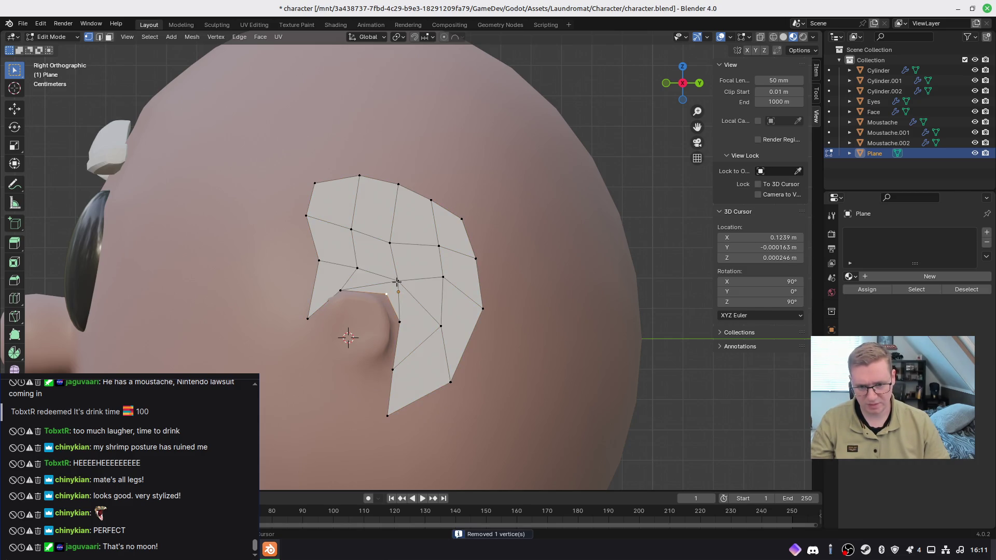
key("3")
left_click(395, 296)
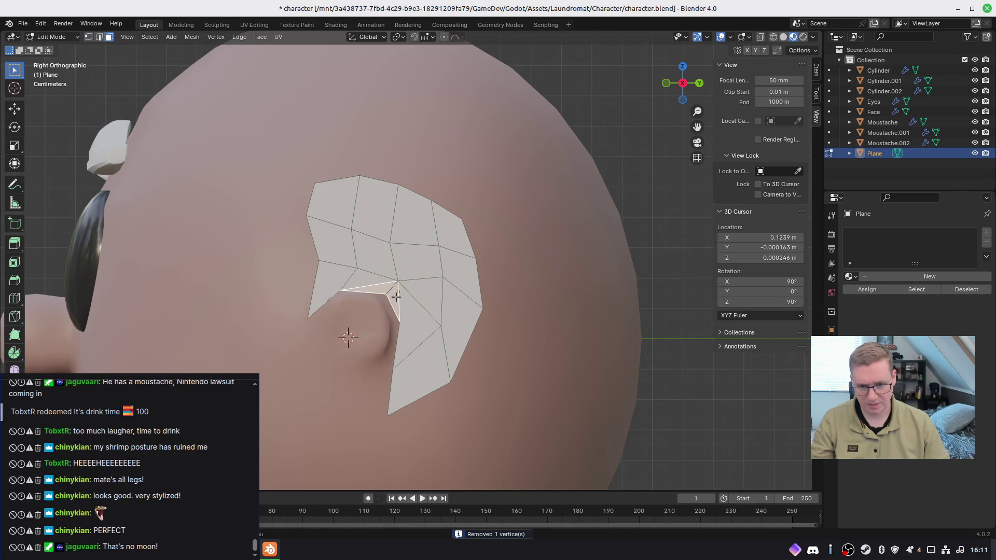
key("x")
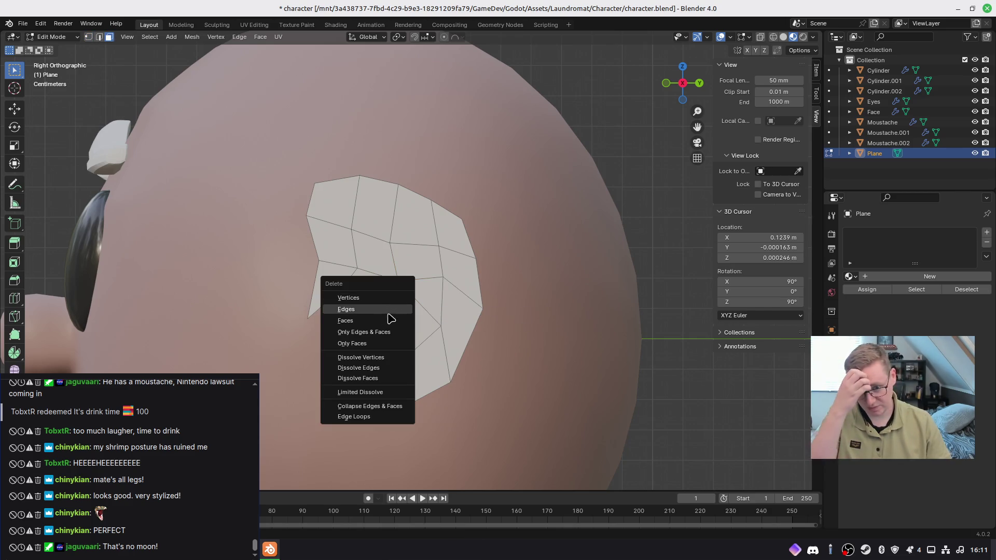
left_click(386, 321)
key("1")
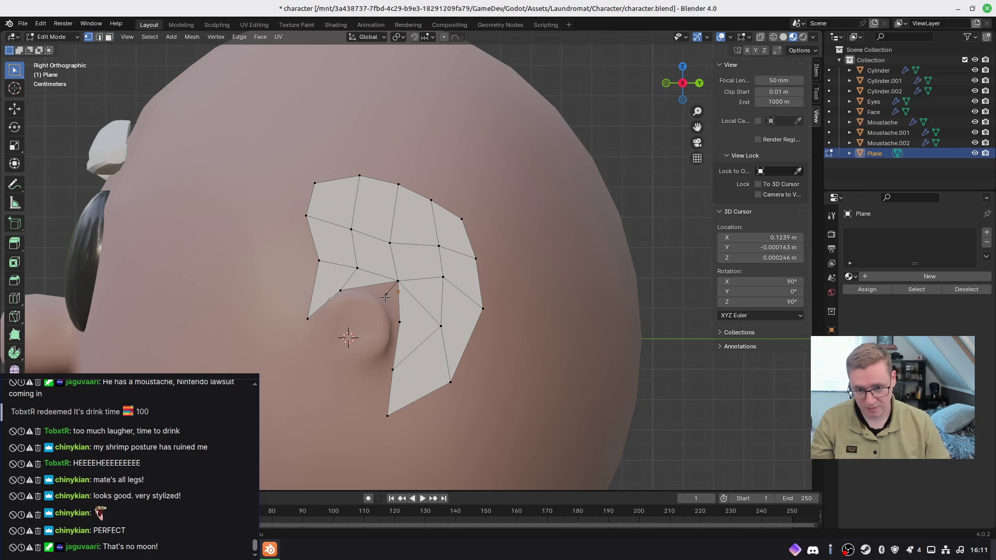
Step: Add another ear vertex to the selection and frame the ear in side view for editing
left_click(394, 283, "shift")
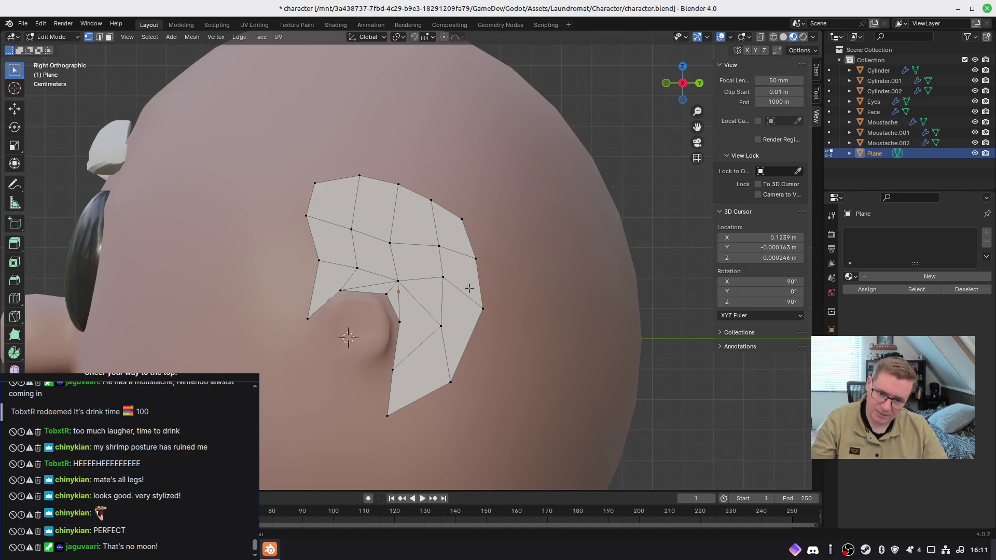
key("Tab")
mouse_move(492, 300)
middle_mouse_down()
mouse_move(362, 326)
mouse_move(385, 321)
middle_mouse_up()
key("ctrl+KP_1")
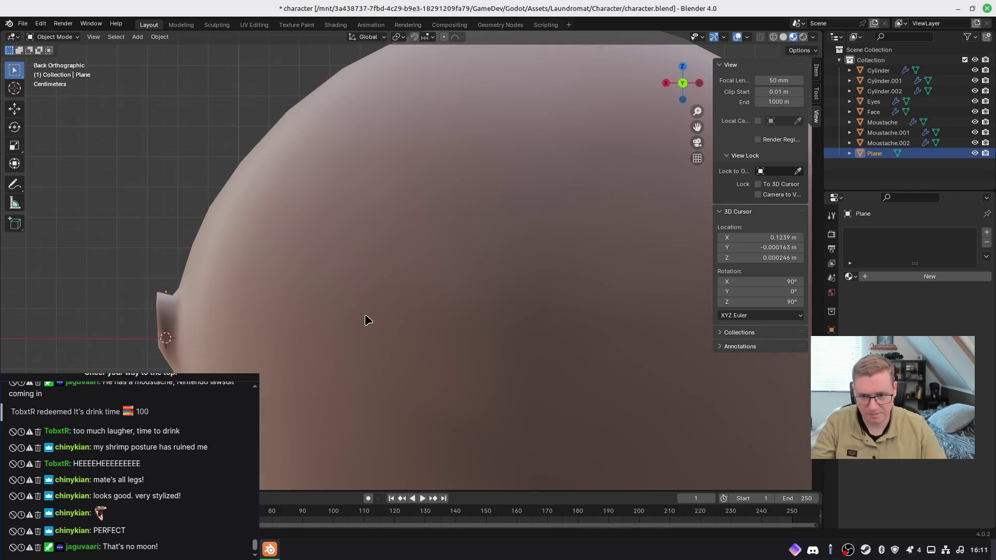
key("KP_Decimal")
middle_click_drag(497, 278, 525, 285)
key("Tab")
key("KP_3")
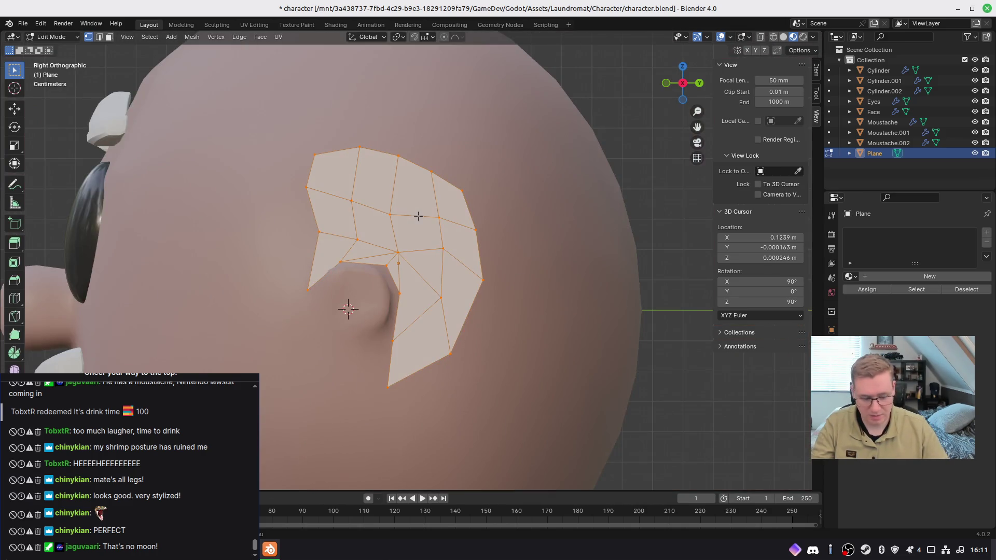
Step: From the back view, extrude the ear's vertex column outward and scale the new edge
key("ctrl+KP_1")
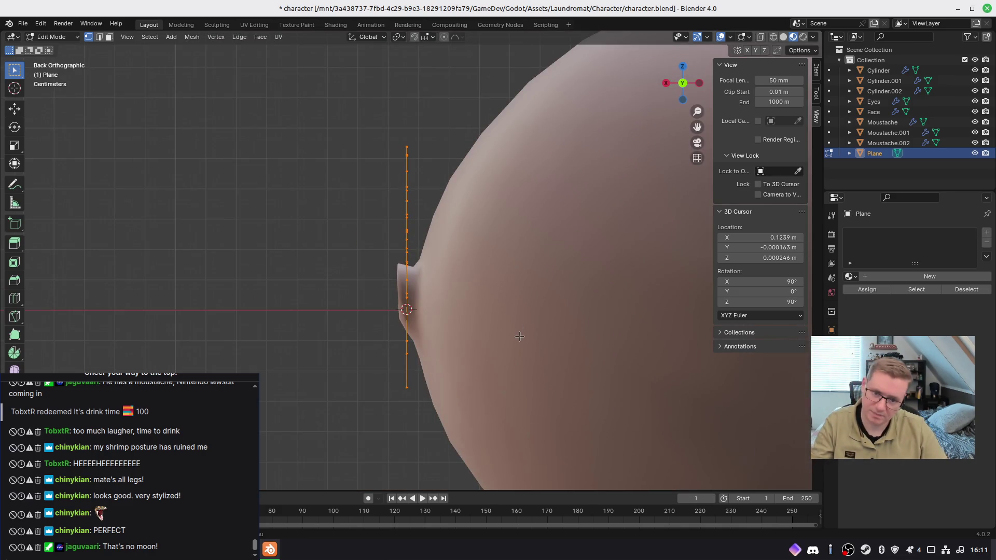
key("e")
left_click(505, 337)
key("s")
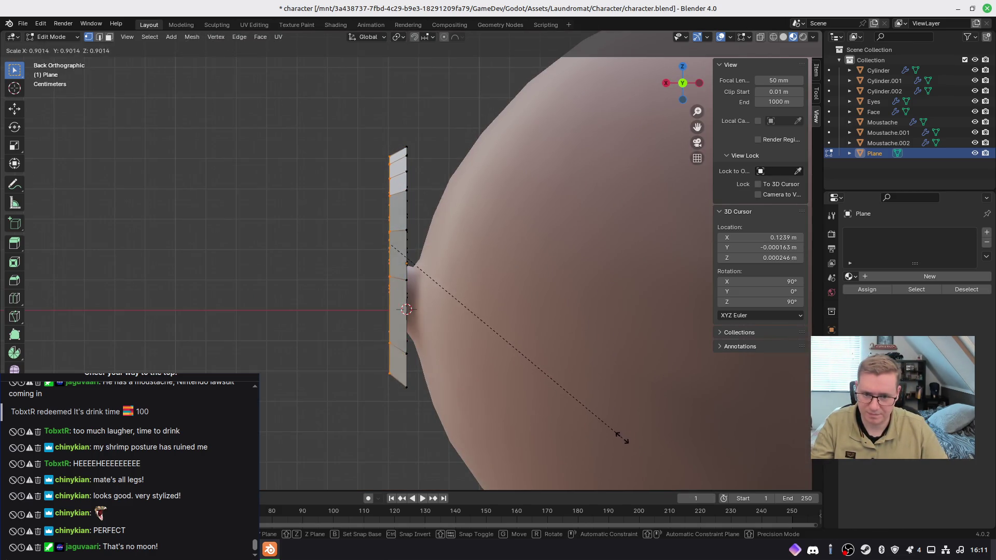
left_click(622, 437)
mouse_move(497, 364)
middle_mouse_down()
mouse_move(617, 381)
mouse_move(645, 363)
mouse_move(572, 343)
mouse_move(480, 389)
mouse_move(474, 350)
middle_mouse_up()
Step: In front wireframe view, scale the ear's left vertex column slightly smaller
key("KP_1")
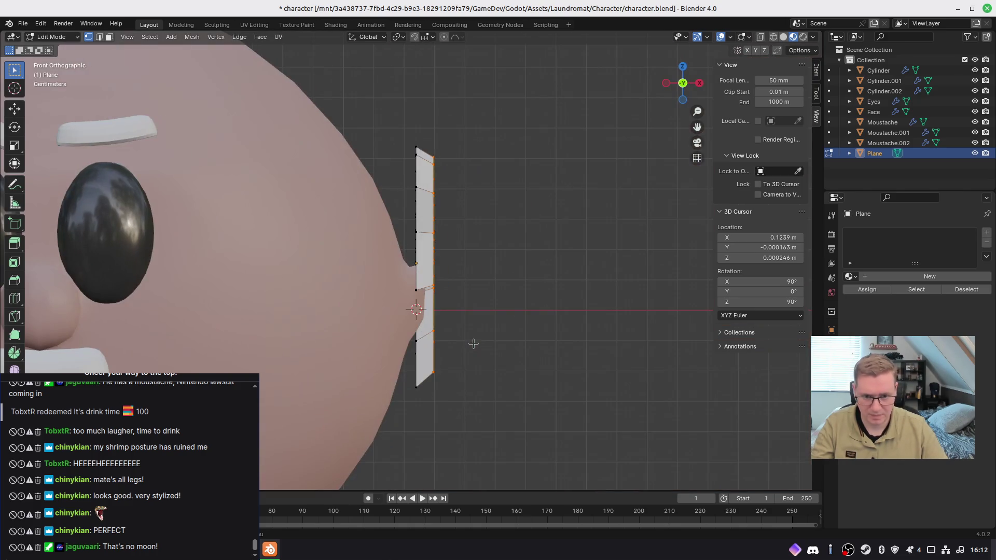
key("shift+z")
left_click_drag(387, 131, 423, 400)
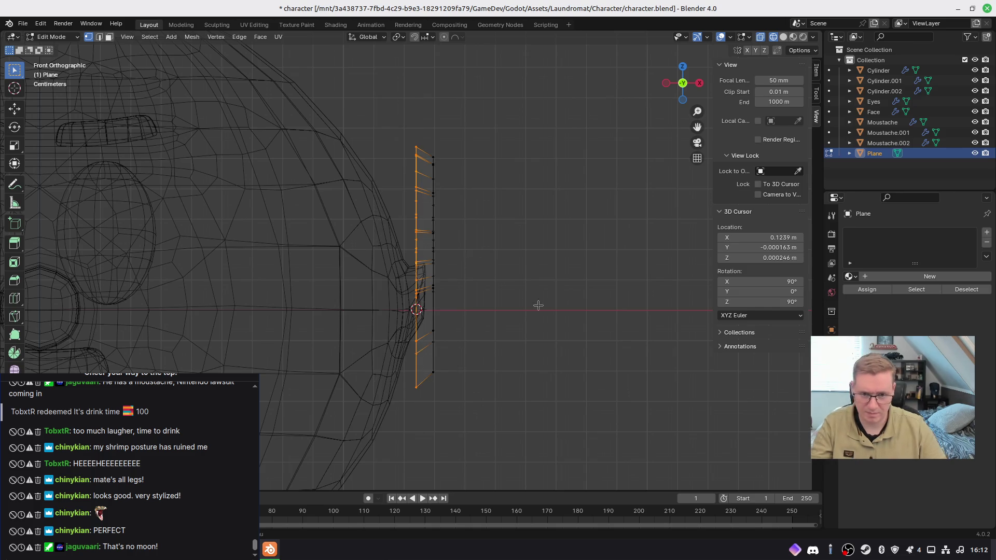
key("s")
key("z")
key("z")
key("z")
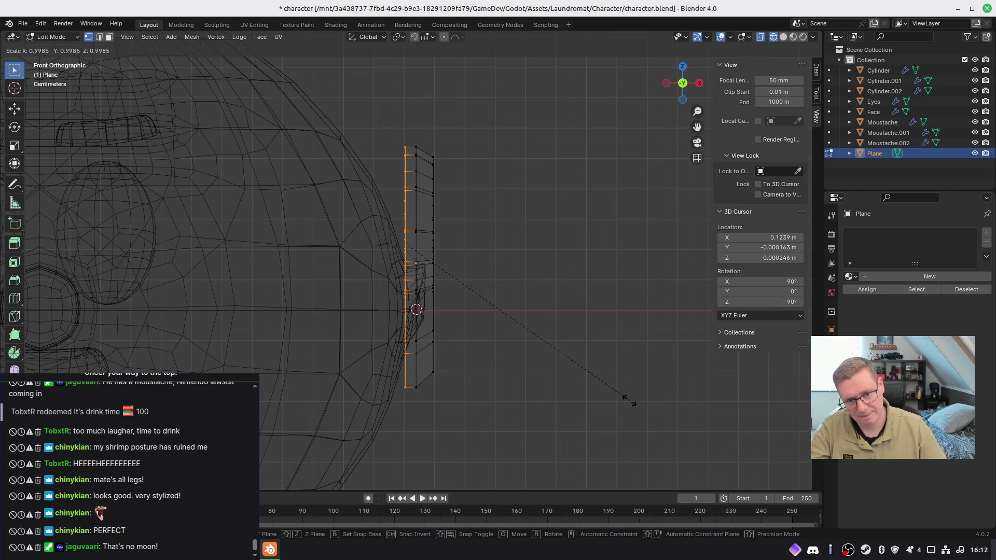
left_click(579, 384)
Step: Check the ear in solid shading, then return to wireframe and select its upper strip
key("KP_3")
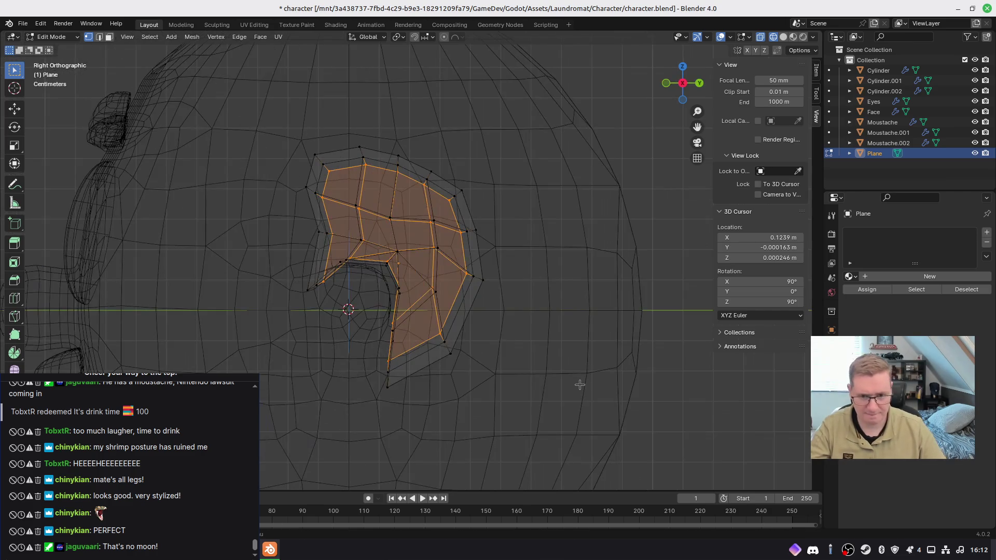
key("z")
left_click(651, 387)
mouse_move(651, 387)
middle_mouse_down()
mouse_move(460, 396)
mouse_move(727, 395)
mouse_move(705, 421)
middle_mouse_up()
key("KP_1")
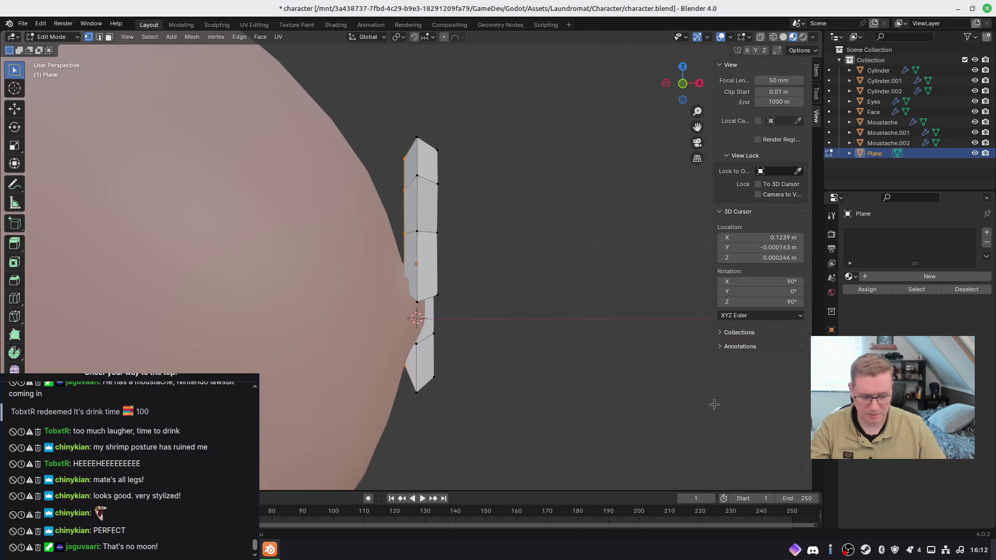
key("z")
left_click(410, 197)
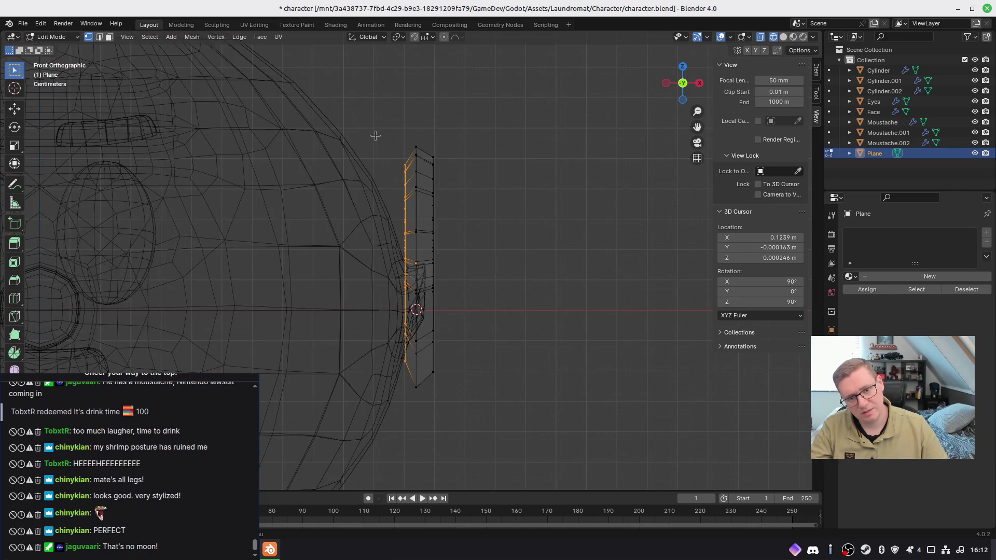
mouse_move(375, 136)
left_mouse_down()
mouse_move(471, 222)
mouse_move(448, 210)
left_mouse_up()
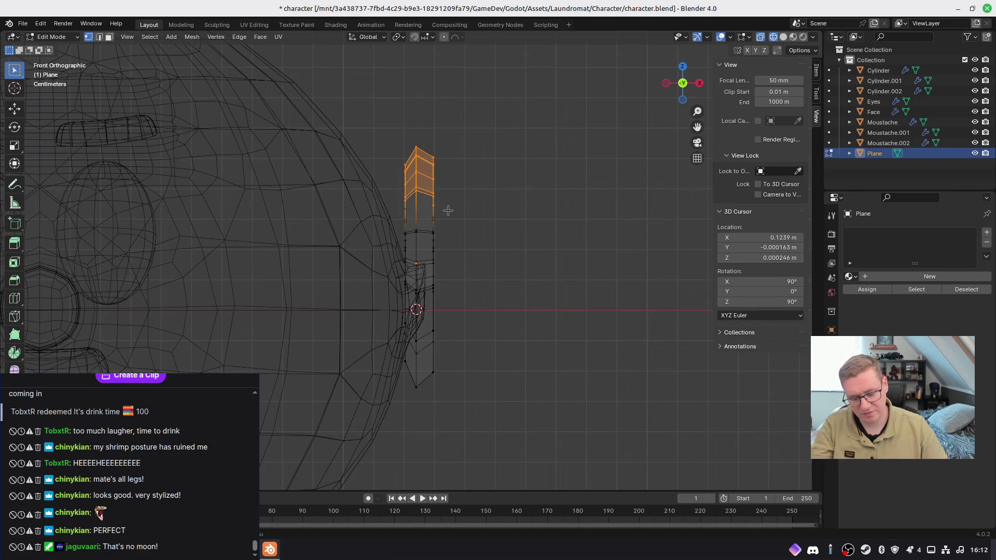
Step: Shift and tilt the ear's upper strip leftward with soft falloff until it curves
key("g")
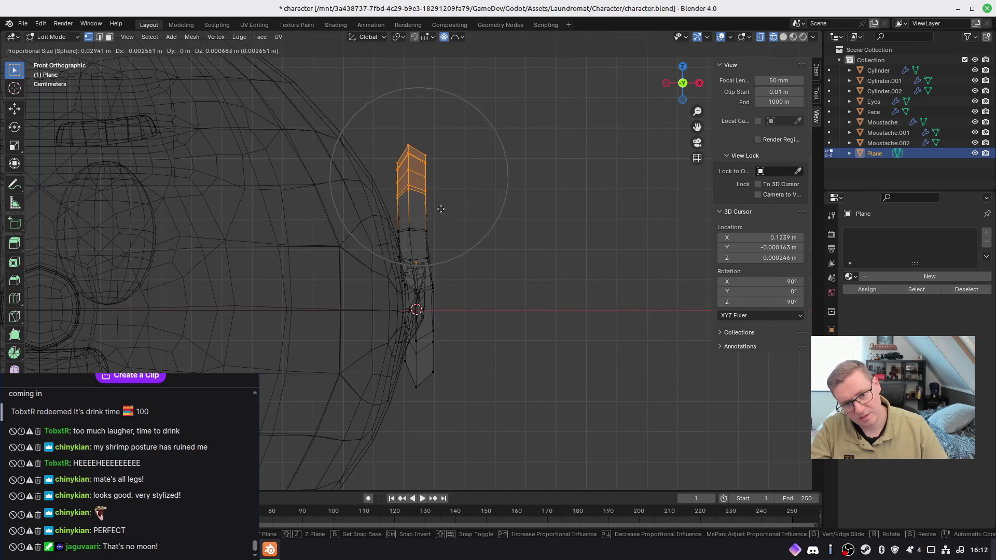
left_click(439, 208)
key("r")
left_click(495, 234)
key("g")
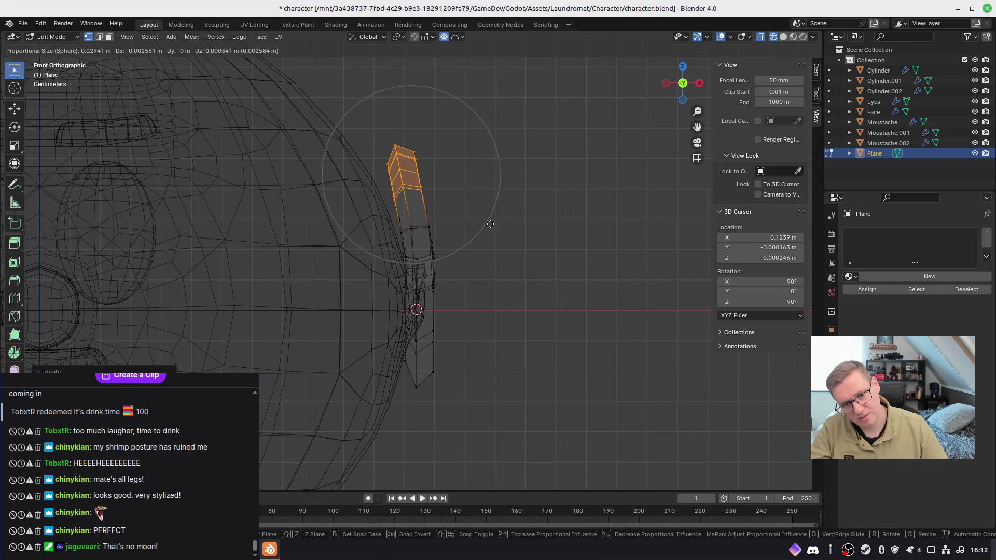
left_click(486, 225)
key("g")
left_click(490, 236)
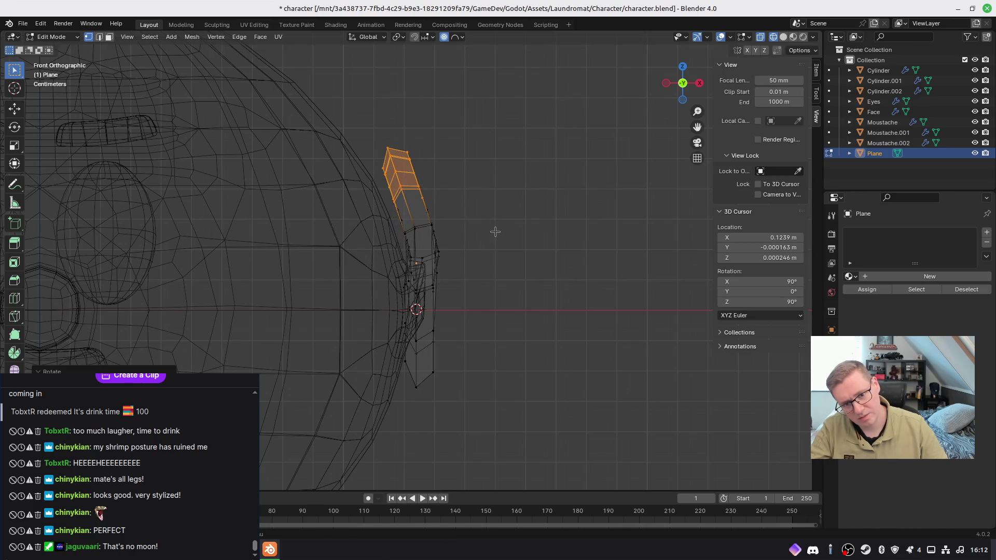
key("g")
left_click(484, 231)
key("r")
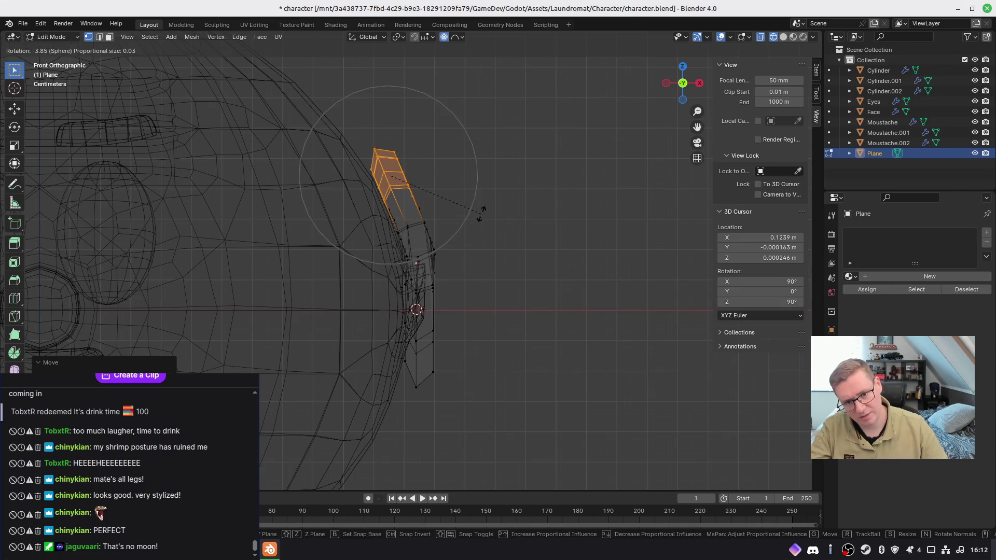
left_click(479, 213)
key("g")
left_click(485, 218)
Step: From the top view, try repositioning the ear tip vertices, cancelling each attempt
mouse_move(511, 260)
middle_mouse_down()
mouse_move(262, 259)
mouse_move(275, 282)
mouse_move(258, 273)
middle_mouse_up()
middle_click_drag(383, 293, 473, 302)
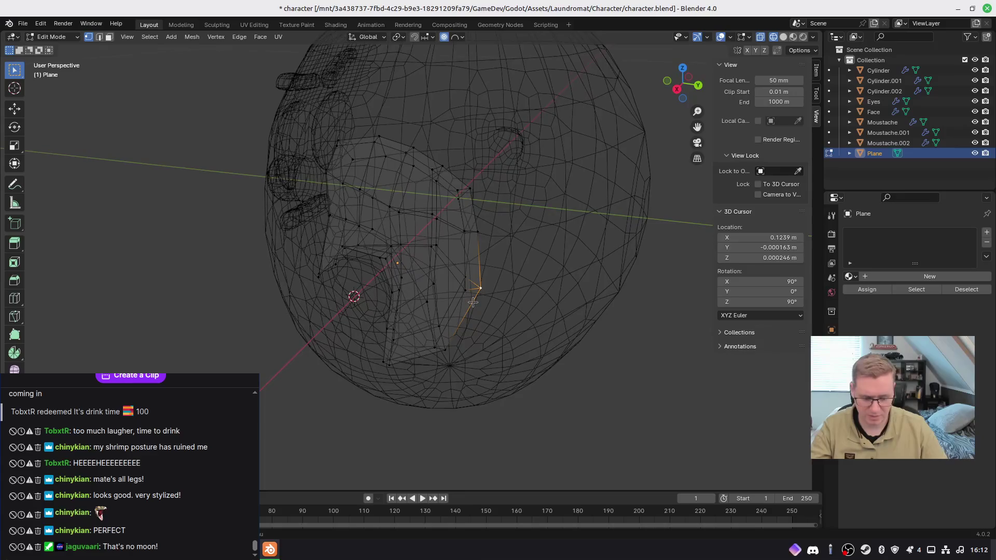
key("KP_7")
key("g")
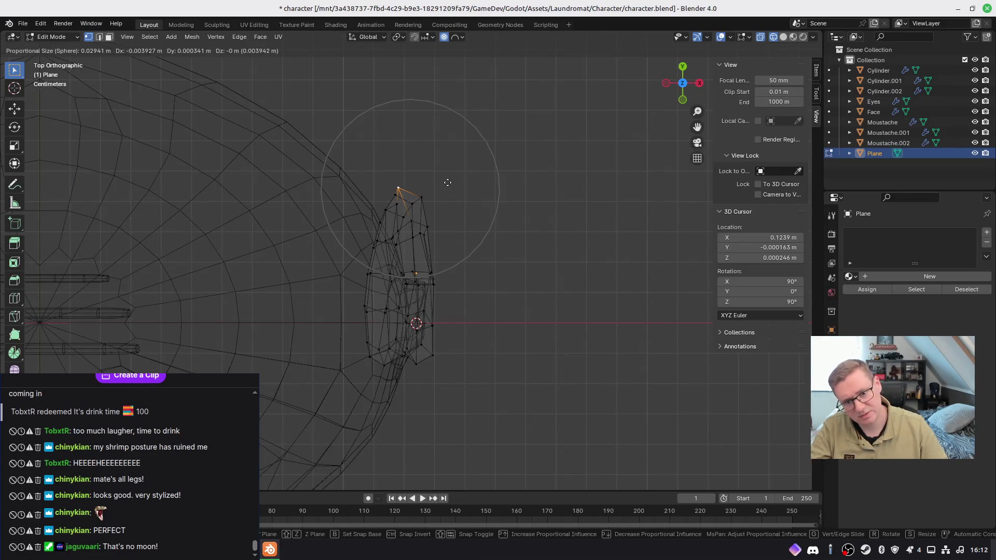
right_click(450, 183)
key("g")
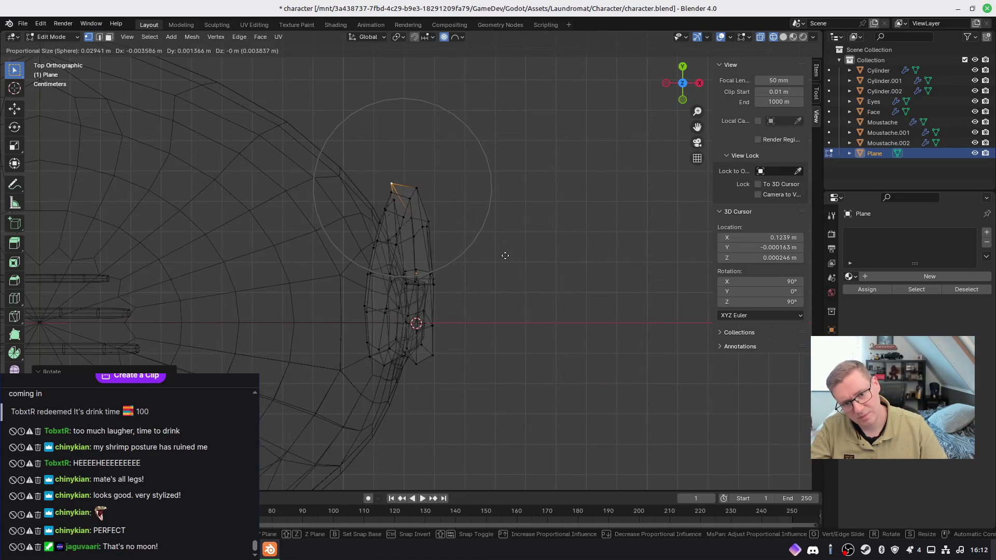
right_click(501, 258)
key("g")
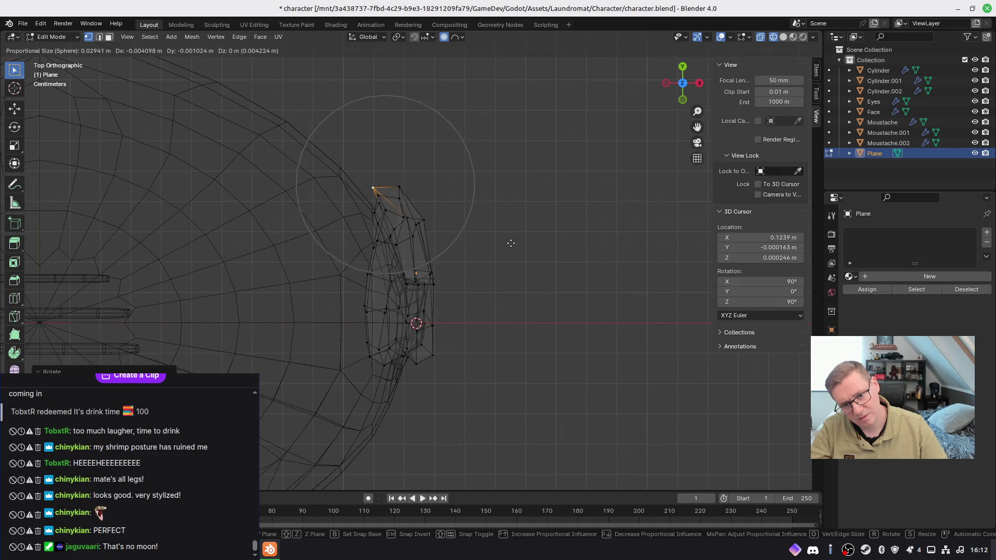
right_click(512, 243)
Step: Select a different ear vertex and move the ear tip into place
left_click(382, 210)
key("g")
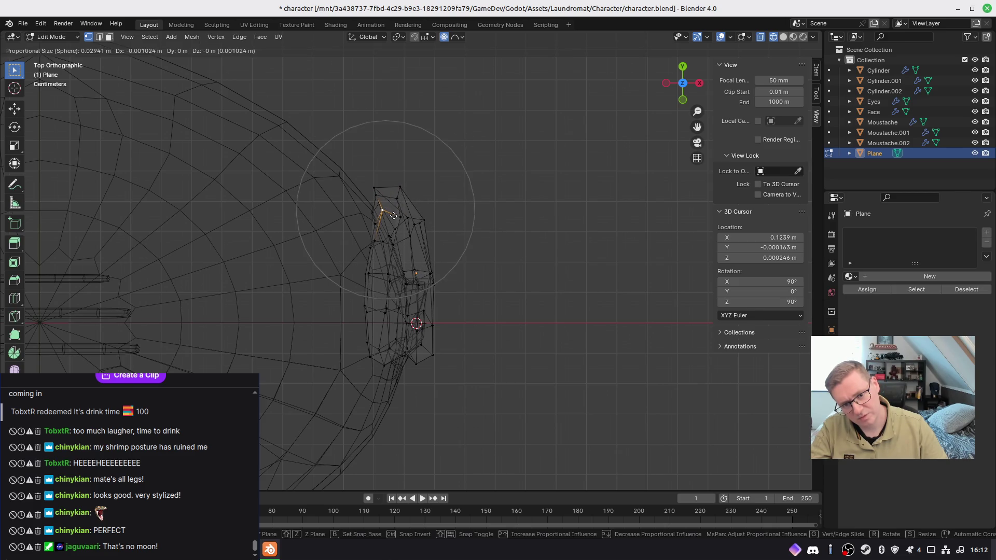
right_click(392, 216)
key("g")
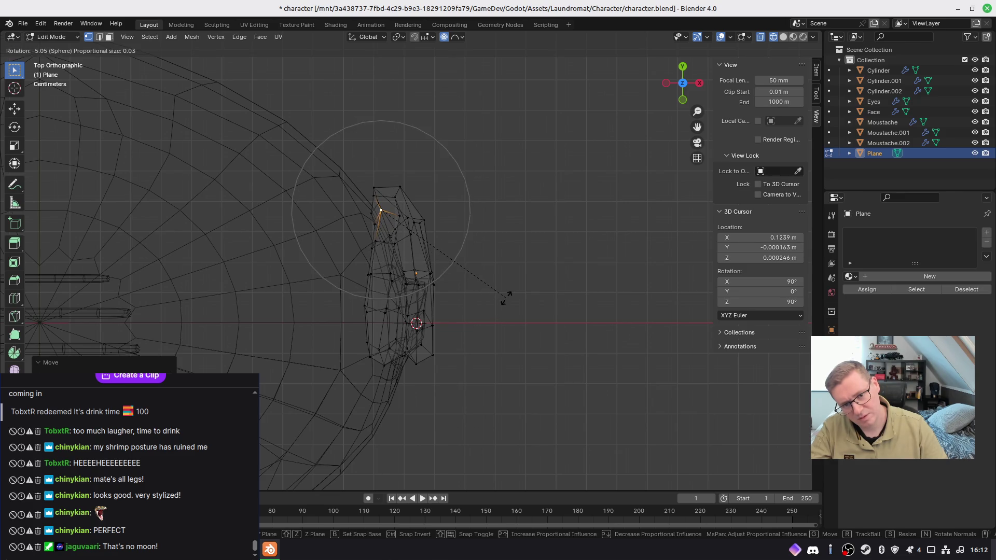
right_click(506, 297)
key("g")
left_click(502, 291)
Step: Turn off proportional editing and move the ear tip vertex on its own
mouse_move(503, 292)
middle_mouse_down()
mouse_move(516, 298)
mouse_move(463, 183)
mouse_move(284, 186)
mouse_move(295, 198)
mouse_move(283, 193)
middle_mouse_up()
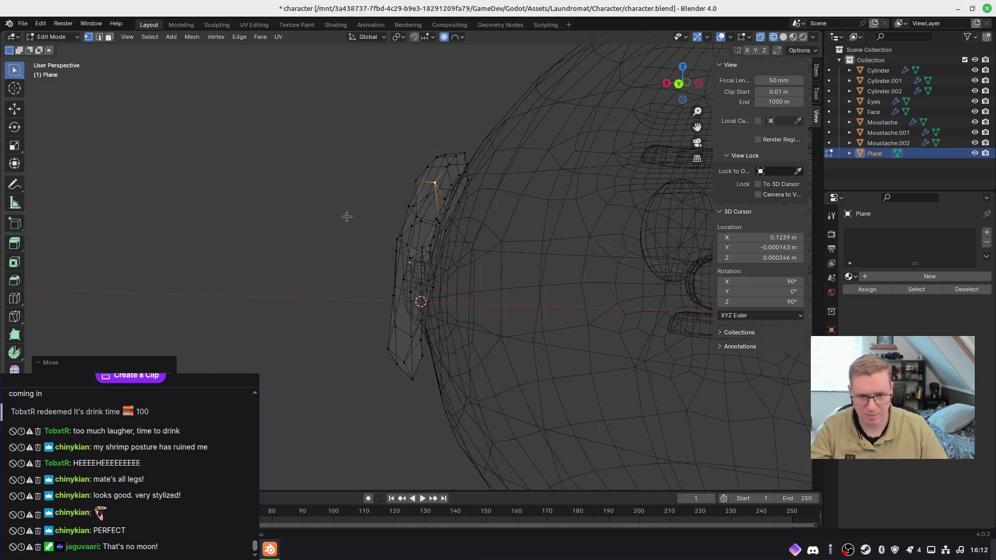
key("o")
key("g")
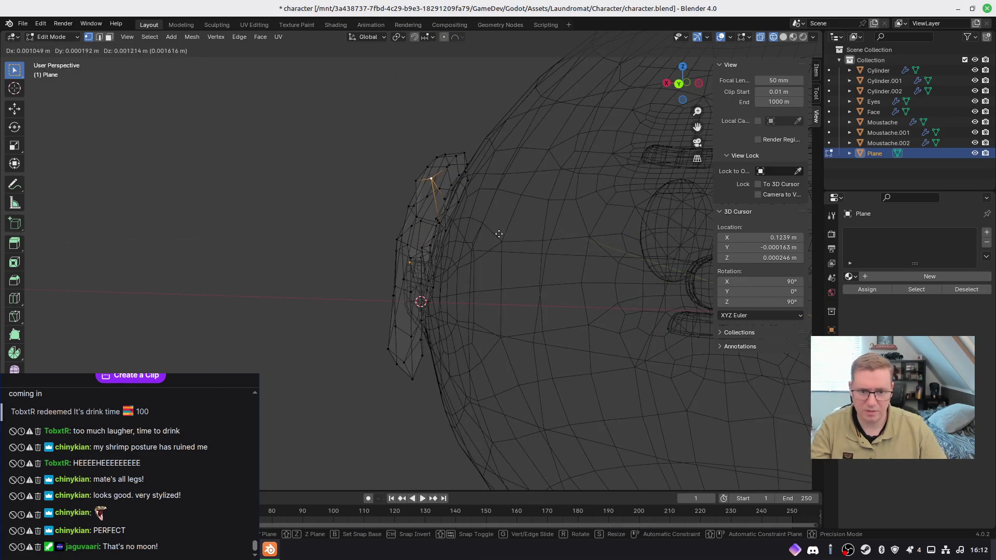
left_click(510, 241)
Step: Switch to Material Preview shading and snap to the front orthographic view
key("alt+z")
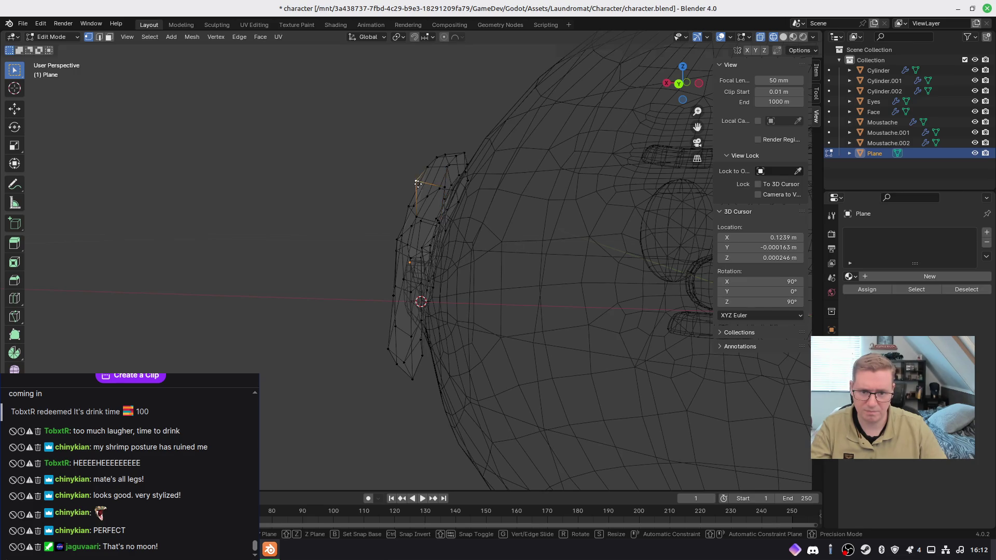
mouse_move(389, 193)
middle_mouse_down()
mouse_move(471, 219)
mouse_move(564, 220)
middle_mouse_up()
key("z")
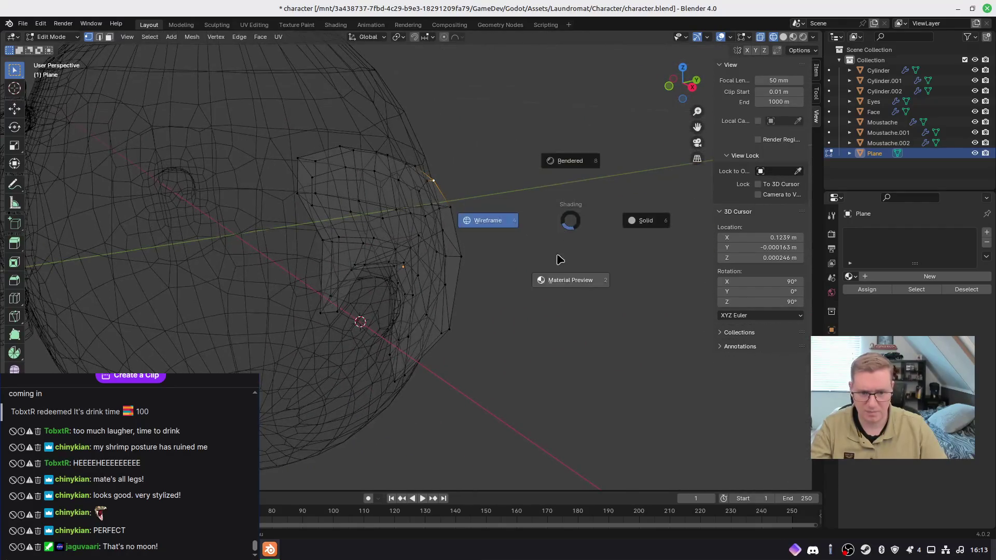
left_click(515, 298)
mouse_move(515, 298)
middle_mouse_down()
mouse_move(589, 289)
mouse_move(498, 231)
mouse_move(443, 326)
mouse_move(467, 341)
mouse_move(437, 341)
middle_mouse_up()
key("KP_1")
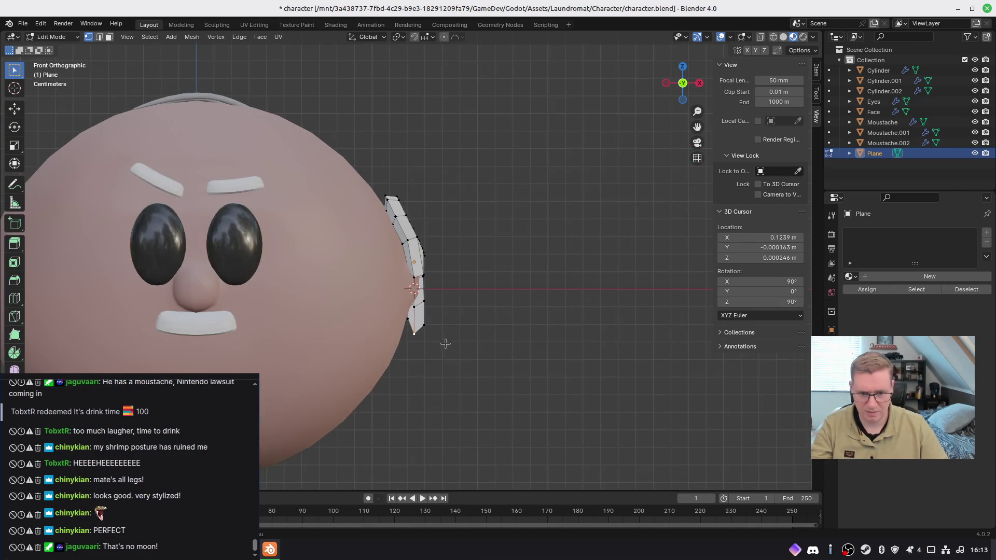
Step: In wireframe, pull the selected ear vertex left toward the head with soft falloff
scroll(445, 344, "up", 3)
key("z")
left_click(363, 314)
scroll(392, 263, "up", 2)
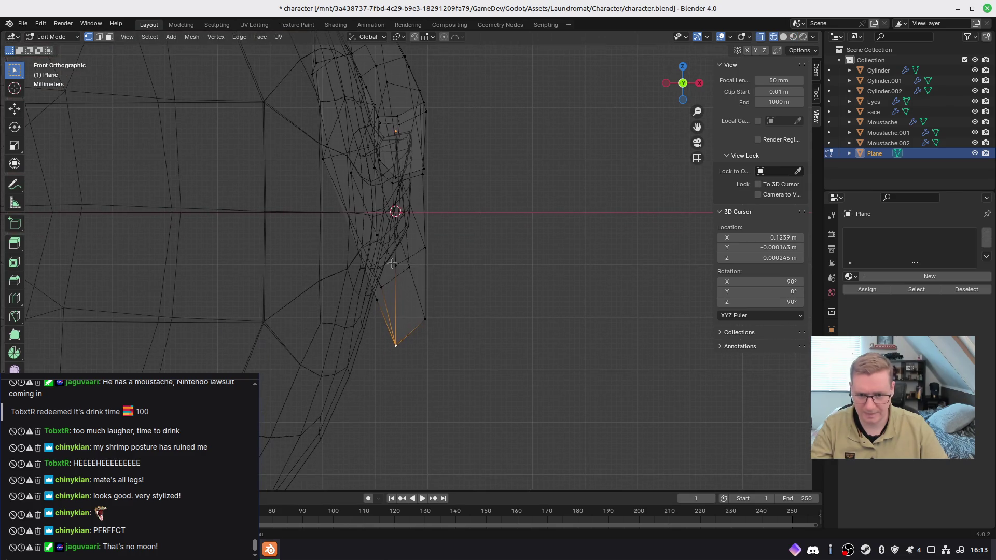
key("g")
key("Escape")
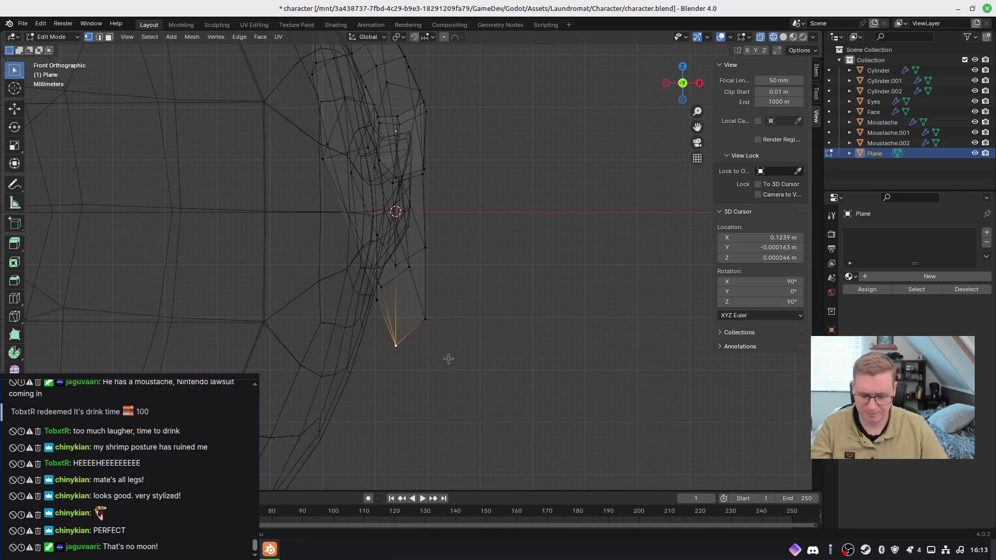
key("g")
left_click(436, 358)
key("g")
left_click(418, 397)
Step: Back in Material Preview, pull a vertex near the ear's middle closer to the head
mouse_move(418, 397)
middle_mouse_down()
mouse_move(452, 344)
mouse_move(445, 350)
middle_mouse_up()
key("z")
left_click(441, 407)
mouse_move(338, 371)
middle_mouse_down()
mouse_move(304, 305)
mouse_move(327, 311)
mouse_move(397, 299)
middle_mouse_up()
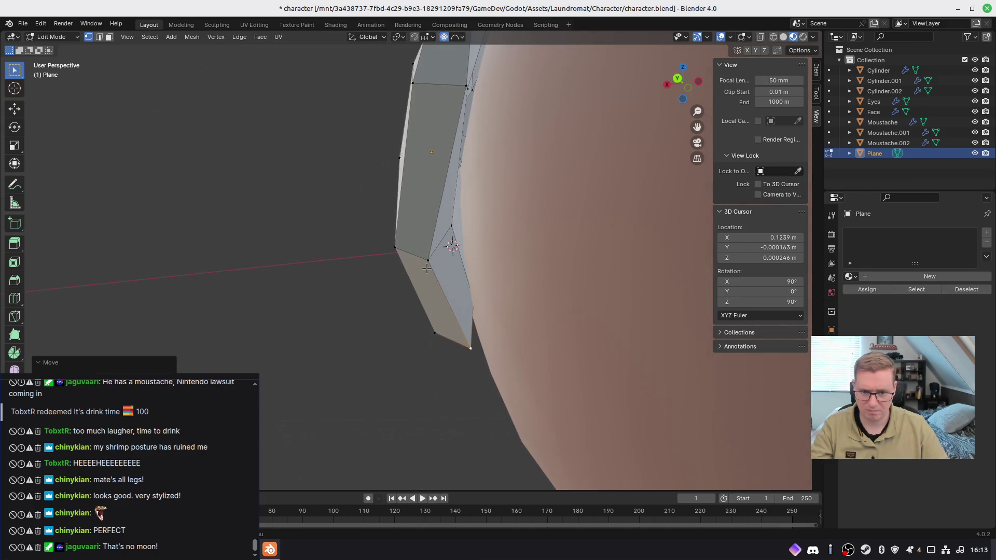
left_click(430, 256)
key("g")
left_click(442, 264)
Step: Check the ear from the front view and return to Object Mode
mouse_move(442, 264)
middle_mouse_down()
mouse_move(588, 295)
mouse_move(473, 318)
mouse_move(469, 305)
mouse_move(524, 265)
mouse_move(425, 229)
mouse_move(520, 251)
mouse_move(512, 248)
middle_mouse_up()
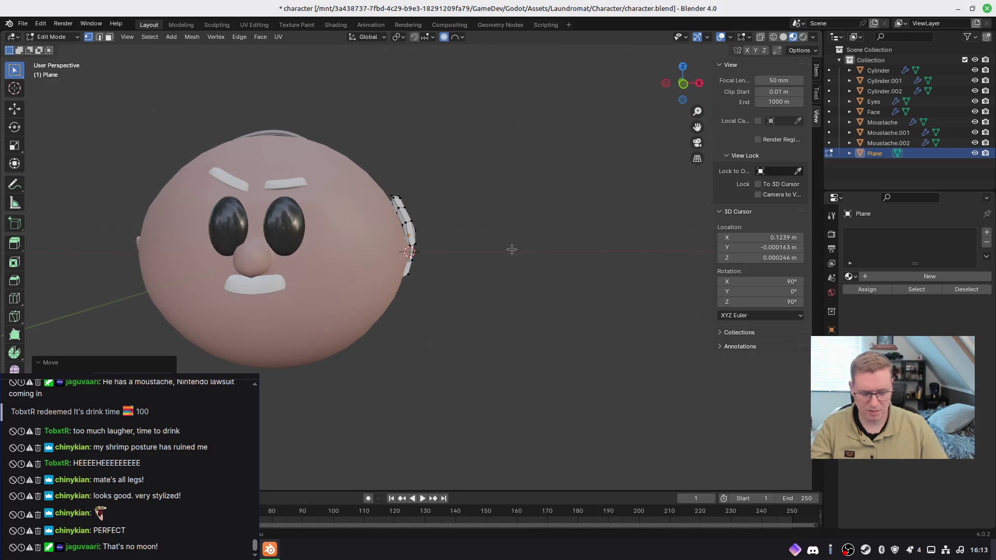
key("KP_1")
scroll(381, 229, "up", 1)
middle_click_drag(393, 226, 473, 260, "shift")
key("Tab")
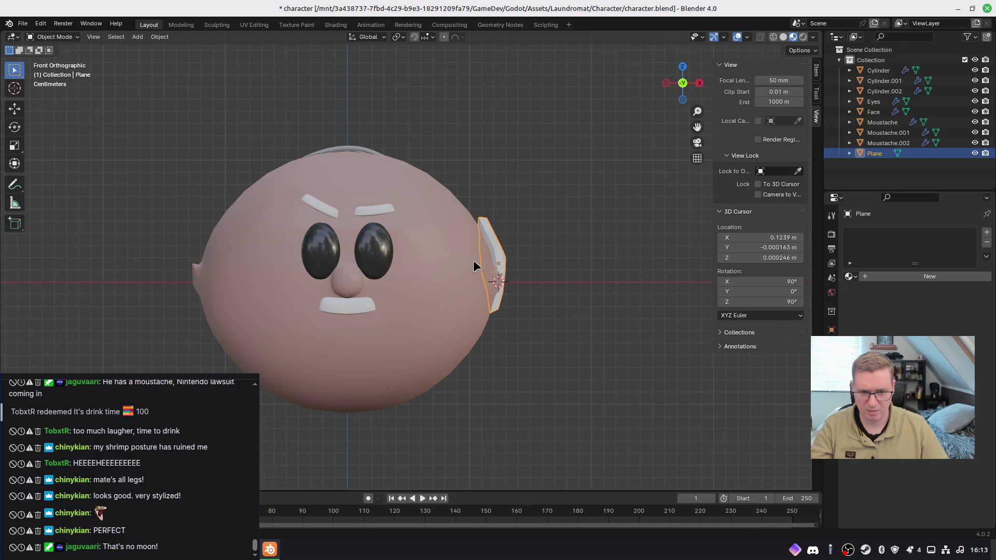
Step: Select the ear plane, give it a new material and browse the existing materials
left_click(544, 192)
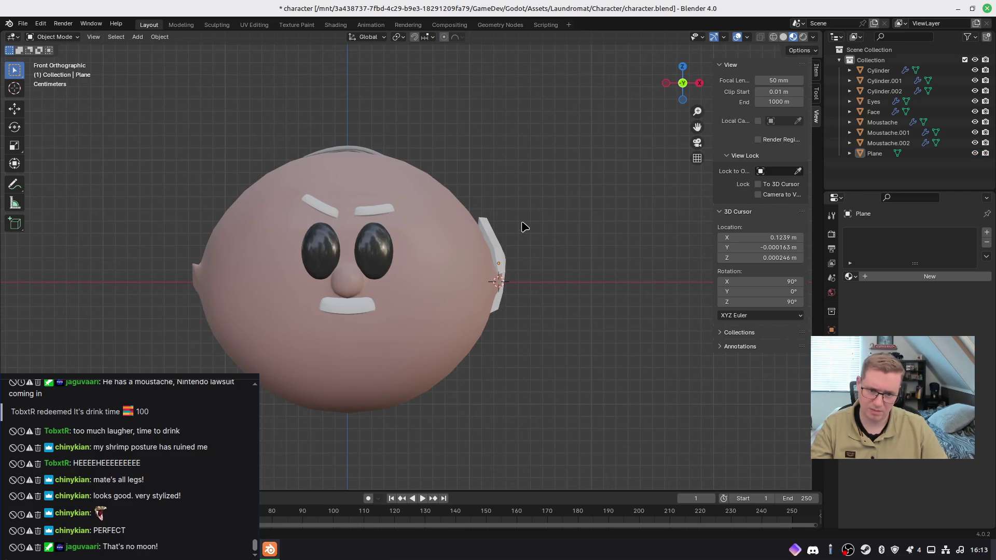
left_click(486, 224)
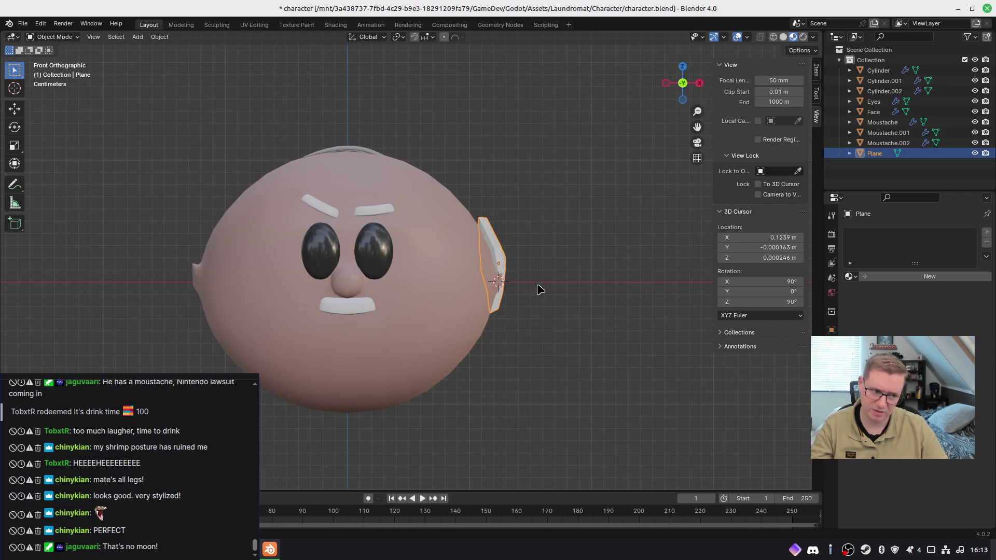
left_click(861, 277)
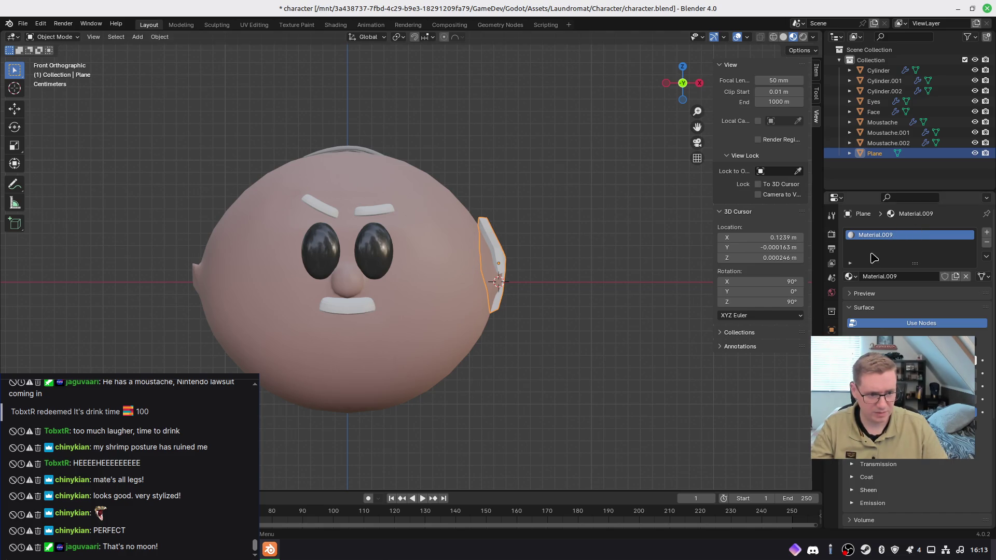
left_click(849, 276)
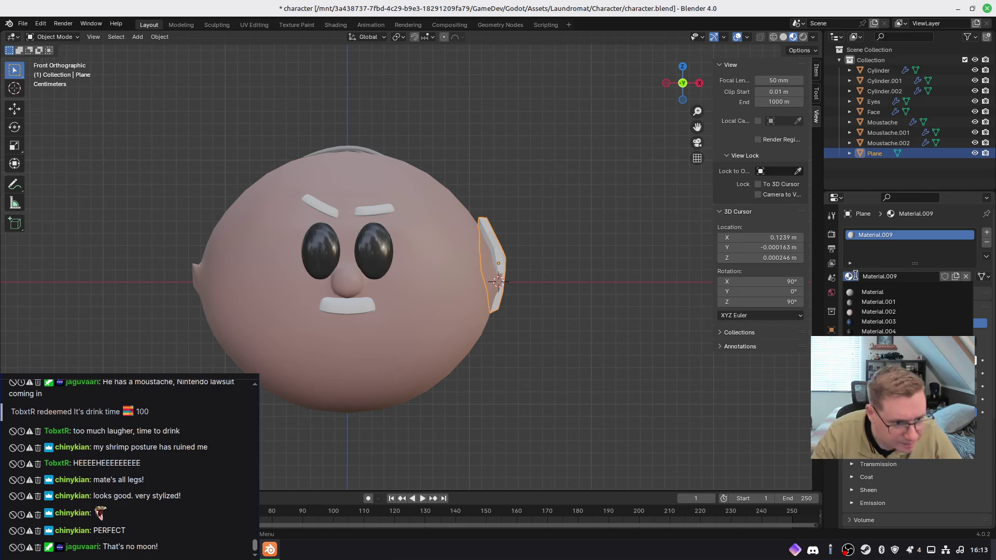
Step: Inspect the materials on the moustache, both eyebrows and the eyes
left_click(354, 308)
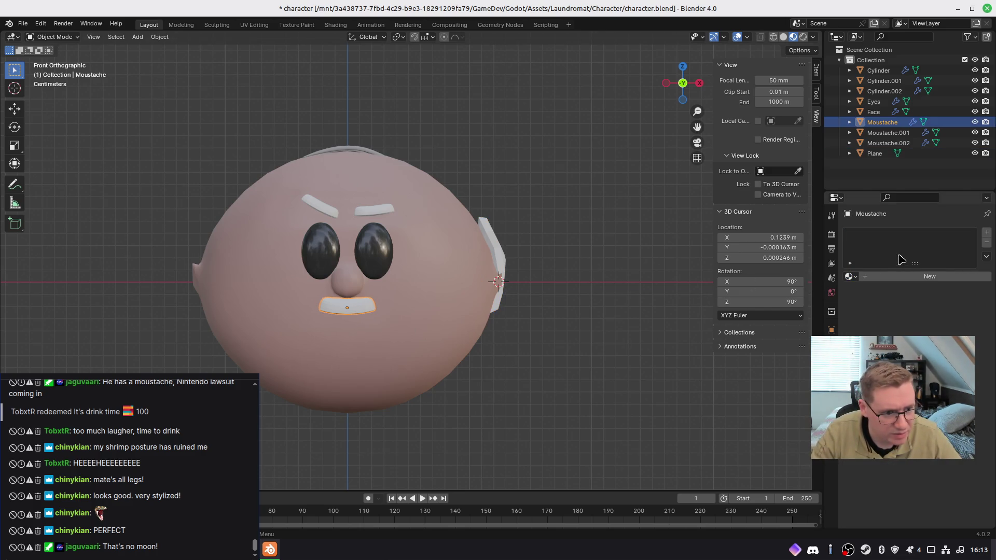
left_click(366, 207)
left_click(328, 204)
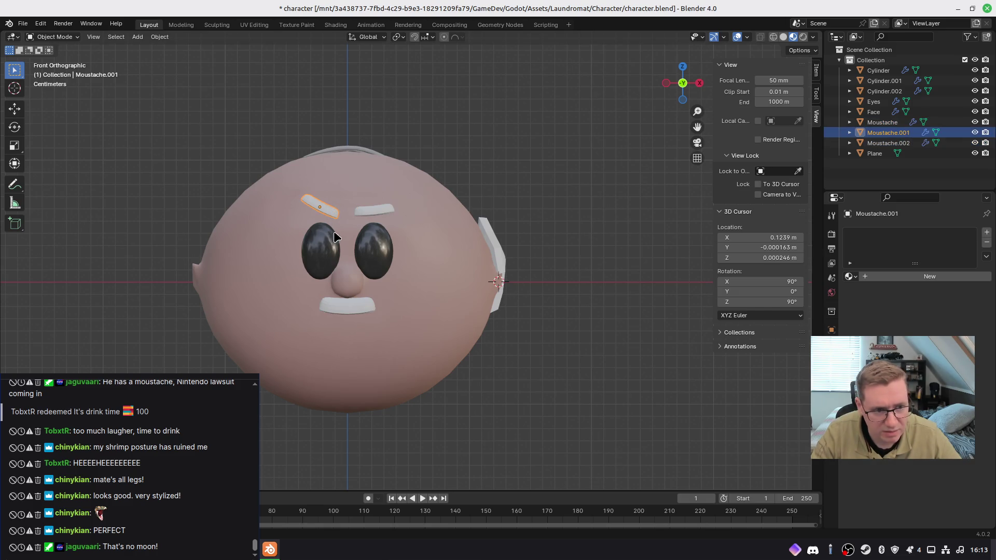
left_click(325, 260)
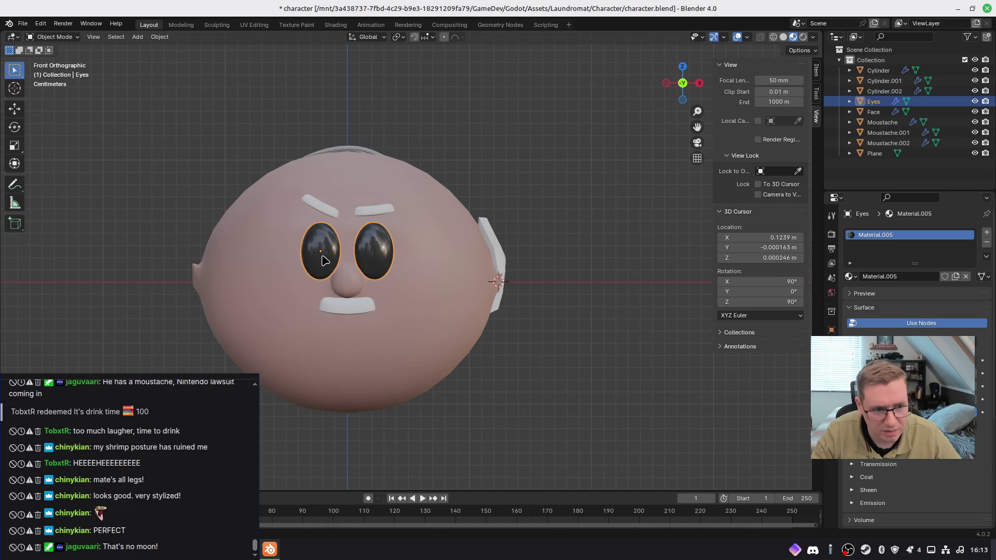
left_click(354, 306)
Step: Remove the new material slot from the ear plane and enter Edit Mode on it
left_click(498, 236)
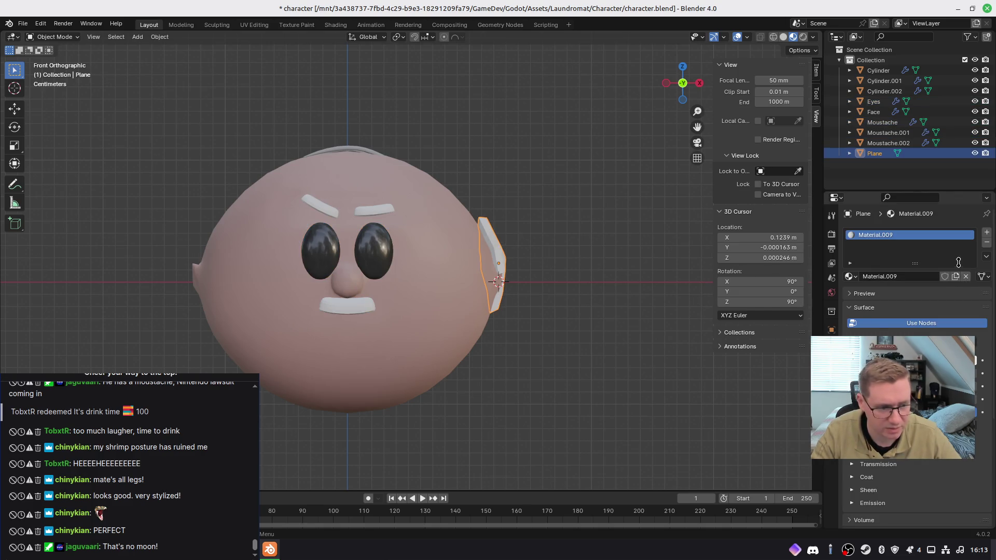
left_click(987, 244)
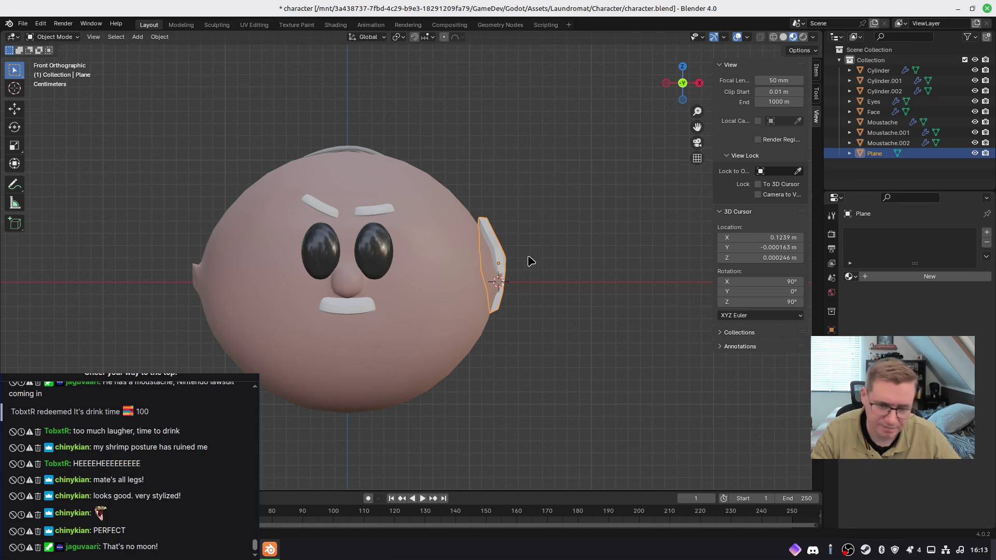
mouse_move(537, 269)
middle_mouse_down()
mouse_move(534, 240)
mouse_move(503, 269)
mouse_move(530, 295)
mouse_move(565, 274)
mouse_move(547, 338)
mouse_move(564, 349)
mouse_move(551, 326)
middle_mouse_up()
scroll(547, 251, "up", 6)
key("Tab")
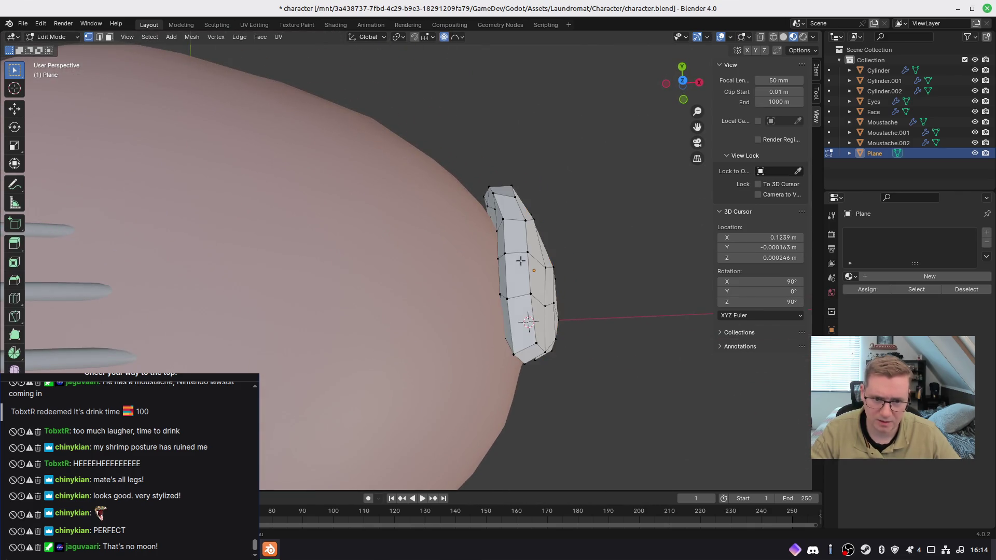
Step: Softly pull several ear vertices with proportional moves so the ear curves along the head
key("g")
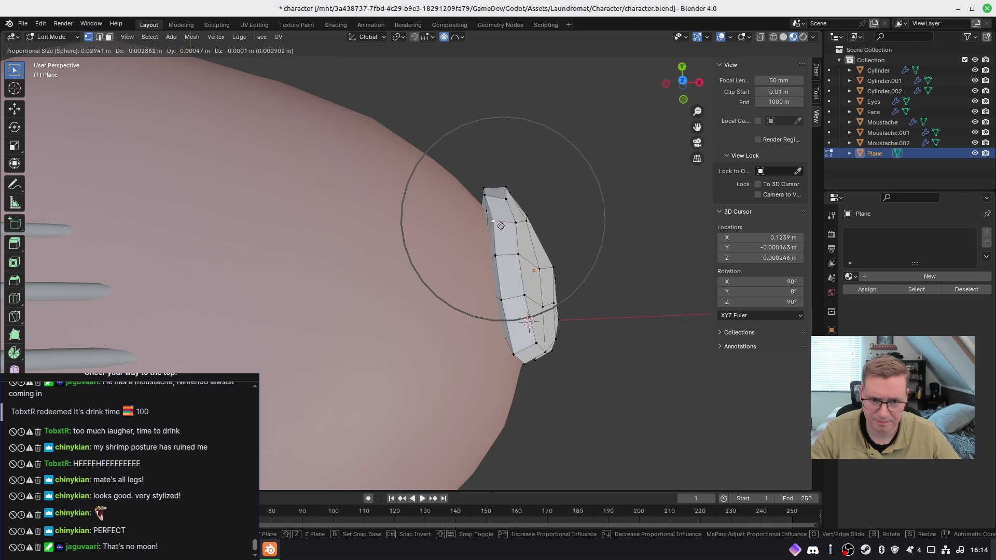
left_click(490, 229)
middle_click_drag(530, 305, 523, 250)
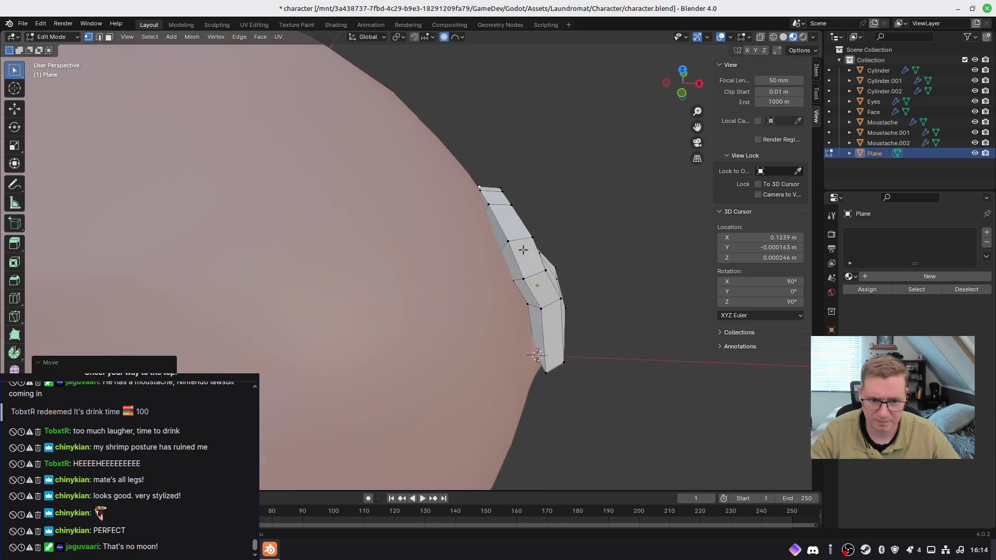
left_click(519, 270)
key("g")
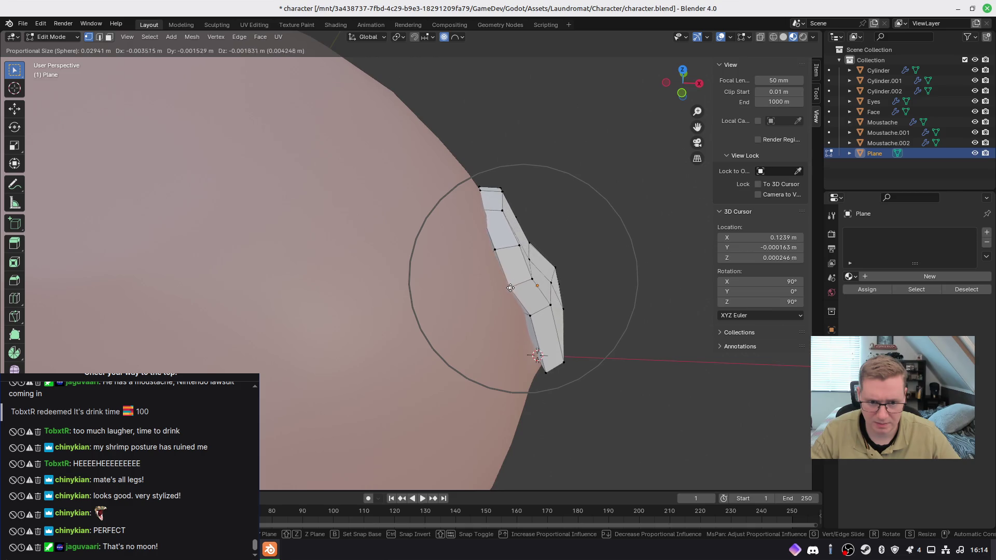
left_click(504, 290)
mouse_move(504, 291)
middle_mouse_down()
mouse_move(573, 310)
mouse_move(560, 305)
middle_mouse_up()
key("g")
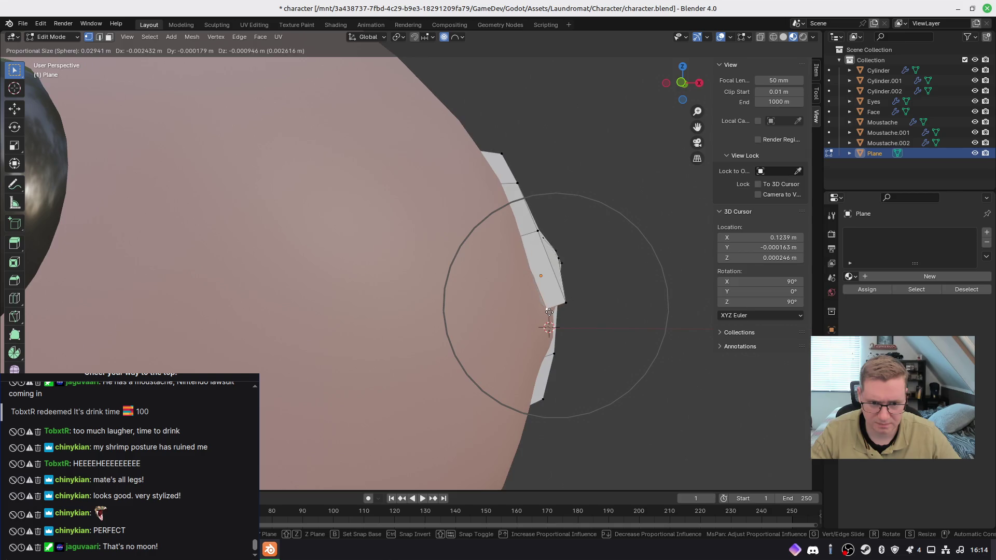
left_click(543, 312)
mouse_move(542, 312)
middle_mouse_down()
mouse_move(552, 308)
mouse_move(273, 366)
middle_mouse_up()
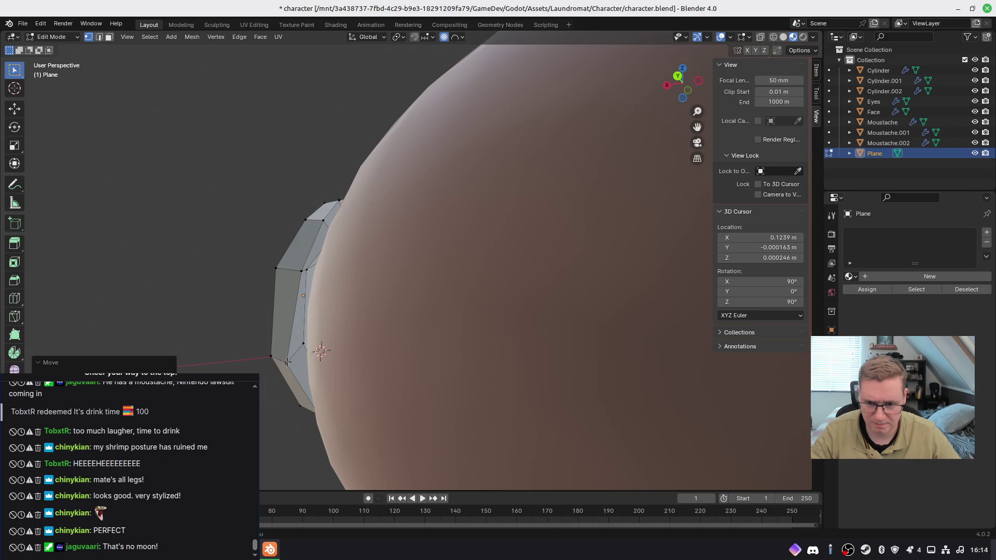
key("g")
left_click(304, 292)
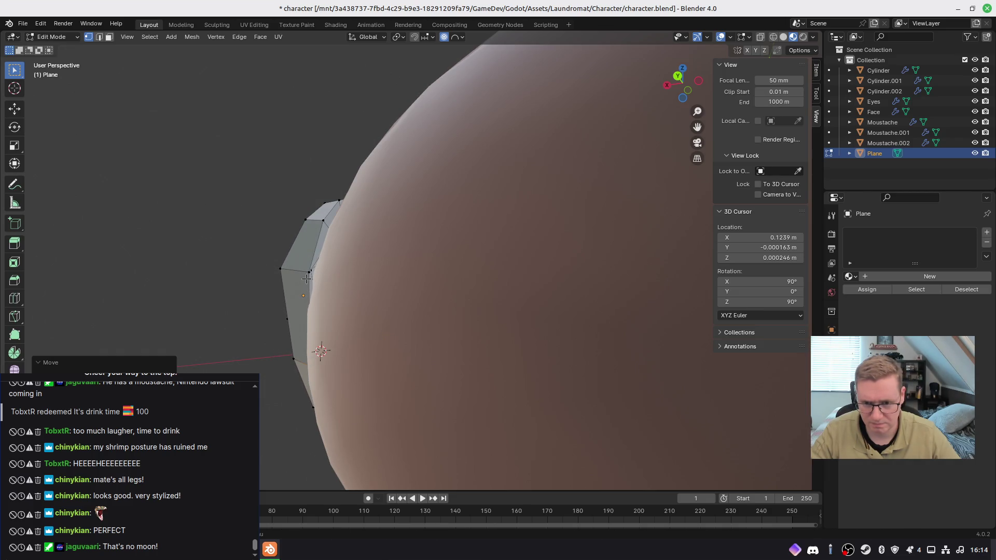
Step: Keep reshaping the ear's edge vertices, shrinking the proportional falloff for a tighter move
key("g")
left_click(316, 285)
mouse_move(318, 283)
middle_mouse_down()
mouse_move(314, 291)
mouse_move(343, 308)
middle_mouse_up()
key("g")
left_click(342, 232)
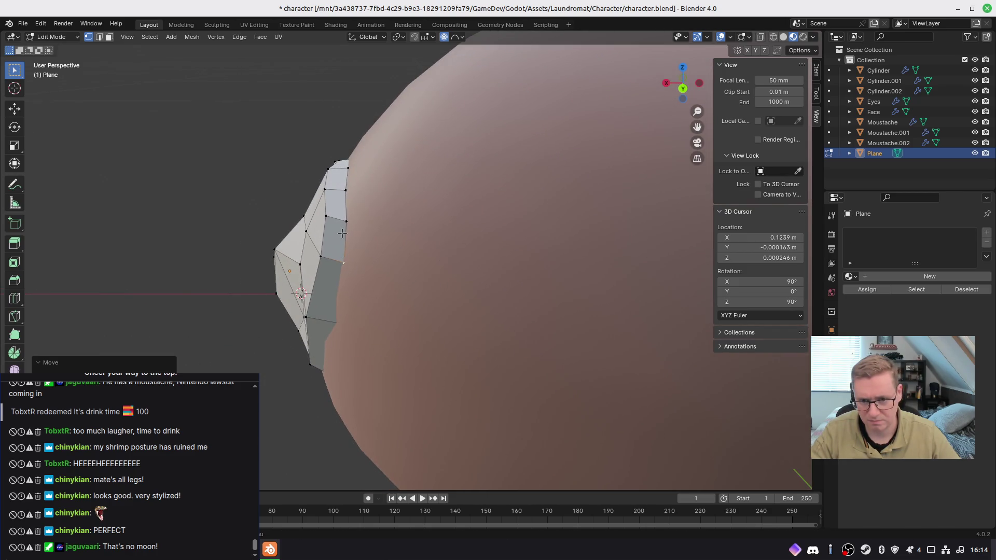
key("g")
left_click(349, 226)
mouse_move(349, 227)
middle_mouse_down()
mouse_move(422, 244)
mouse_move(501, 215)
middle_mouse_up()
middle_click_drag(574, 232, 589, 249)
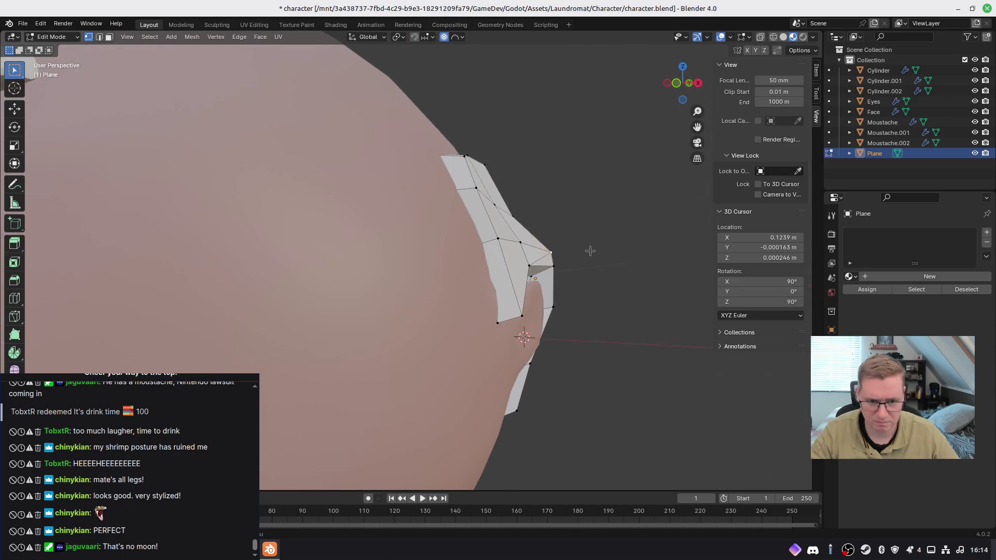
key("g")
scroll(580, 278, "up", 6)
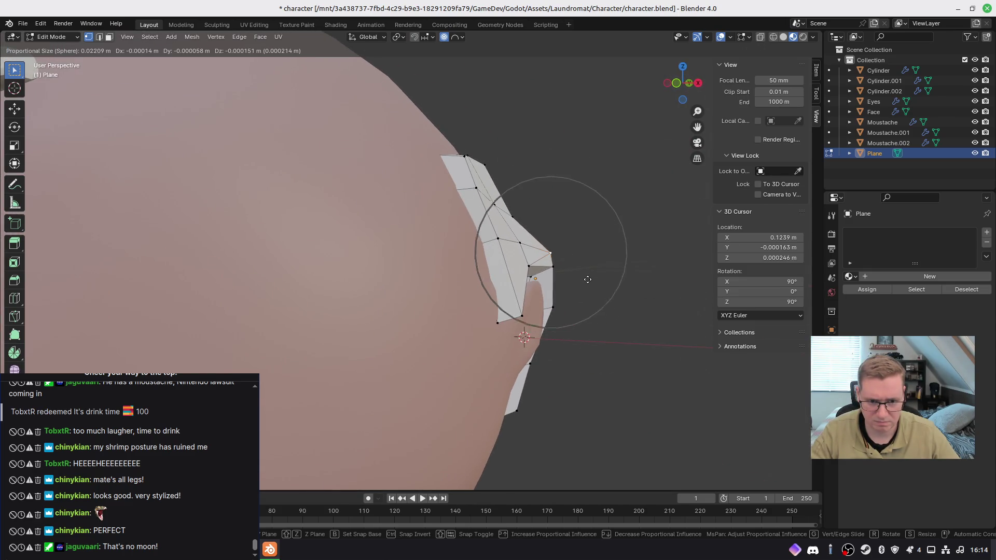
scroll(577, 278, "up", 4)
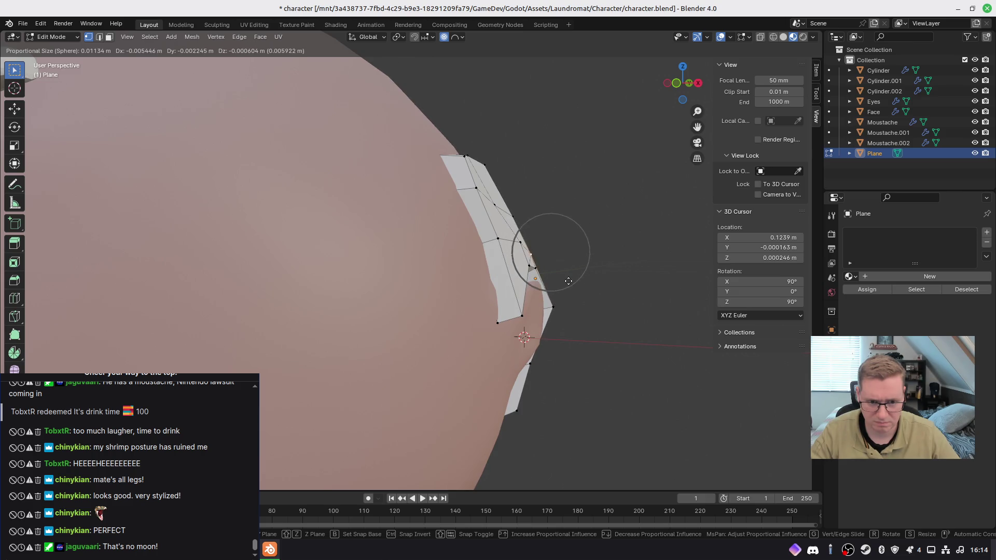
left_click(570, 280)
Step: Nudge one last ear vertex, check the ear from the front, and return to Object Mode
key("g")
left_click(550, 305)
key("KP_1")
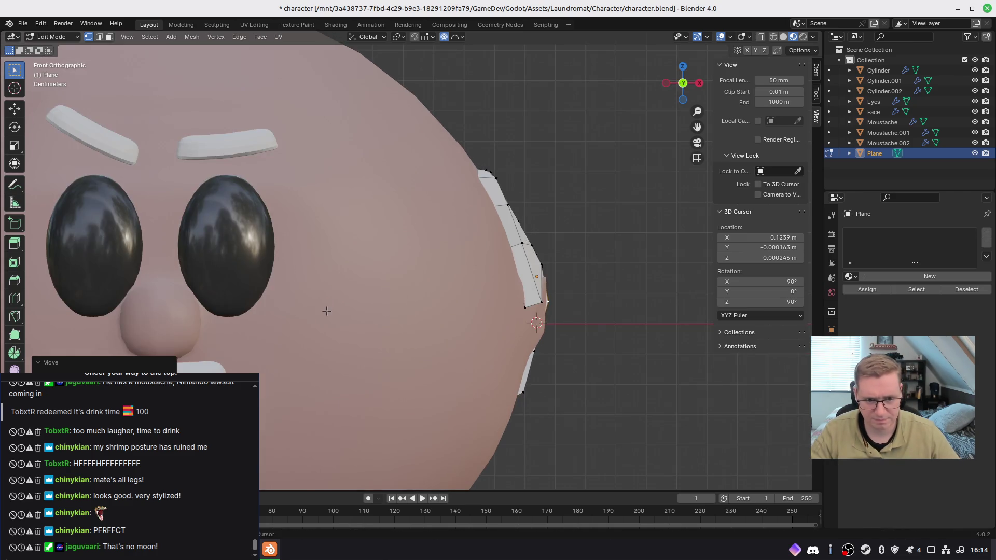
middle_click_drag(326, 310, 408, 272, "shift")
key("Tab")
scroll(597, 161, "down", 3)
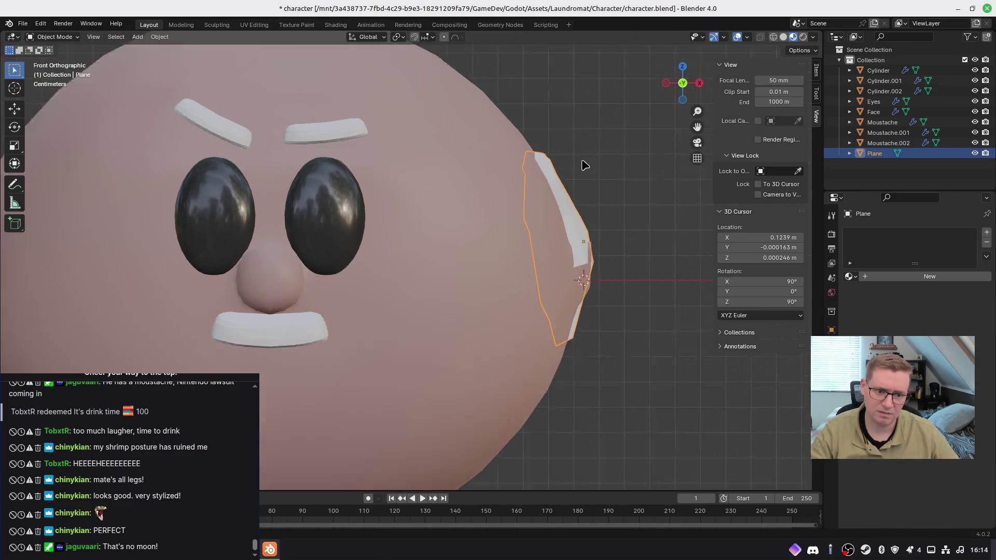
Step: Add a Subdivision modifier to the ear
left_click(586, 170)
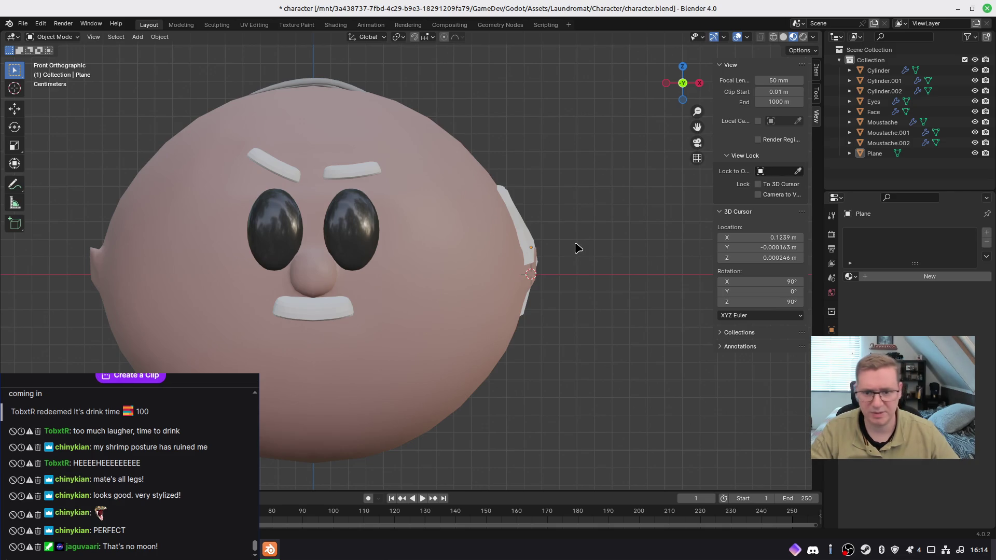
left_click(515, 213)
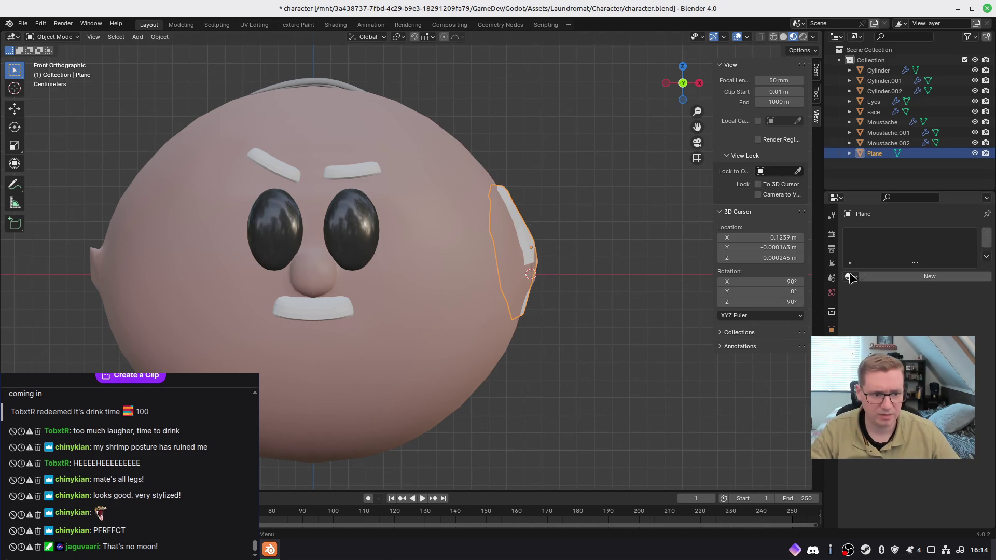
left_click(831, 345)
left_click(881, 239)
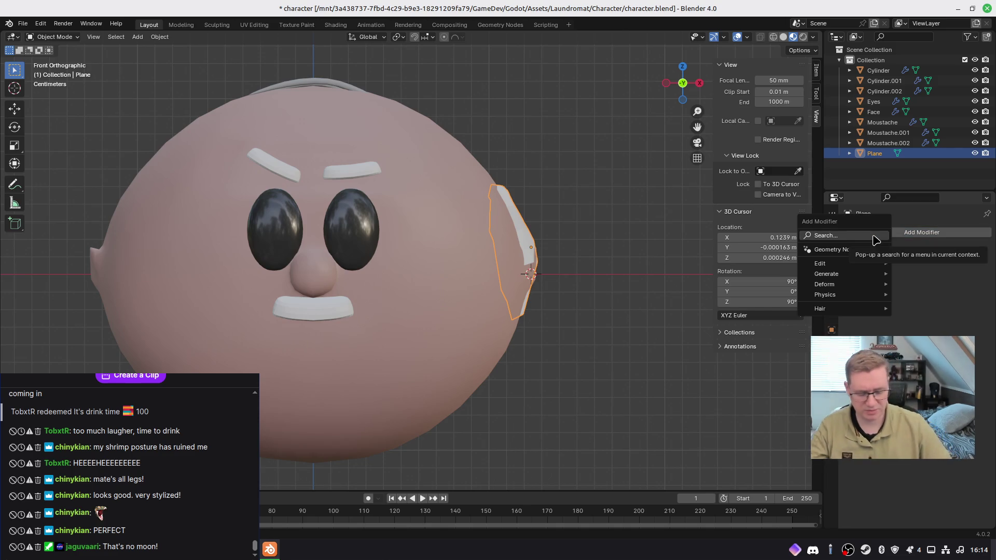
type("sub")
key("Return")
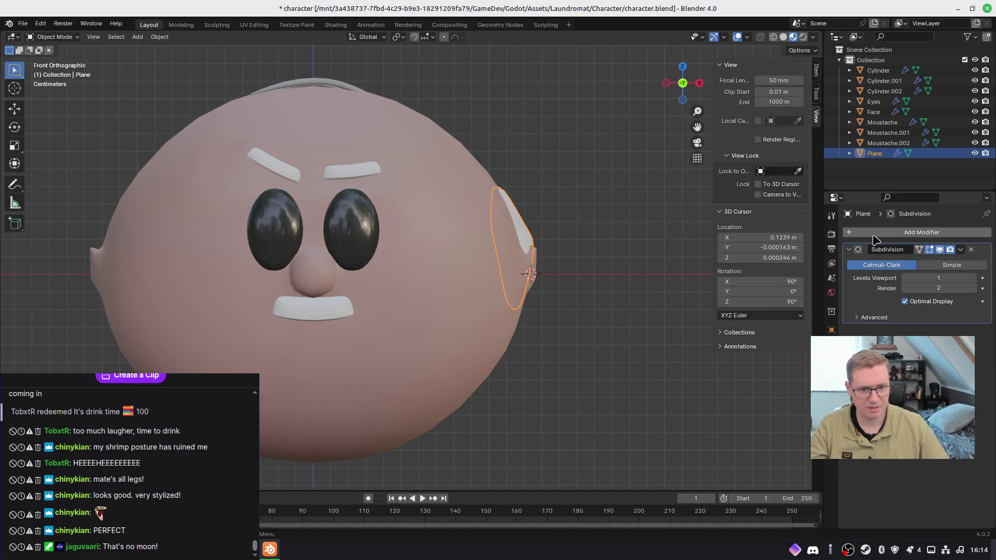
Step: Apply Shade Smooth to the ear
scroll(588, 248, "up", 4)
mouse_move(588, 248)
middle_mouse_down()
mouse_move(508, 265)
mouse_move(441, 244)
mouse_move(456, 296)
mouse_move(621, 261)
middle_mouse_up()
scroll(508, 268, "down", 3)
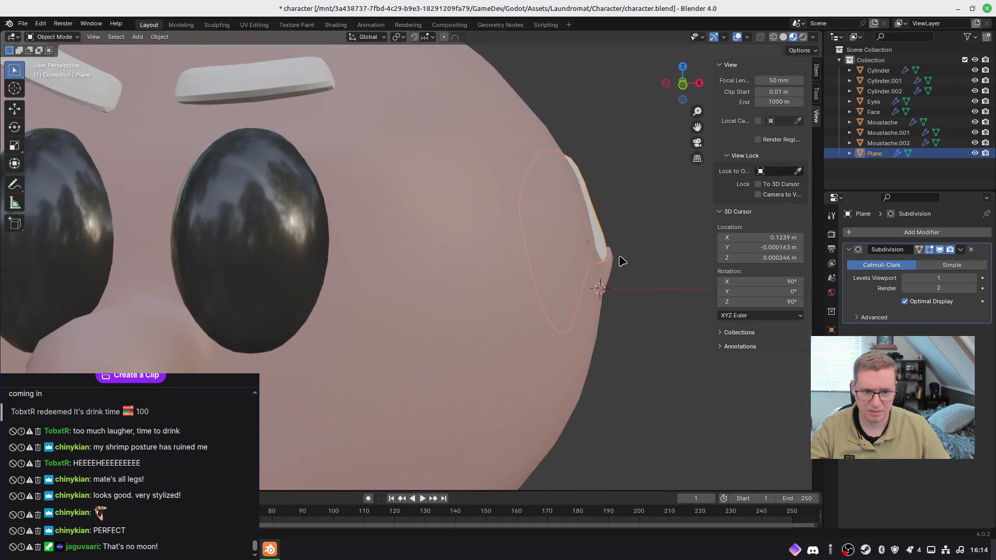
scroll(602, 258, "down", 5)
right_click(445, 242)
left_click(444, 242)
Step: Add a Mirror modifier to the ear so a matching ear appears on the other side
mouse_move(444, 242)
middle_mouse_down()
mouse_move(550, 288)
mouse_move(534, 278)
mouse_move(442, 282)
mouse_move(639, 281)
mouse_move(580, 250)
mouse_move(728, 249)
middle_mouse_up()
left_click(533, 278)
left_click(502, 236)
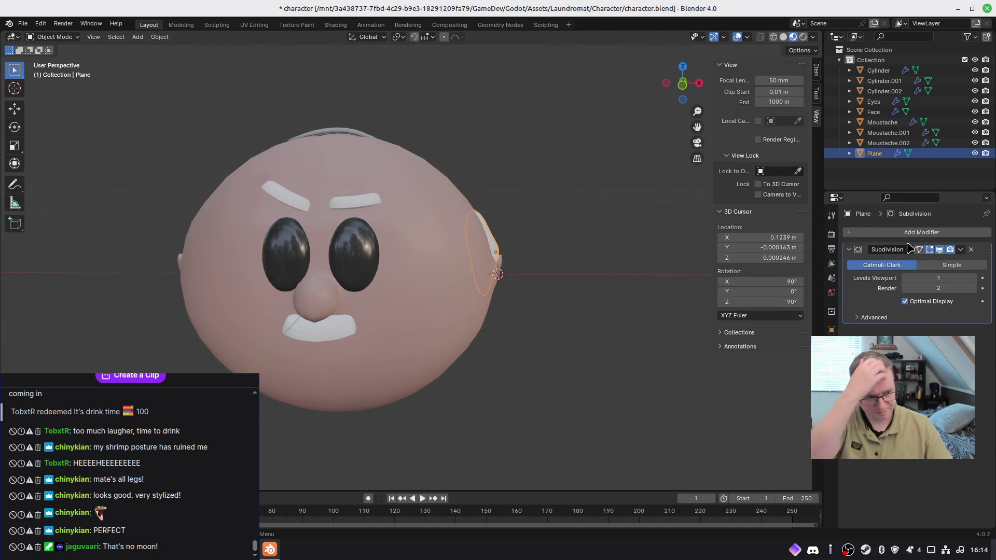
left_click(871, 234)
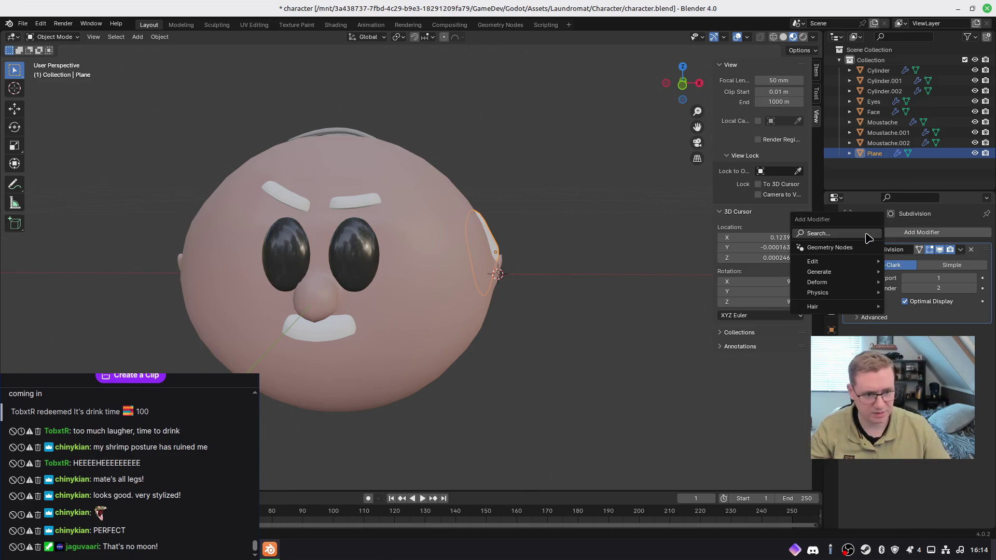
type("mirr")
key("Return")
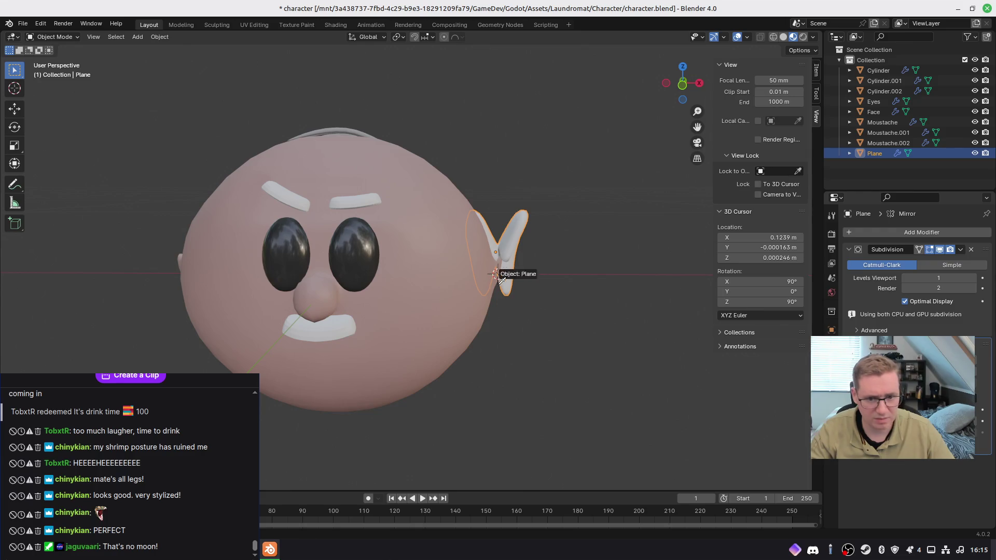
Step: Save character.blend and view the head straight from the front
left_click(517, 318)
mouse_move(517, 318)
middle_mouse_down()
mouse_move(540, 216)
mouse_move(568, 187)
mouse_move(627, 182)
mouse_move(528, 173)
mouse_move(333, 249)
mouse_move(416, 248)
mouse_move(600, 192)
mouse_move(457, 169)
mouse_move(529, 216)
mouse_move(515, 216)
middle_mouse_up()
key("ctrl+s")
key("KP_5")
key("KP_1")
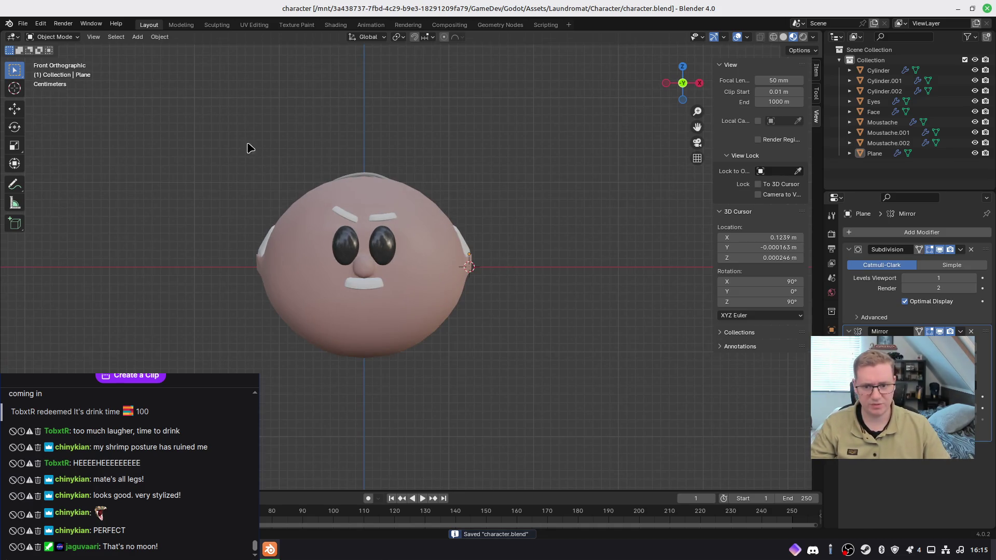
Step: Move all the head's parts into a new collection named Small
left_click_drag(199, 118, 527, 394)
key("m")
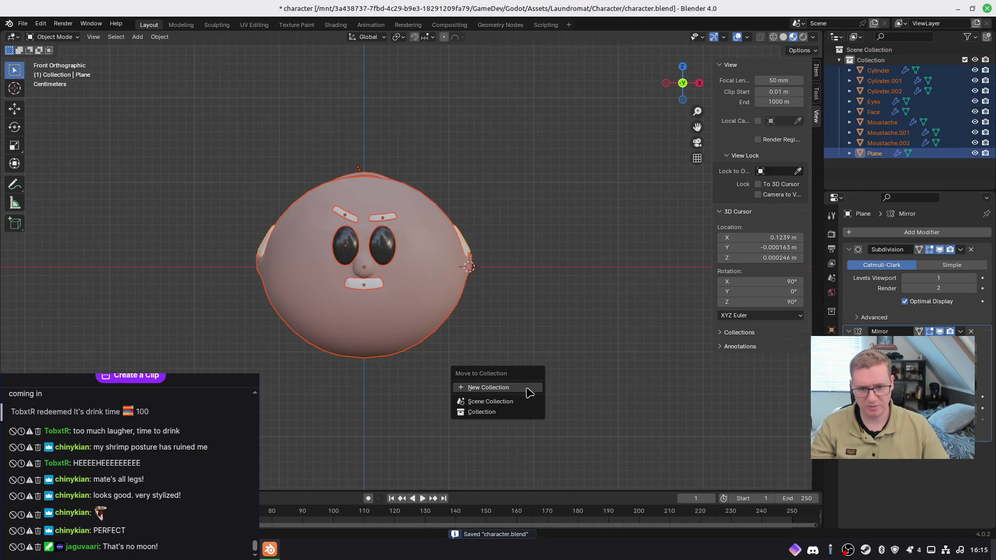
left_click(528, 389)
type("Small")
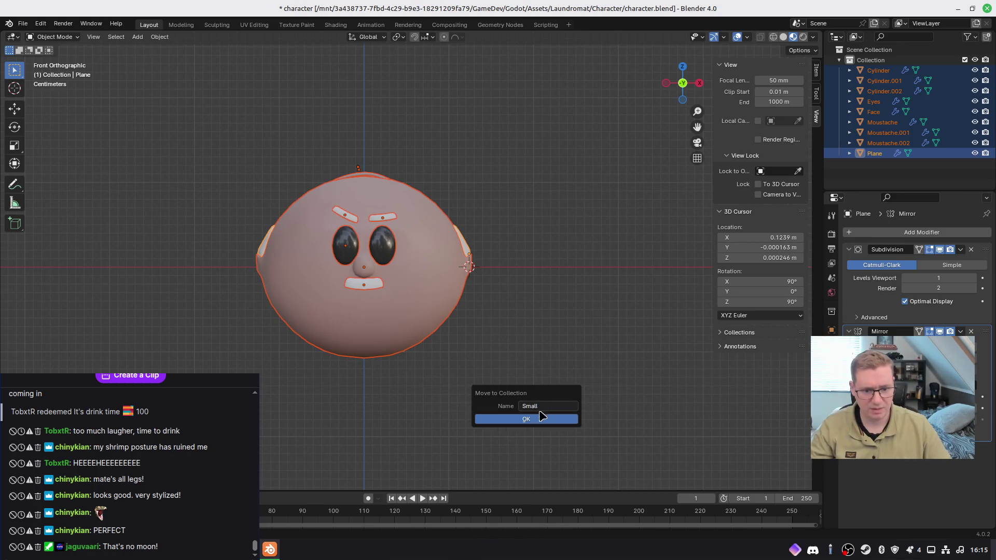
left_click(540, 417)
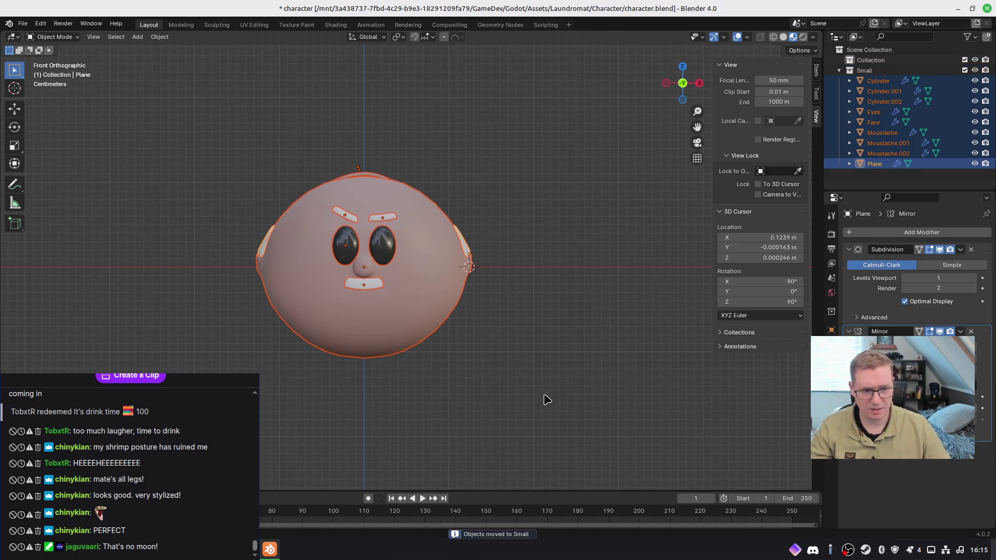
Step: Duplicate the whole head and place the copy to its right
middle_click_drag(608, 320, 458, 320, "shift")
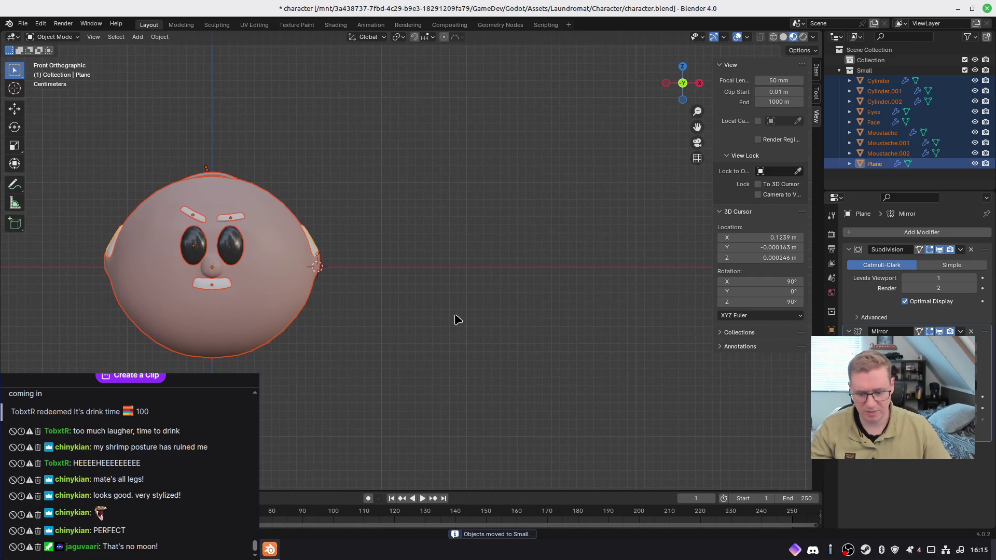
key("shift+d")
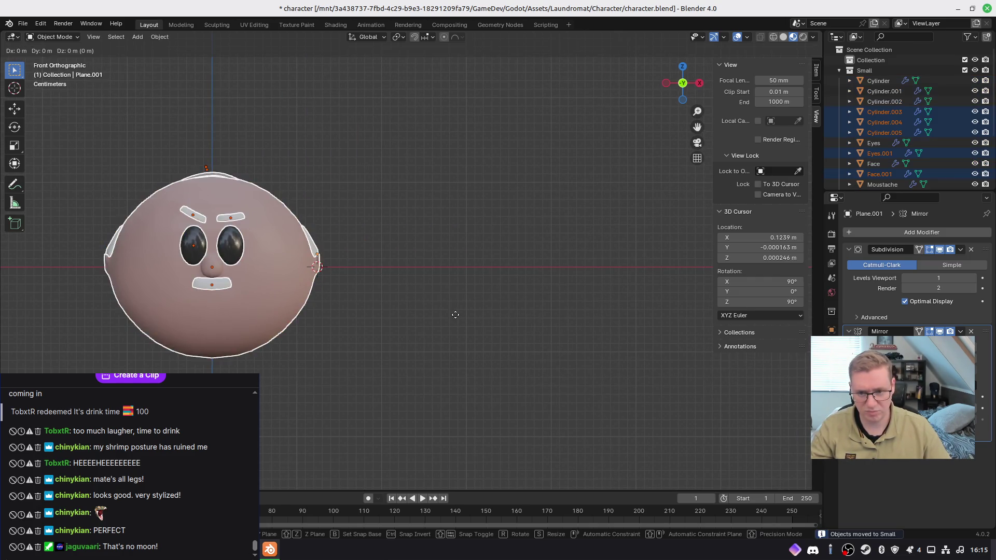
left_click(736, 328)
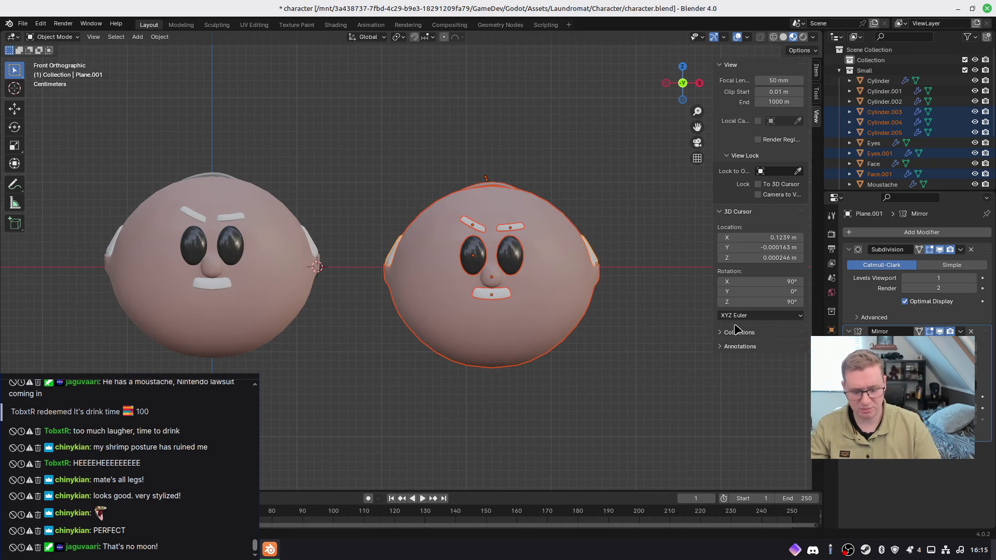
middle_click_drag(731, 328, 652, 349)
Step: Move the duplicate head into a new collection named Large and collapse Small
key("m")
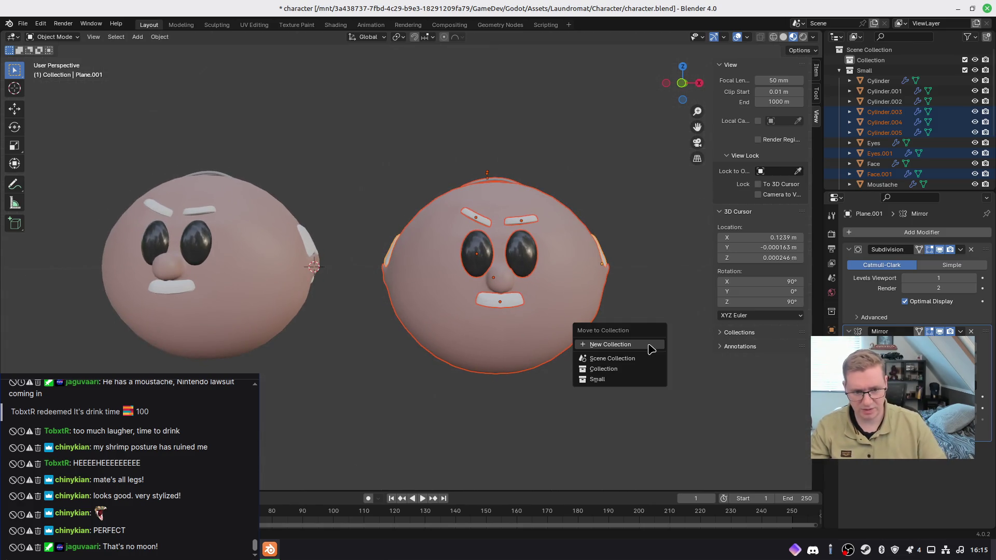
left_click(651, 344)
type("Large")
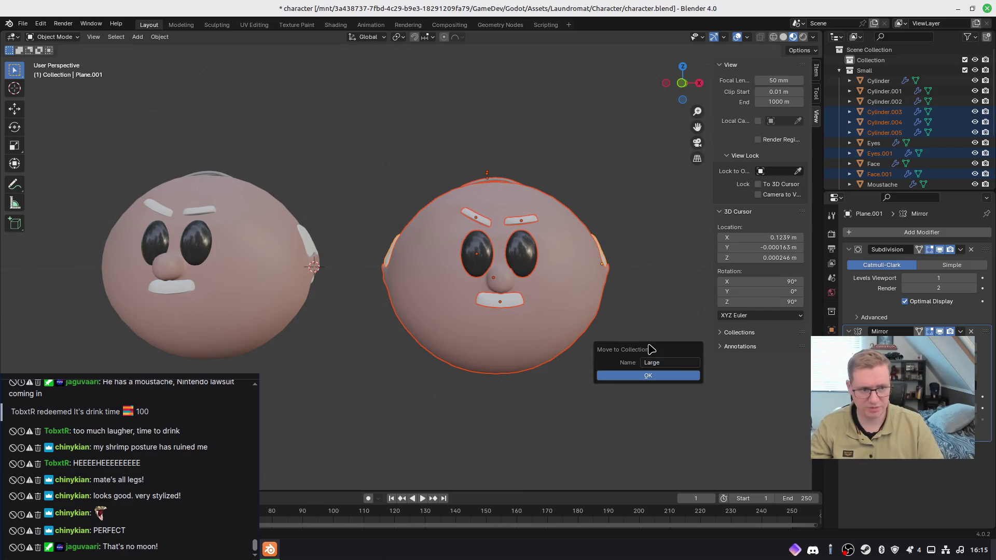
key("Return")
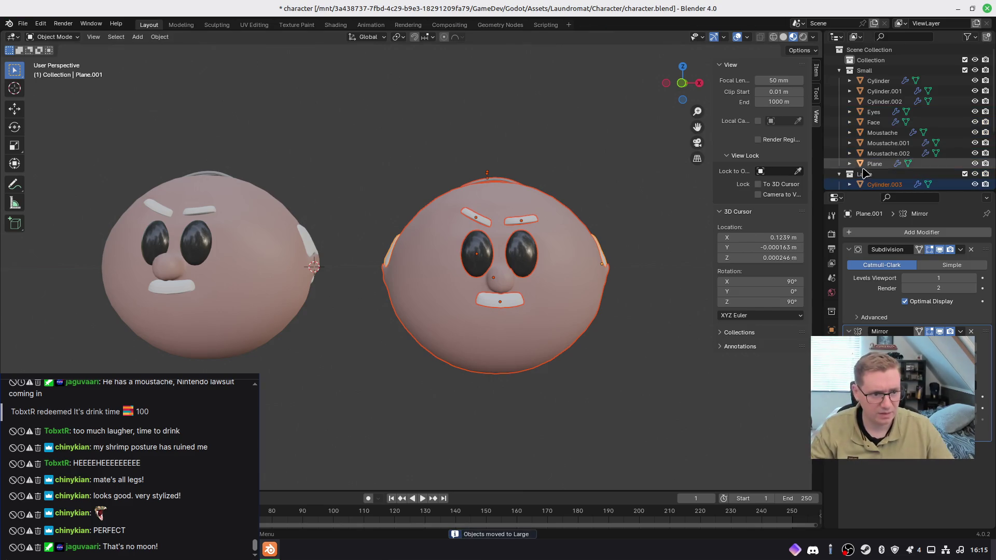
left_click(839, 70)
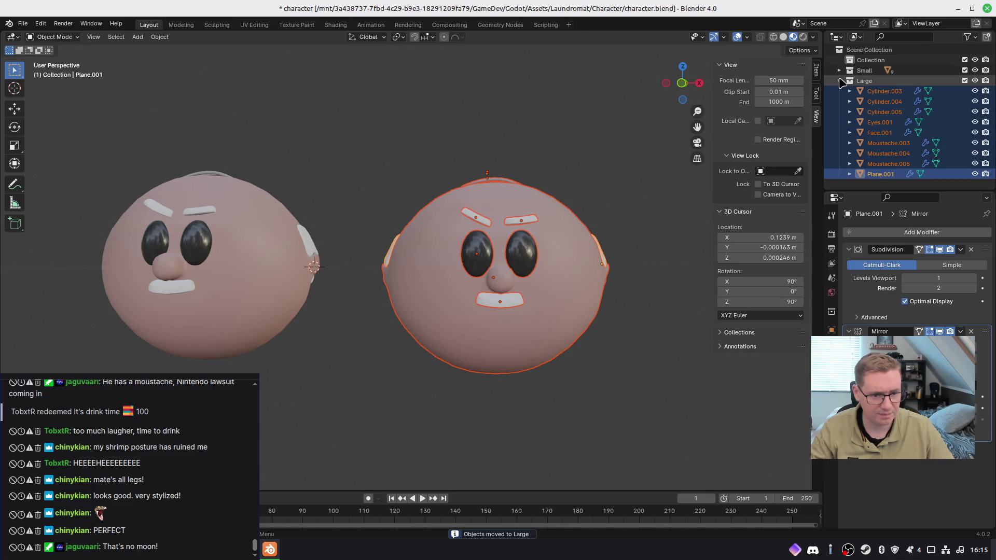
key("KP_1")
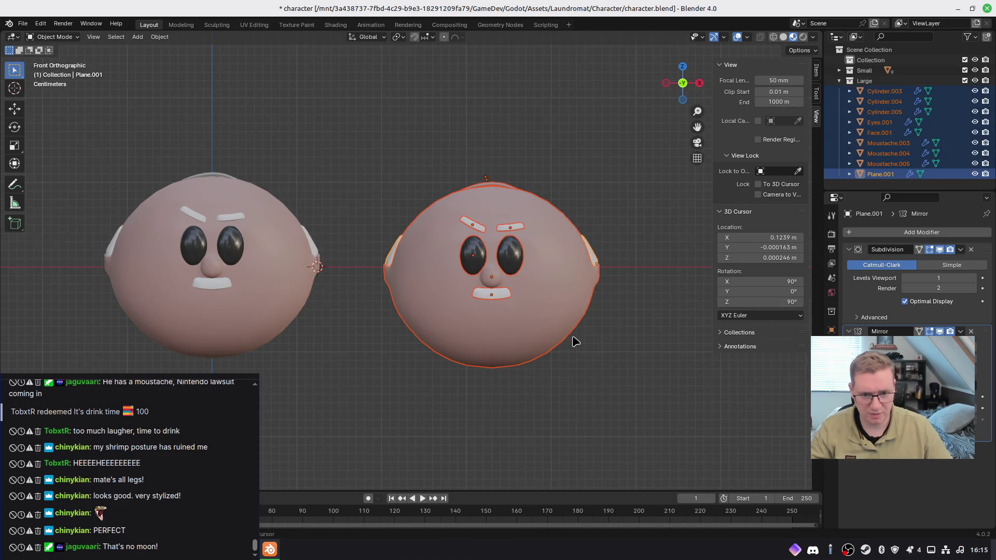
Step: Enlarge the right head's moustache and move it lower on the face
key("alt+a")
scroll(575, 280, "up", 2)
mouse_move(603, 267)
middle_mouse_down("shift")
mouse_move(449, 280)
mouse_move(535, 214)
middle_mouse_up("shift")
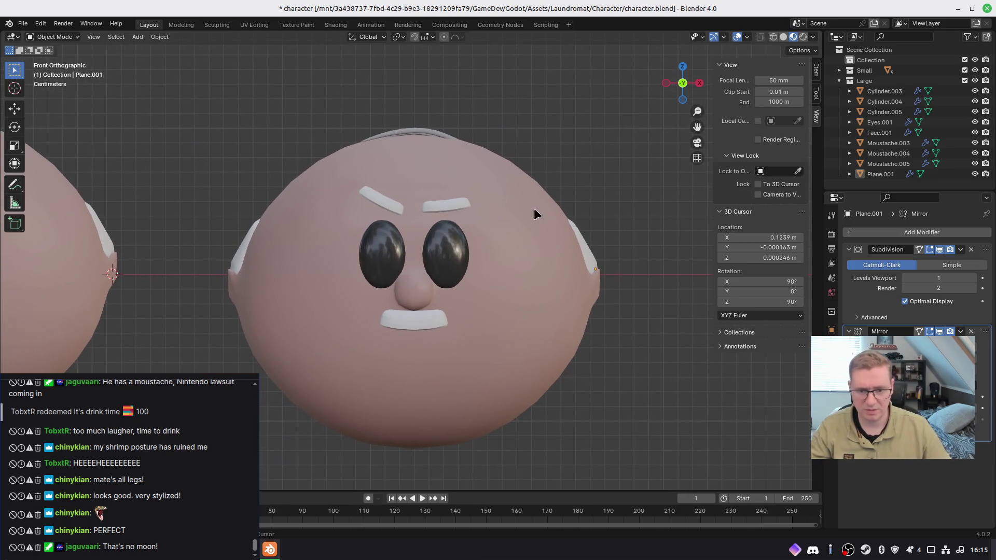
left_click(446, 349)
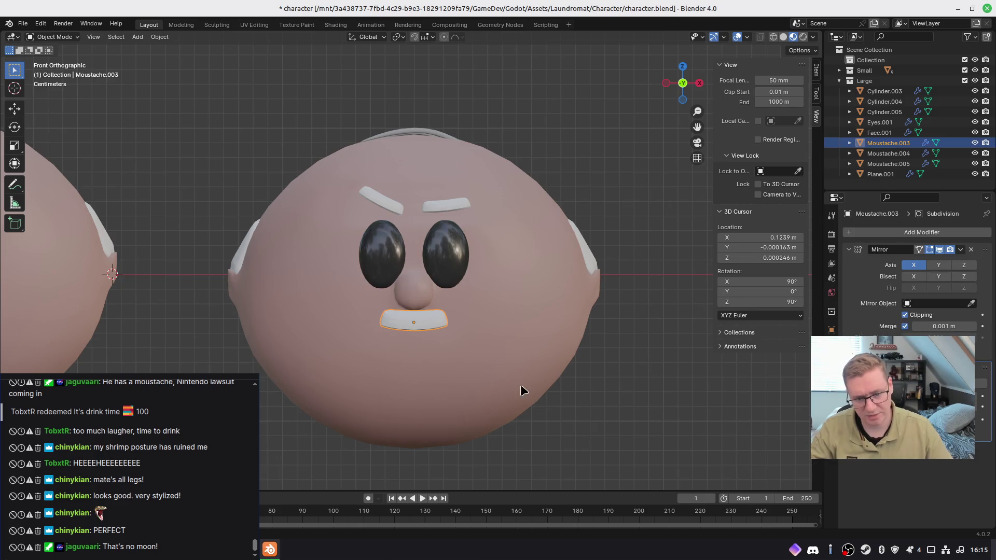
key("s")
key("g")
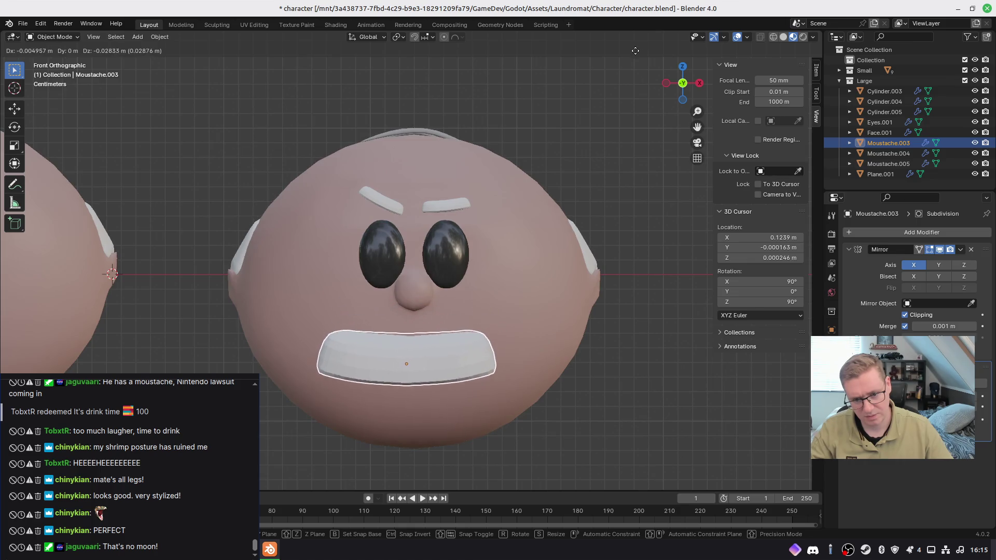
left_click(641, 54)
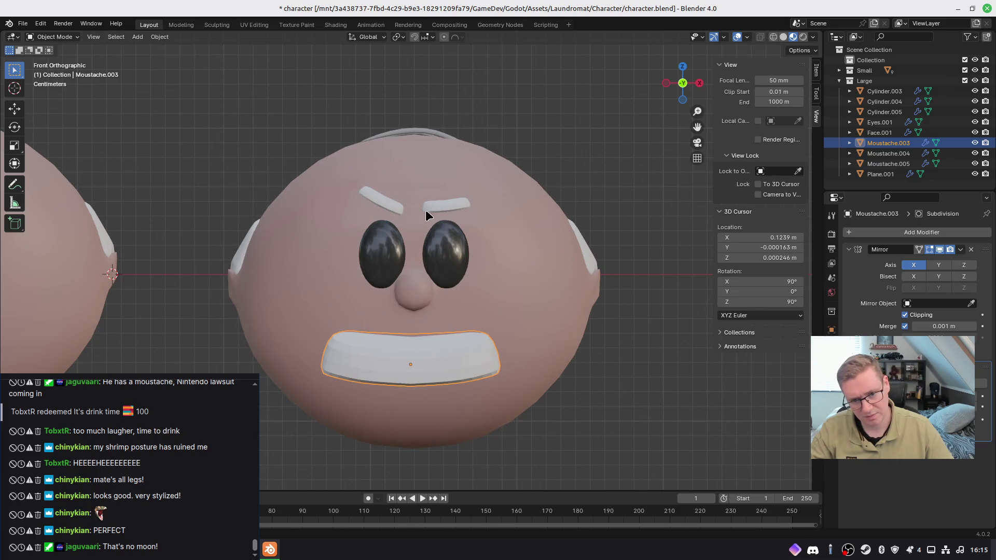
Step: Make the right head's eyes bigger and spread them farther apart
left_click(388, 257)
key("s")
left_click(590, 384)
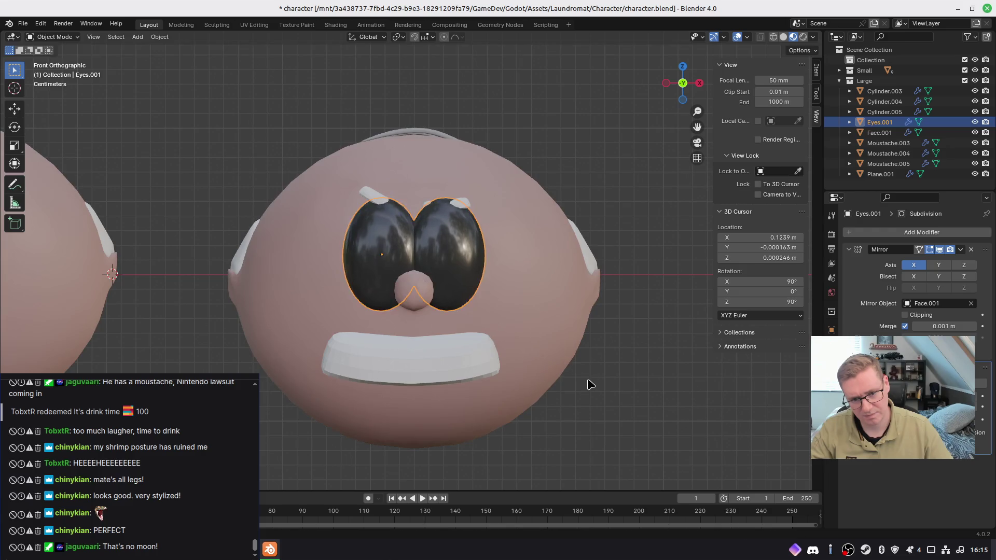
key("g")
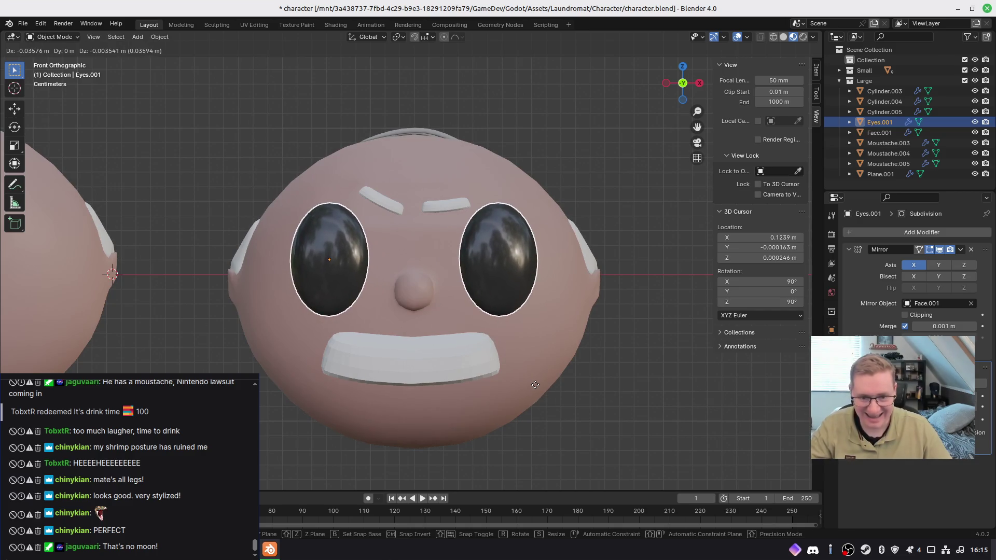
left_click(546, 386)
Step: Enlarge the left eyebrow and move the right eyebrow up and outward
left_click(412, 228)
key("s")
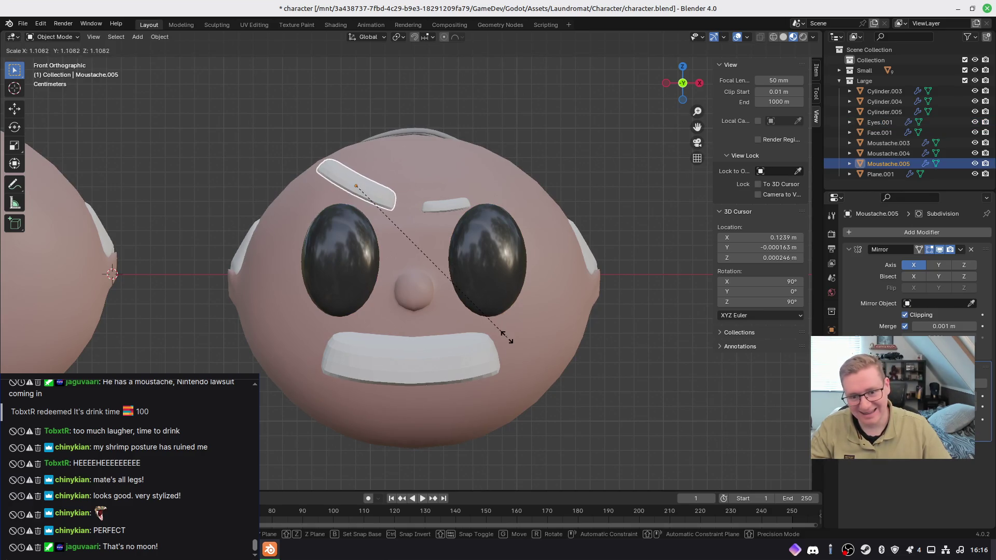
left_click(507, 338)
left_click(453, 205)
key("g")
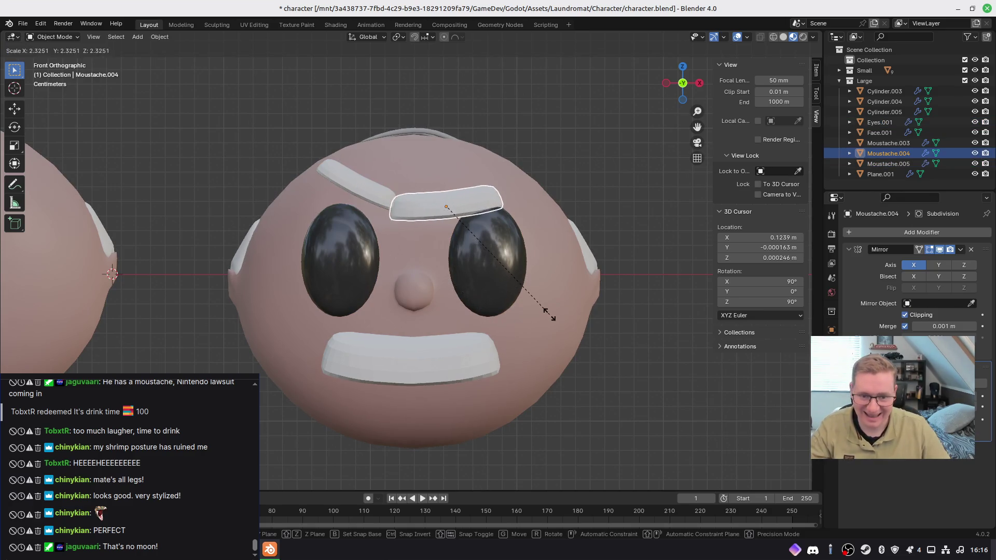
left_click(540, 273)
Step: From top view, rotate and reposition the left eyebrow and adjust the right eyebrow's position
left_click(383, 200)
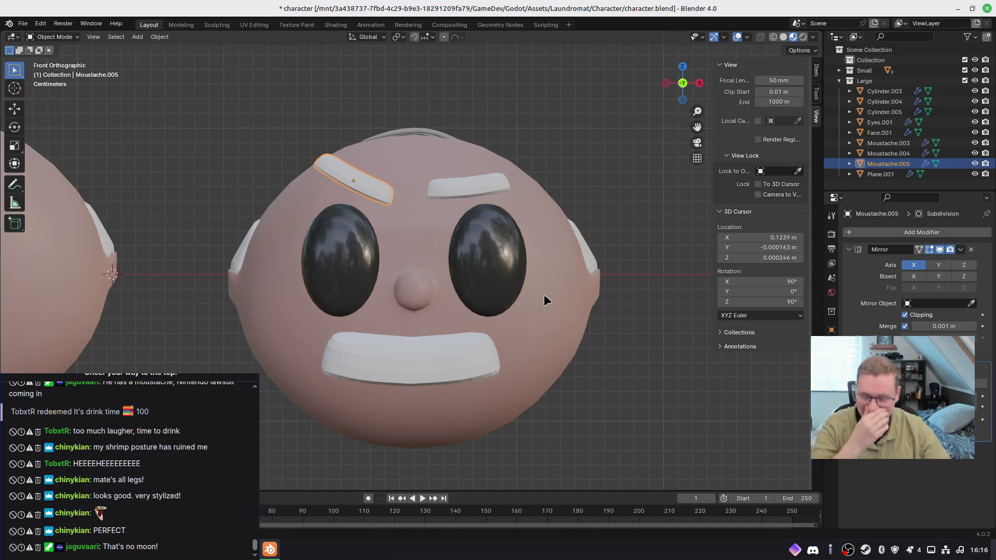
key("KP_7")
key("r")
left_click(407, 454)
key("g")
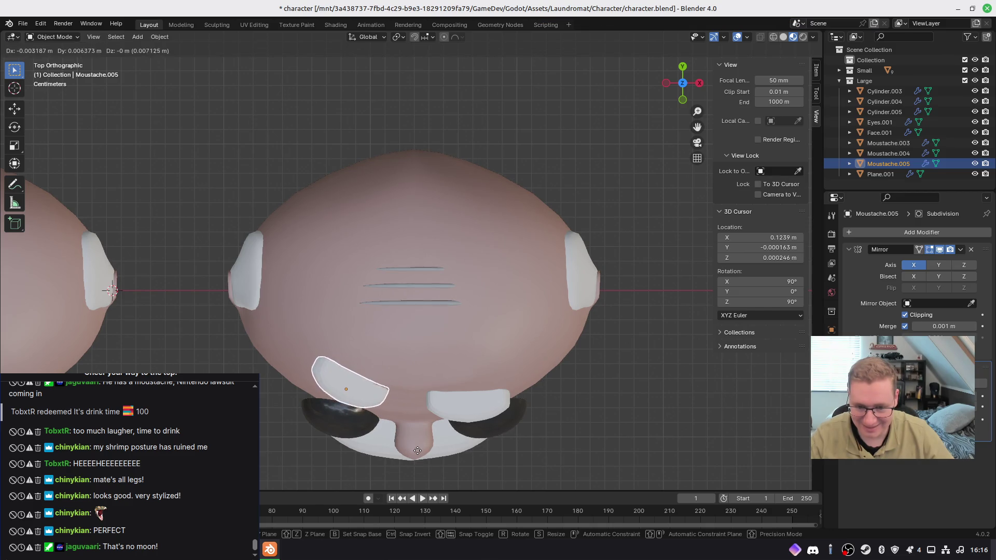
left_click(417, 451)
left_click(476, 412)
key("g")
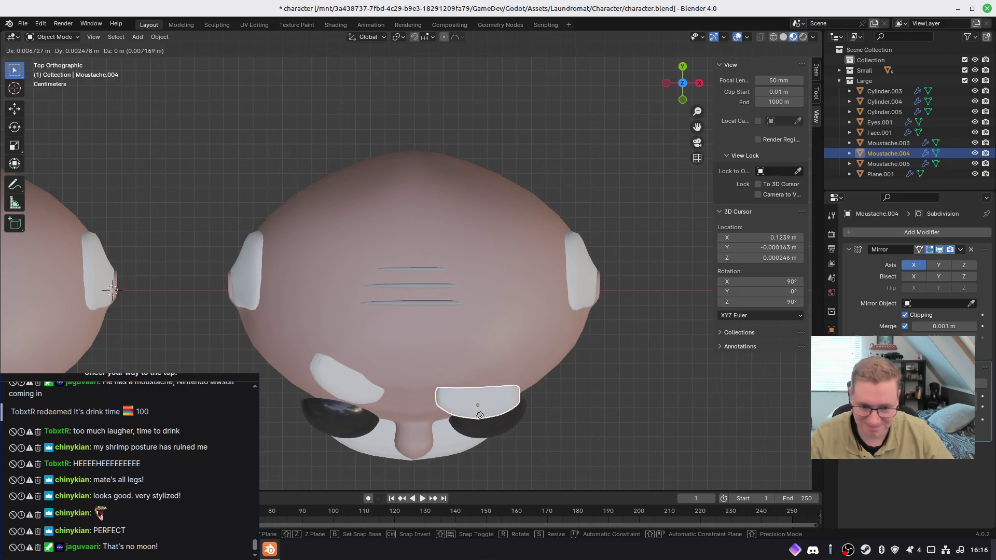
left_click(516, 437)
mouse_move(527, 449)
middle_mouse_down()
mouse_move(508, 343)
mouse_move(600, 318)
mouse_move(497, 316)
middle_mouse_up()
mouse_move(429, 367)
middle_mouse_down()
mouse_move(442, 411)
mouse_move(507, 289)
mouse_move(438, 234)
mouse_move(466, 325)
mouse_move(434, 322)
mouse_move(418, 346)
mouse_move(460, 334)
mouse_move(447, 282)
mouse_move(407, 297)
middle_mouse_up()
Step: Edit the Large head's face mesh in isolated wireframe side view and box-select the nose vertices
left_click(448, 281)
key("Tab")
key("KP_1")
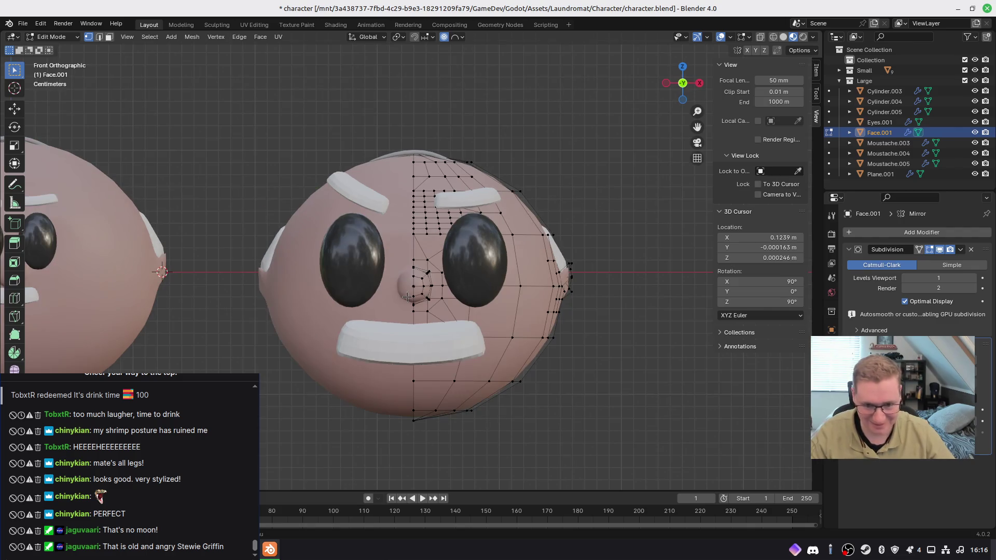
key("KP_3")
key("z")
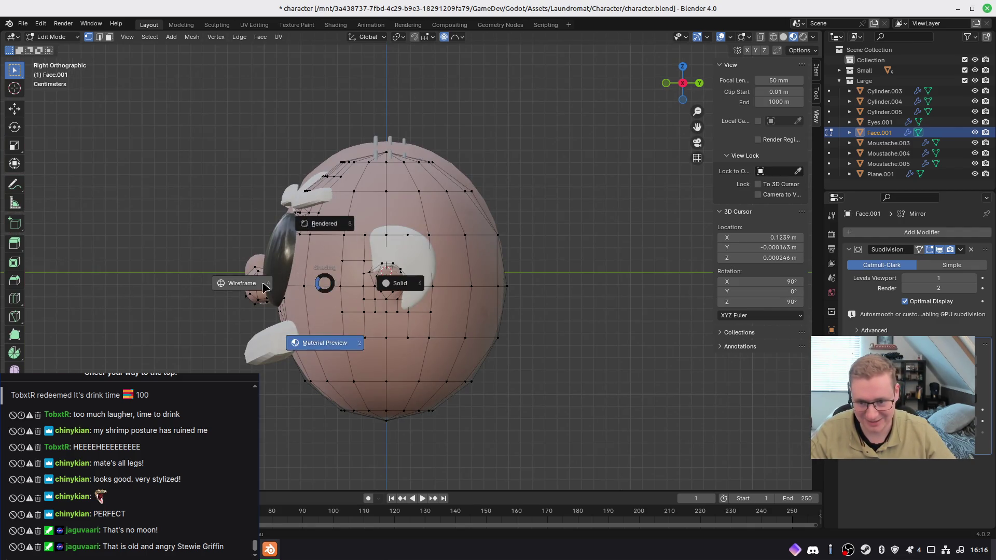
left_click(254, 274)
middle_click_drag(254, 269, 322, 277, "shift")
key("KP_Divide")
scroll(363, 249, "up", 5)
left_click_drag(302, 158, 470, 396)
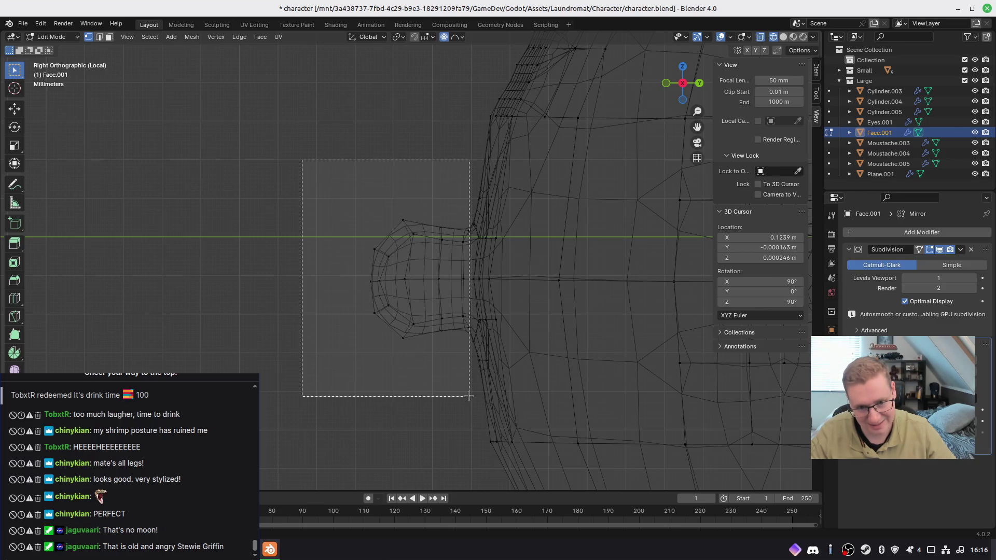
left_click_drag(469, 395, 468, 397)
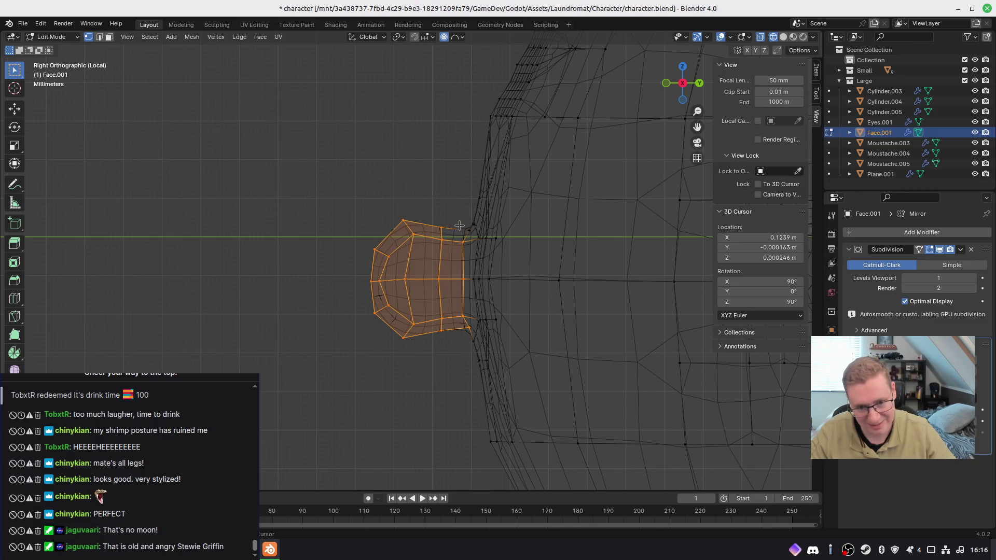
Step: Return to front view in Material Preview, exit Local view, and begin scaling the nose
mouse_move(454, 258)
middle_mouse_down()
mouse_move(483, 406)
mouse_move(511, 289)
mouse_move(499, 198)
mouse_move(543, 260)
middle_mouse_up()
key("KP_1")
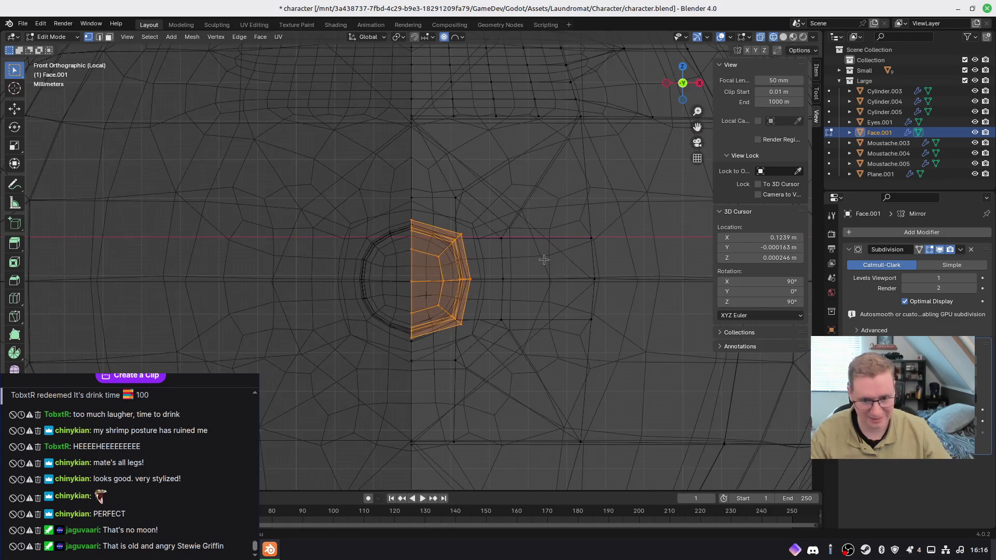
key("z")
left_click(520, 327)
scroll(521, 327, "down", 4)
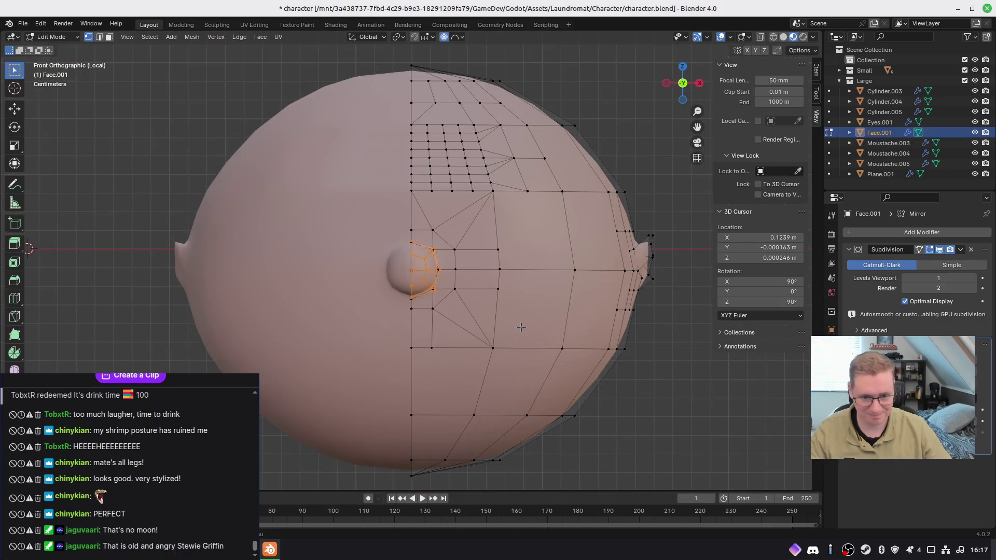
key("KP_Divide")
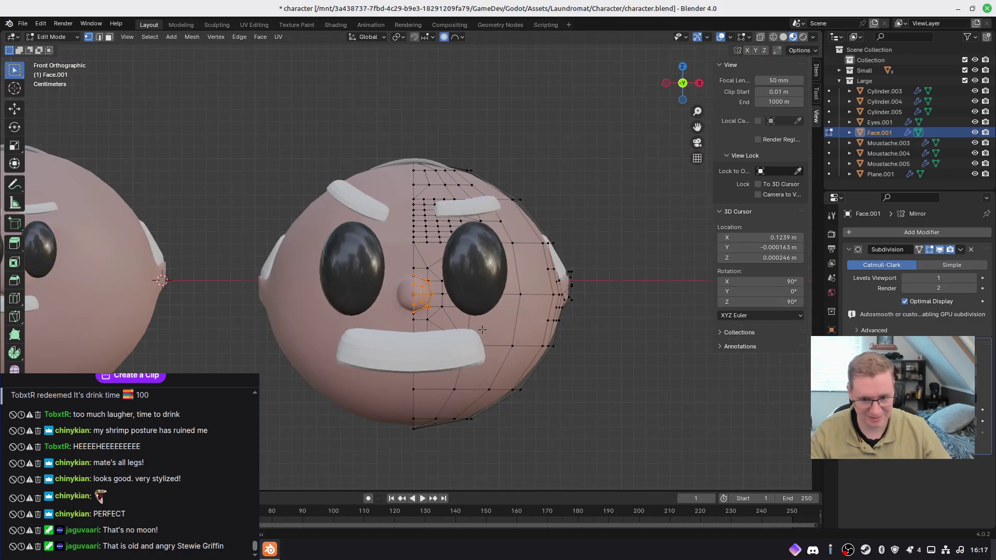
scroll(462, 325, "up", 4)
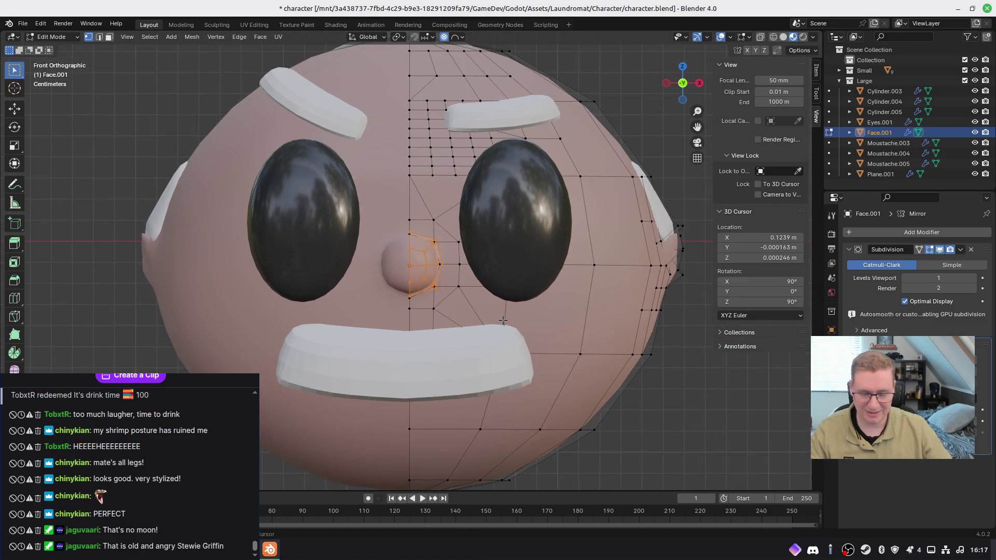
key("s")
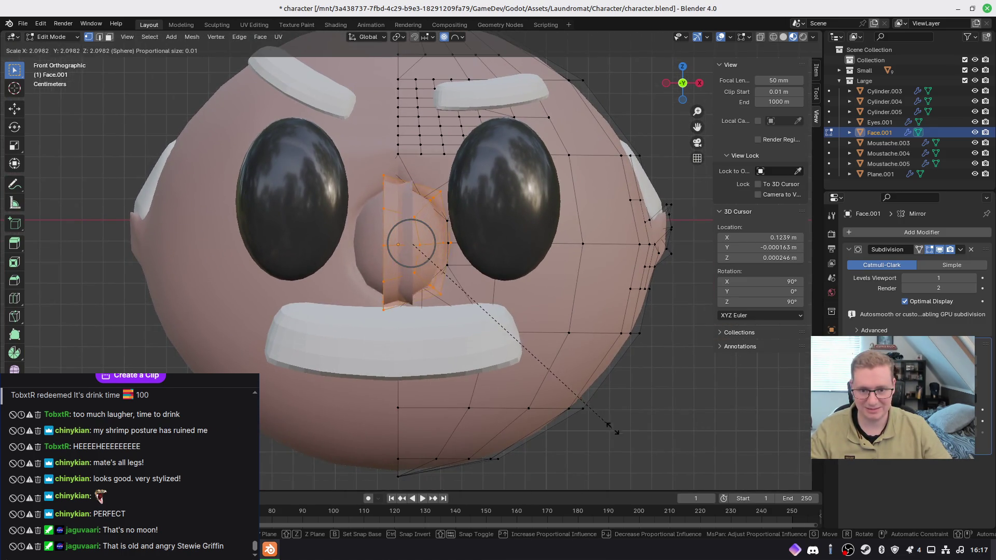
Step: Confirm the enlarged nose and inspect it from a low angle
left_click(665, 484)
middle_click_drag(666, 483, 893, 317)
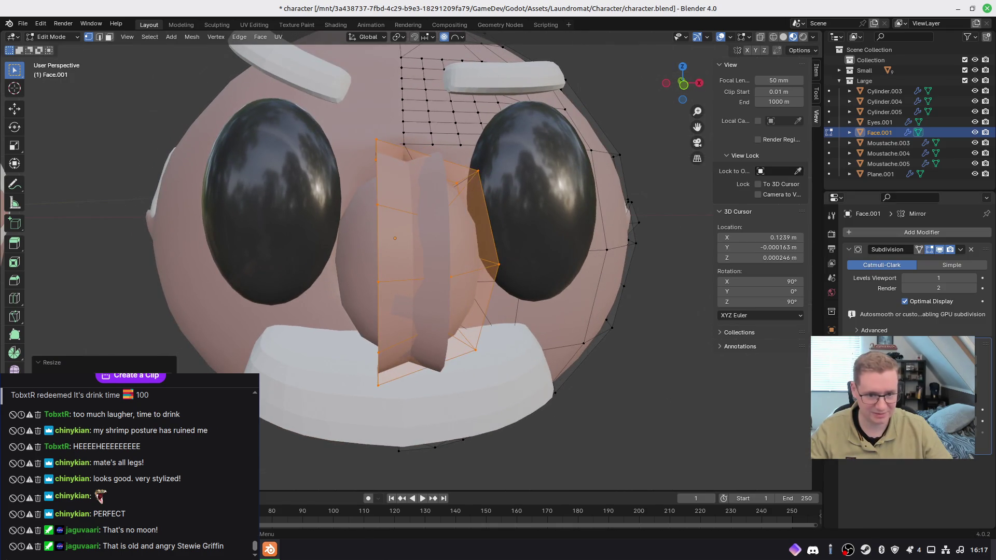
mouse_move(615, 368)
middle_mouse_down()
mouse_move(607, 322)
mouse_move(616, 367)
mouse_move(569, 282)
mouse_move(597, 293)
middle_mouse_up()
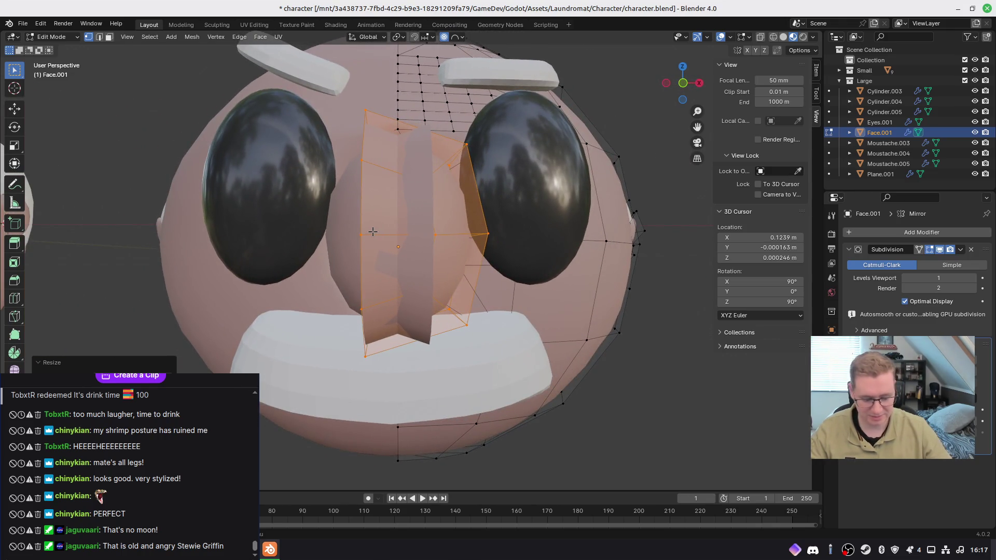
Step: In front wireframe view, box-select the nose's centre column of vertices
key("KP_1")
left_click_drag(344, 123, 397, 354)
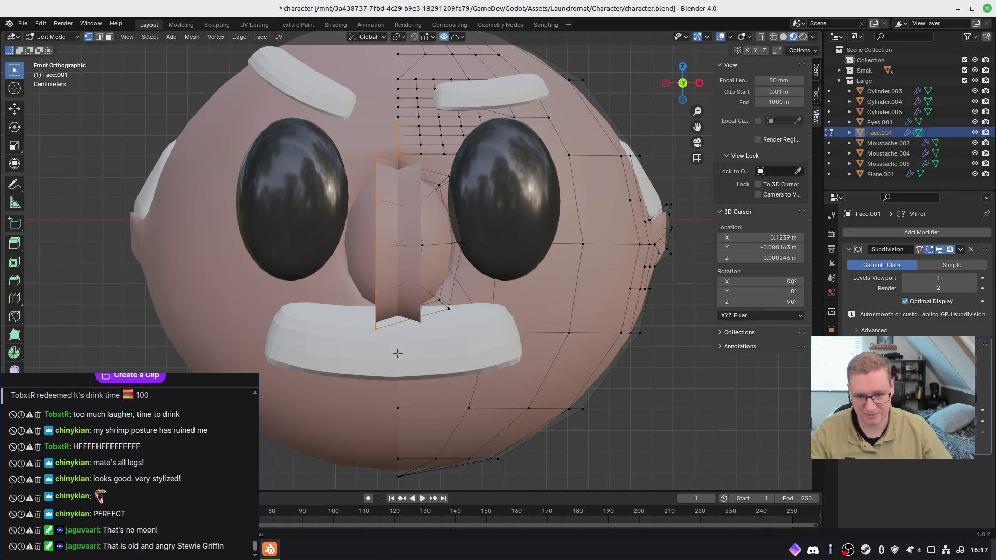
key("z")
left_click(363, 341)
left_click_drag(354, 155, 391, 361)
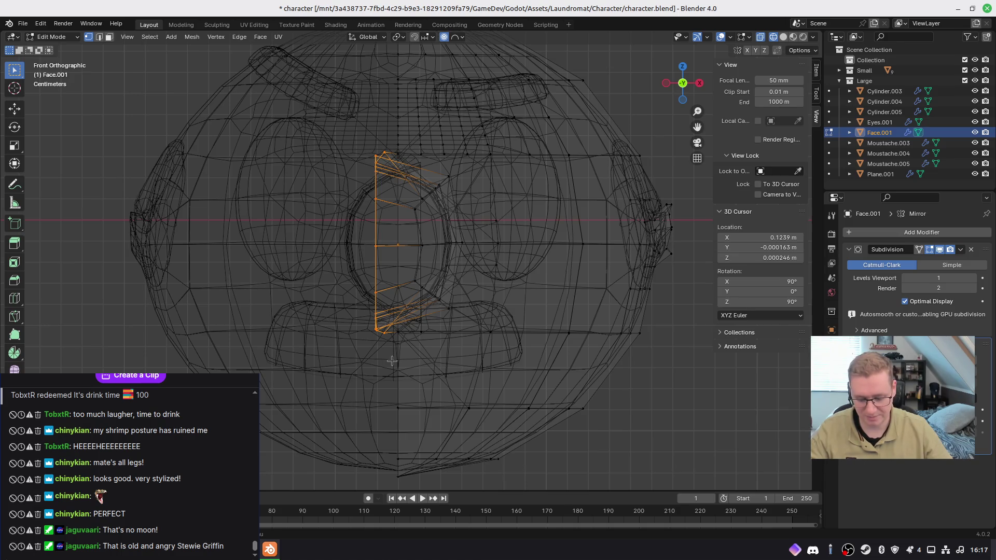
Step: Shift the nose's centre vertices along the X axis and switch back to solid shading
key("g")
key("x")
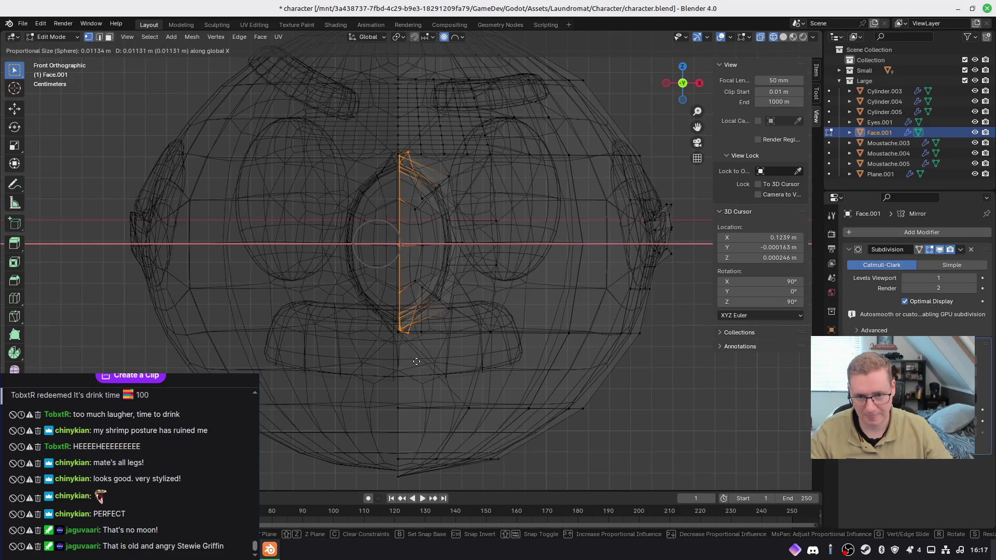
left_click(416, 362)
mouse_move(416, 361)
middle_mouse_down()
mouse_move(422, 296)
mouse_move(432, 349)
mouse_move(477, 334)
mouse_move(415, 307)
mouse_move(373, 341)
mouse_move(566, 323)
mouse_move(516, 326)
mouse_move(423, 284)
mouse_move(411, 311)
mouse_move(453, 280)
mouse_move(361, 310)
mouse_move(384, 312)
mouse_move(423, 254)
middle_mouse_up()
key("z")
left_click(467, 296)
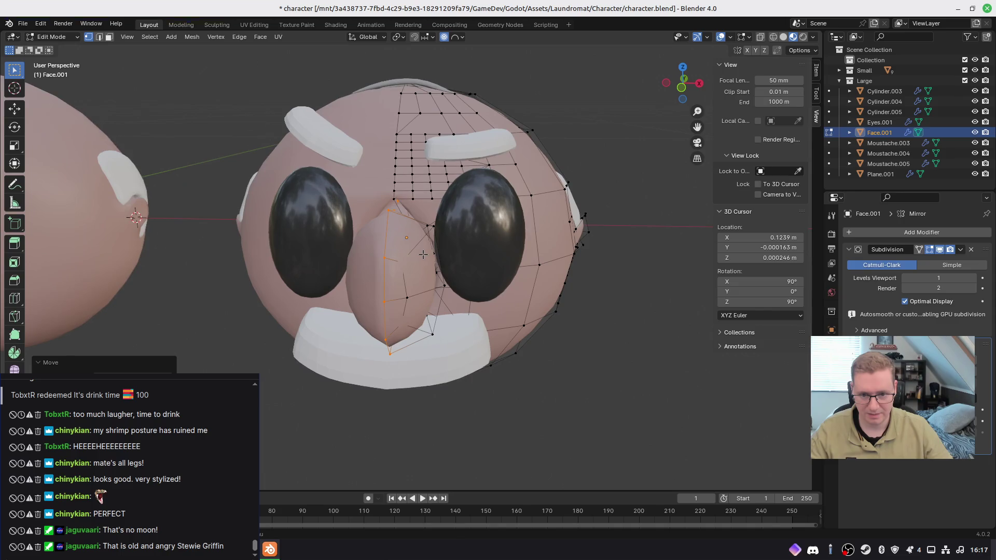
Step: Check the nose from the side, select a vertical edge loop, and isolate the face mesh with material colours
key("KP_4")
key("KP_4")
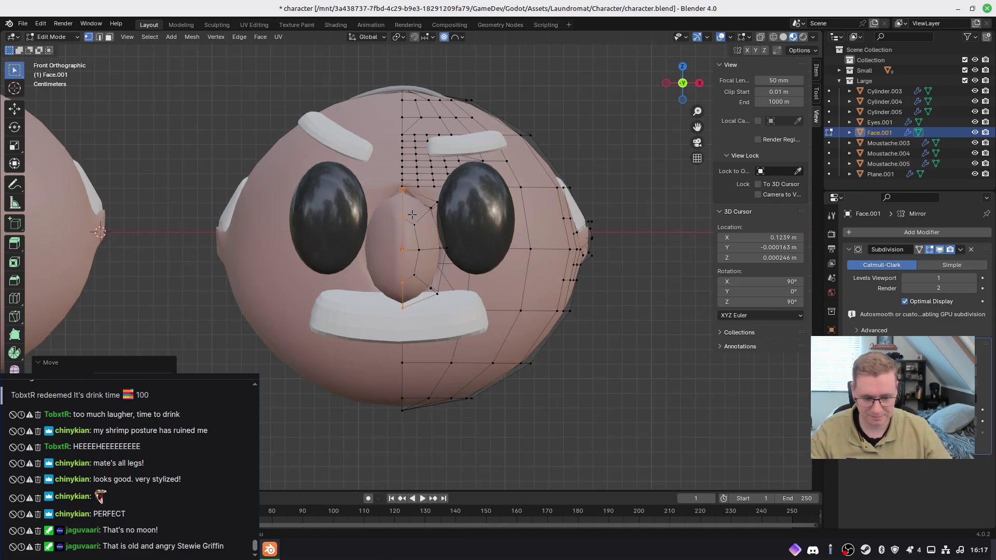
key("KP_4")
key("KP_3")
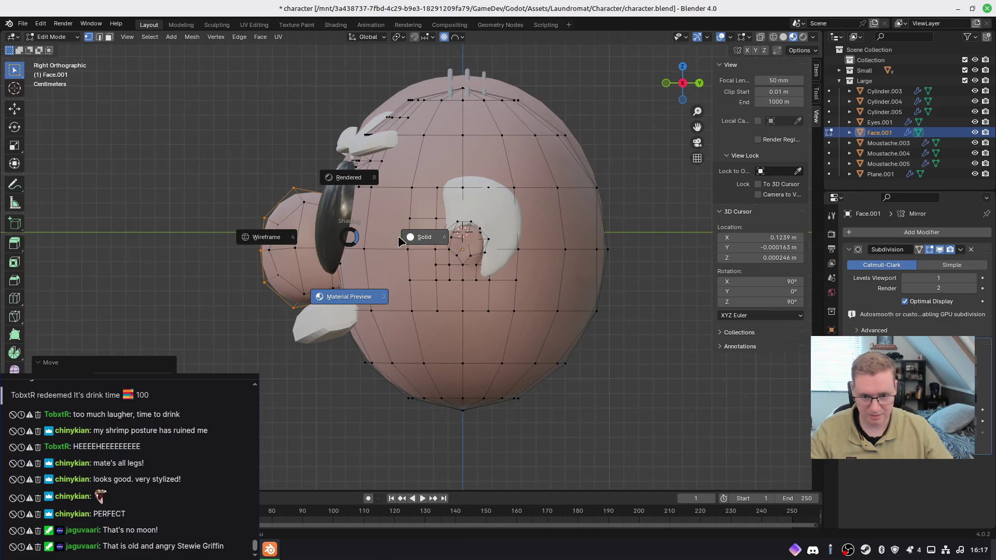
scroll(301, 223, "up", 4)
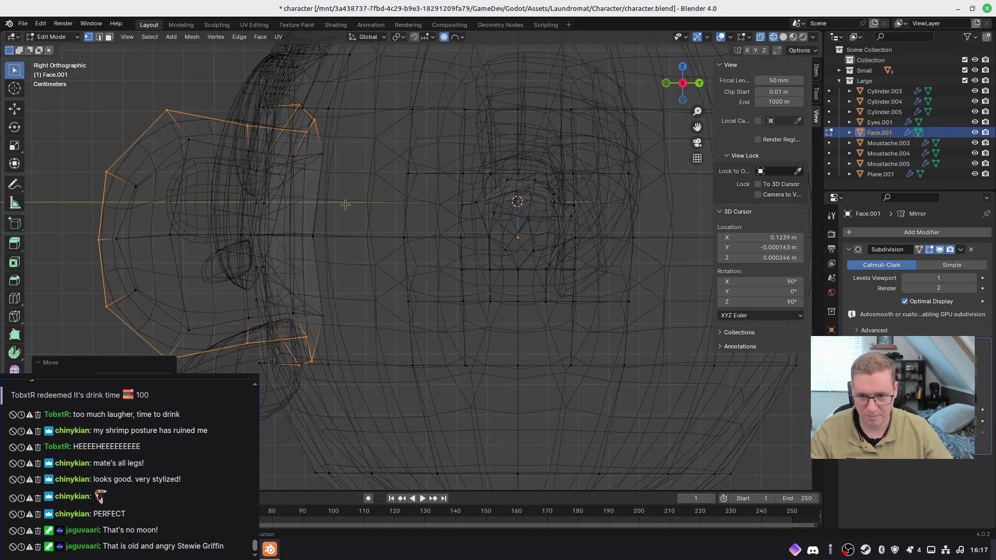
left_click(414, 185, "alt")
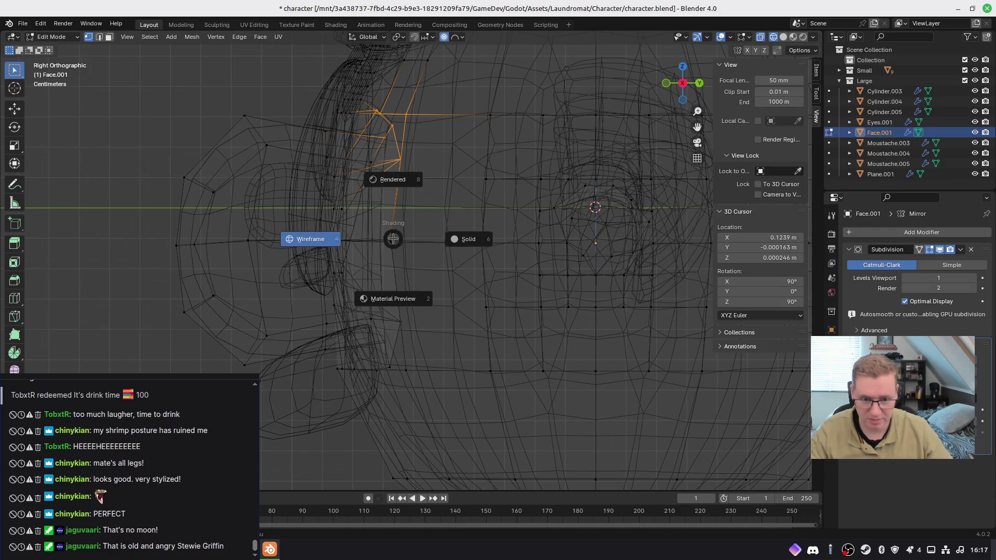
key("KP_Divide")
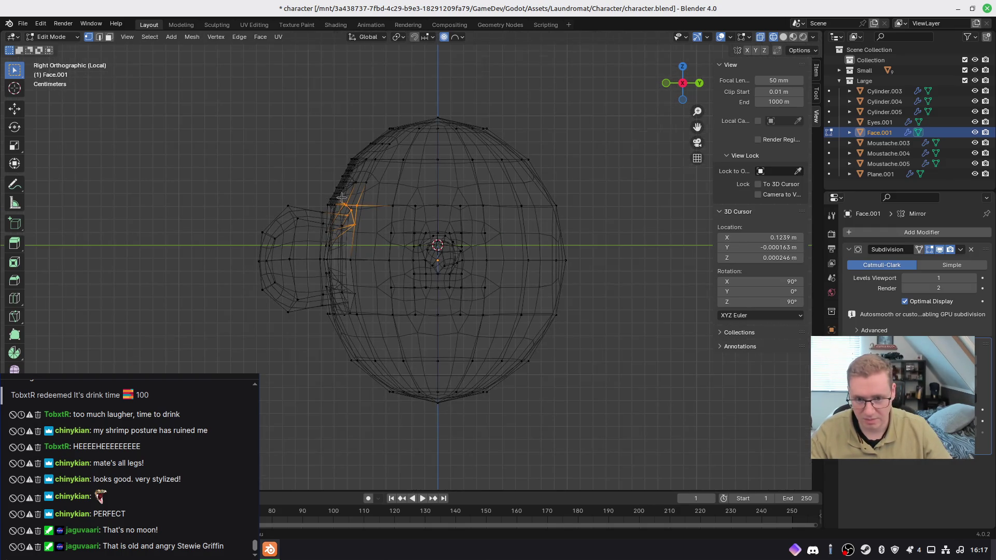
scroll(341, 197, "up", 5)
mouse_move(341, 197)
middle_mouse_down()
mouse_move(407, 260)
mouse_move(450, 278)
mouse_move(420, 267)
mouse_move(415, 245)
mouse_move(394, 290)
mouse_move(487, 307)
mouse_move(407, 349)
mouse_move(339, 258)
mouse_move(419, 274)
middle_mouse_up()
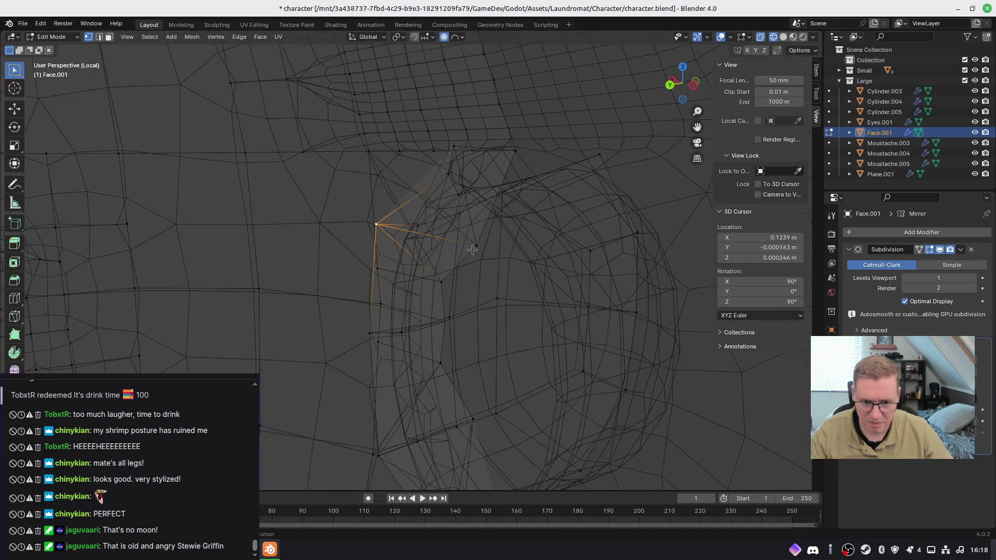
key("KP_1")
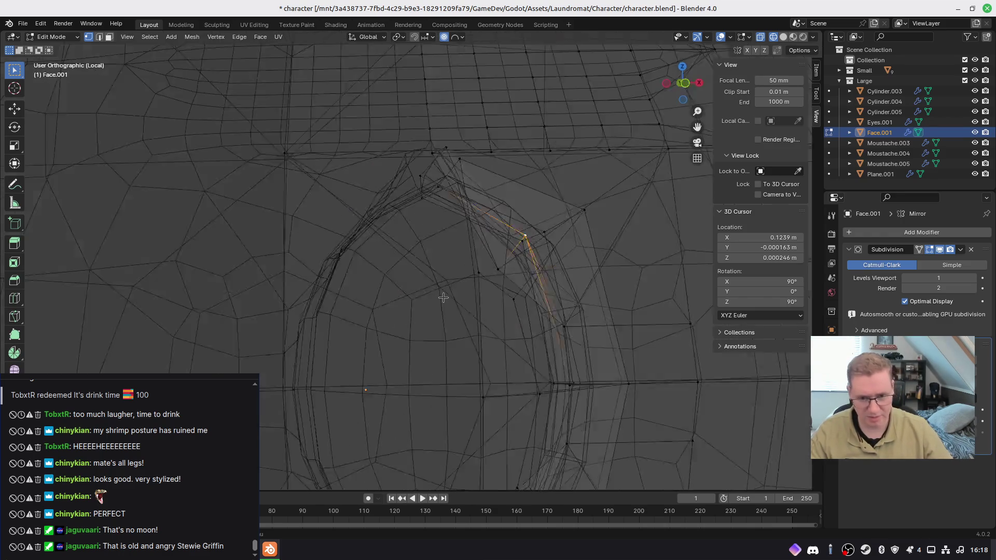
left_click(433, 404)
mouse_move(433, 404)
middle_mouse_down()
mouse_move(469, 339)
mouse_move(420, 360)
mouse_move(420, 351)
middle_mouse_up()
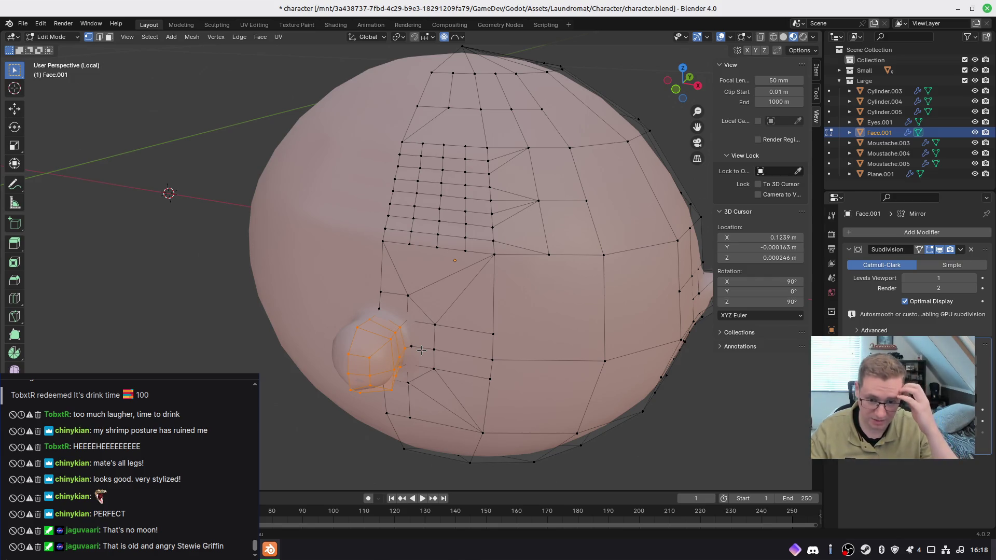
Step: Scale the selected nose up into a larger rounded bump, viewed straight from the front
key("KP_1")
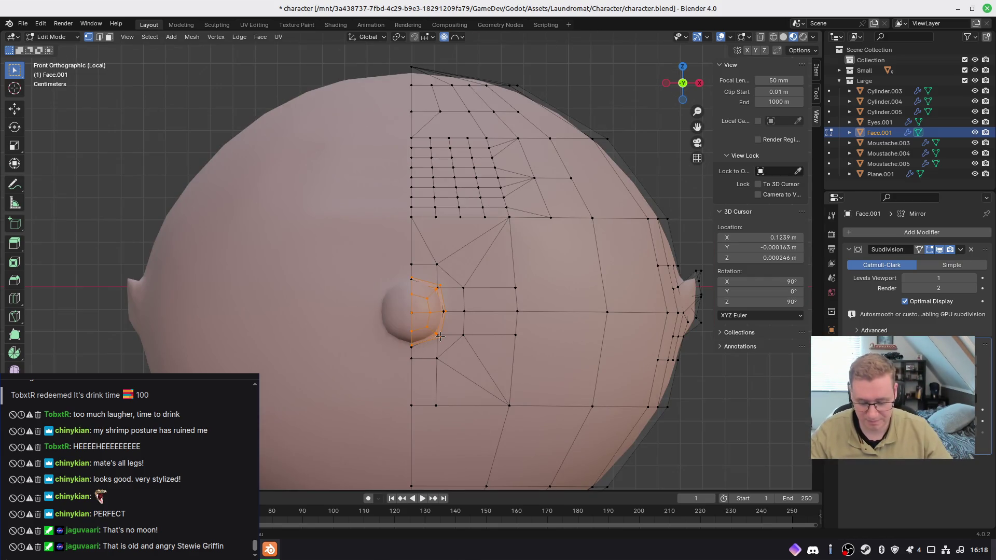
key("s")
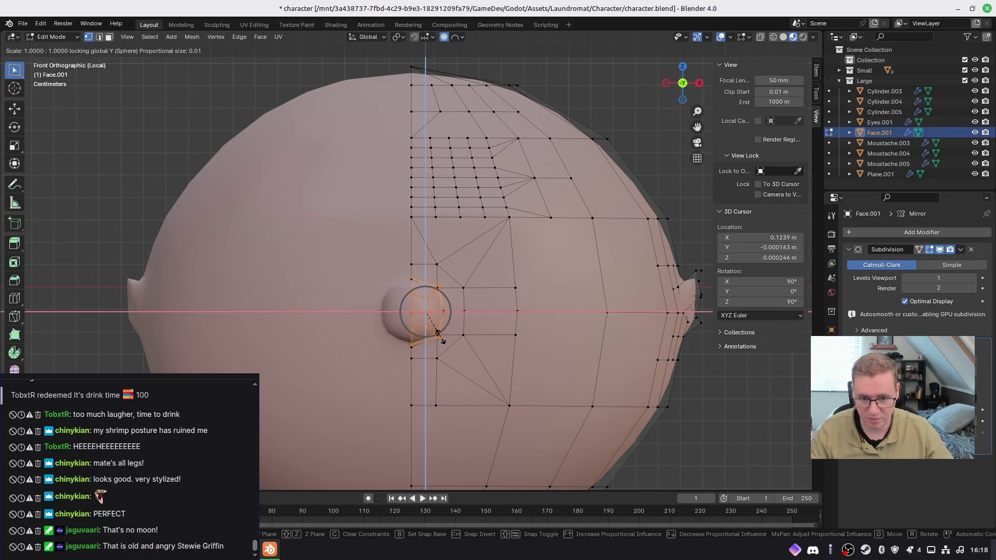
left_click(473, 359)
mouse_move(473, 359)
middle_mouse_down()
mouse_move(498, 332)
mouse_move(455, 300)
mouse_move(441, 336)
middle_mouse_up()
scroll(468, 316, "up", 5)
scroll(455, 300, "down", 5)
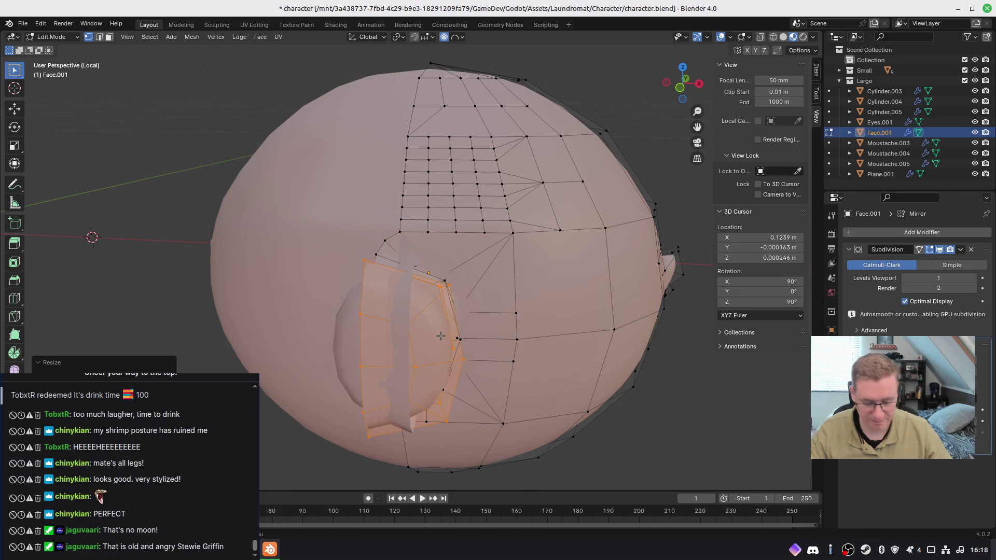
Step: In wireframe, shift the nose's centre vertex column with proportional editing, then return to solid shading
left_click(372, 336)
key("KP_1")
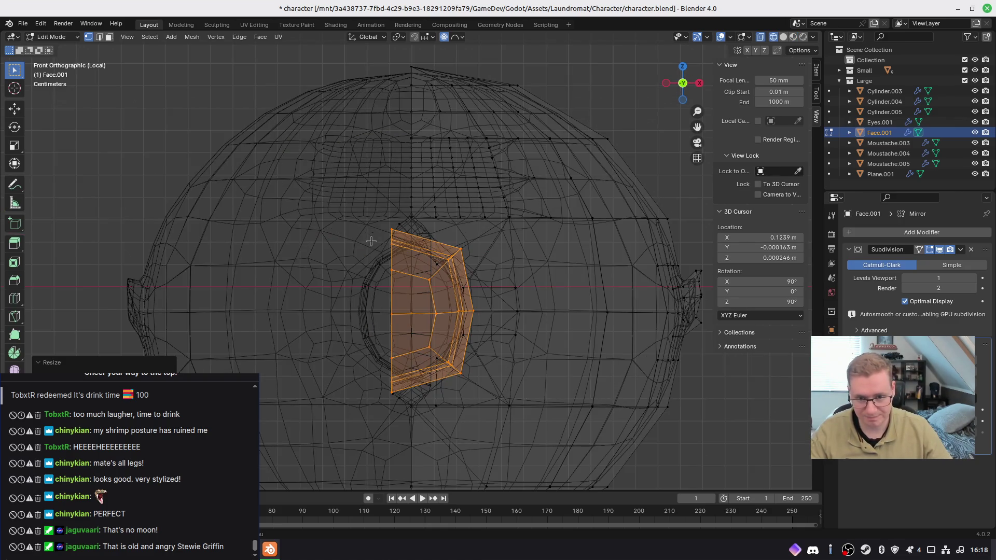
left_click_drag(404, 404, 403, 406)
mouse_move(413, 399)
middle_mouse_down()
mouse_move(423, 335)
mouse_move(422, 392)
middle_mouse_up()
key("KP_1")
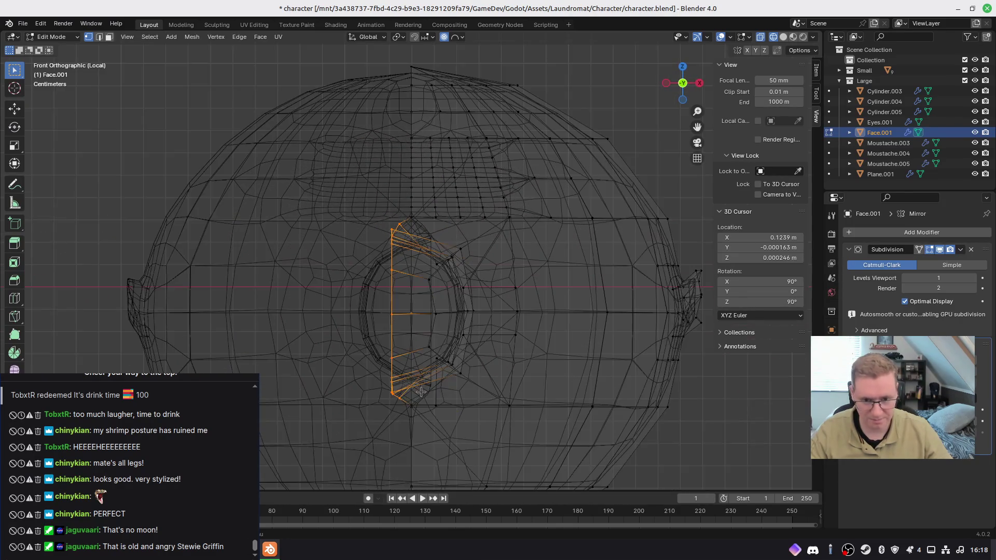
key("g")
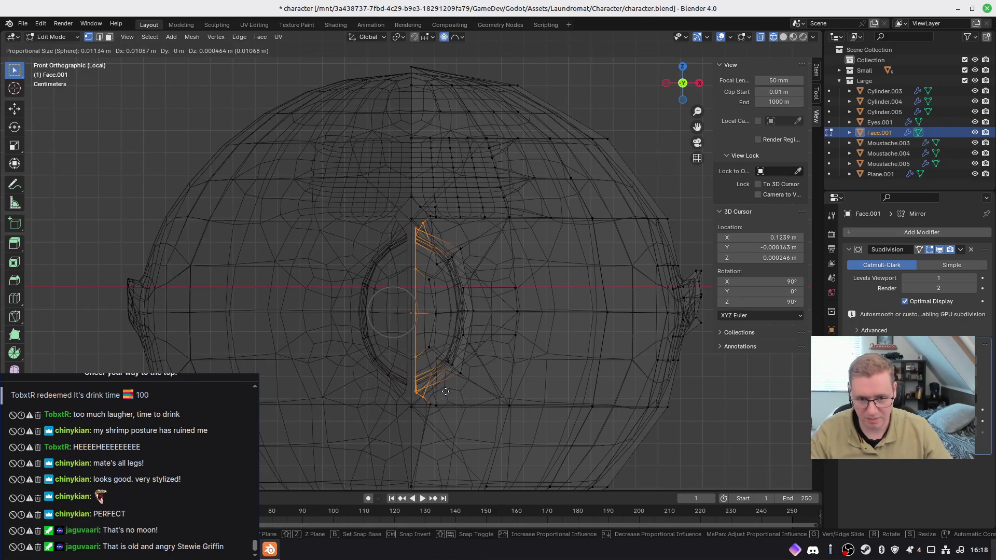
left_click(441, 392)
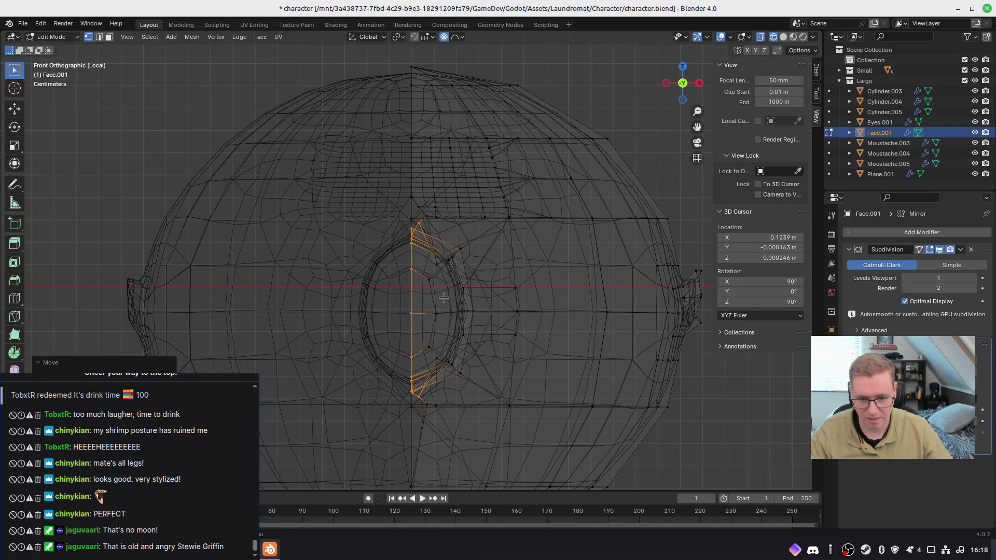
left_click(485, 304)
mouse_move(484, 303)
middle_mouse_down()
mouse_move(466, 290)
mouse_move(478, 284)
mouse_move(459, 243)
middle_mouse_up()
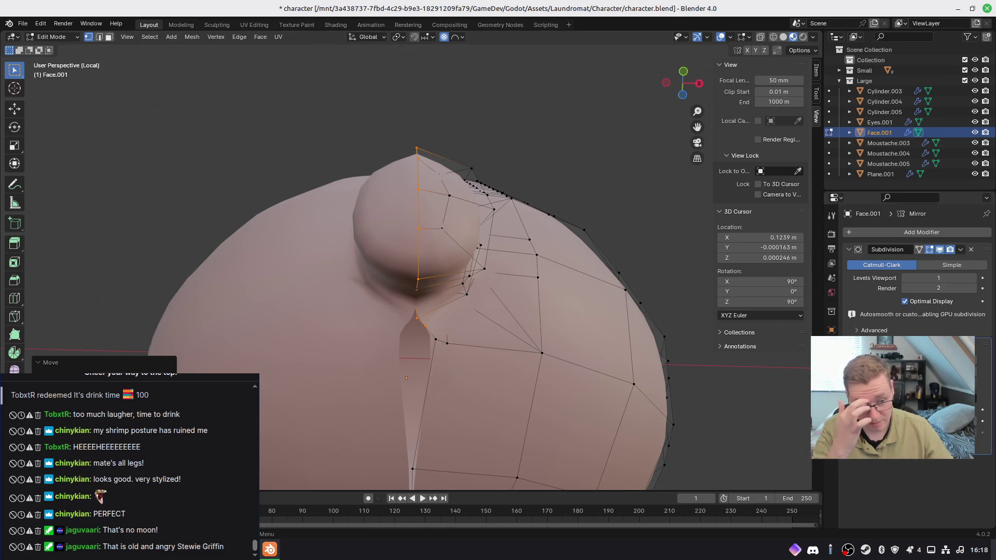
Step: Lower the vertices beneath the nose and pull a nostril vertex left with soft falloff
mouse_move(559, 264)
middle_mouse_down()
mouse_move(555, 243)
mouse_move(555, 308)
mouse_move(582, 329)
mouse_move(627, 334)
mouse_move(573, 342)
mouse_move(497, 313)
middle_mouse_up()
scroll(497, 313, "up", 6)
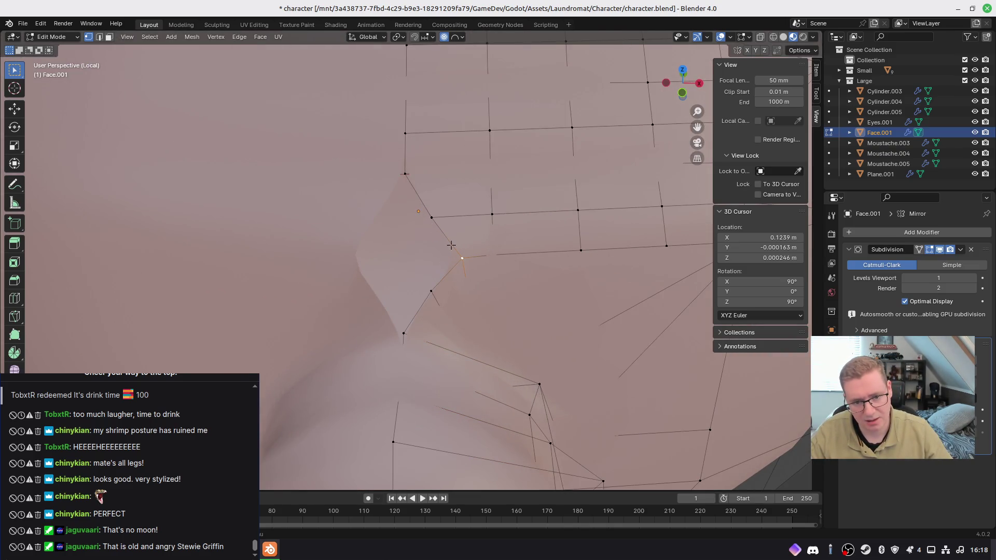
key("g")
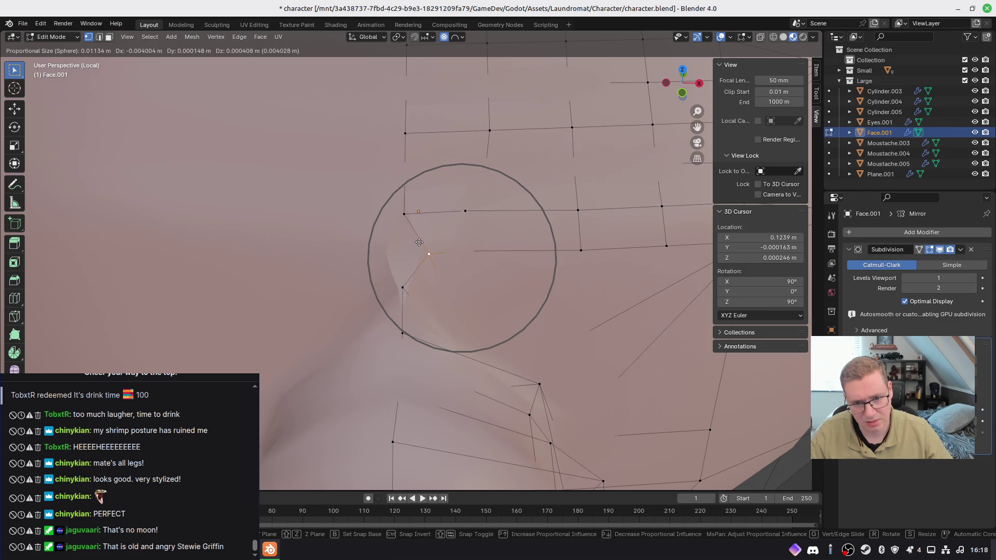
left_click(378, 244)
scroll(437, 362, "down", 4)
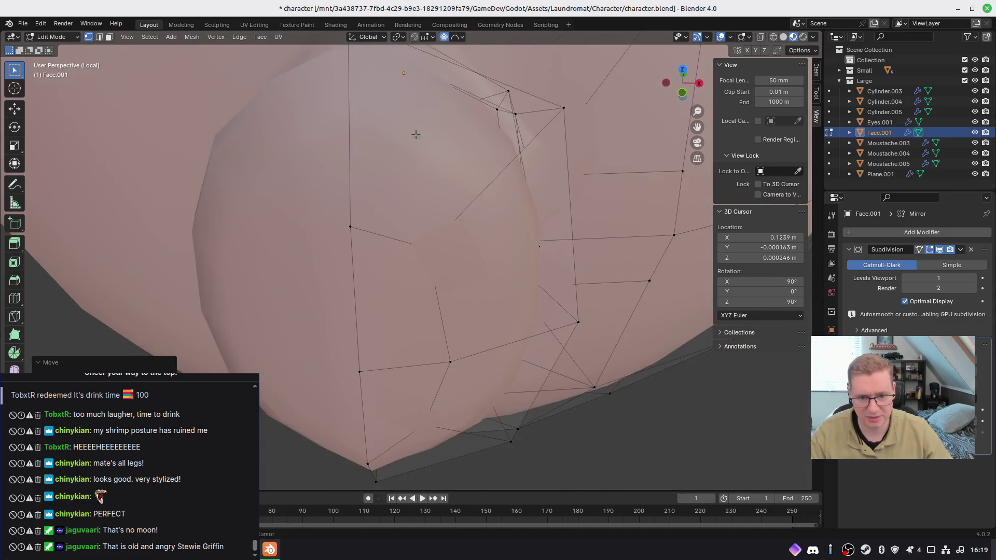
middle_click_drag(437, 361, 431, 155)
scroll(429, 142, "up", 6)
left_click_drag(432, 152, 352, 170)
scroll(352, 169, "down", 4)
mouse_move(352, 169)
middle_mouse_down()
mouse_move(412, 245)
mouse_move(497, 267)
mouse_move(363, 288)
mouse_move(461, 306)
mouse_move(482, 329)
mouse_move(443, 282)
middle_mouse_up()
scroll(497, 267, "up", 3)
Step: Isolate the Face.001 mesh in local view from a side orthographic angle, still in Edit Mode
key("KP_3")
key("Tab")
scroll(394, 293, "down", 3)
scroll(443, 283, "up", 3)
mouse_move(421, 198)
middle_mouse_down()
mouse_move(421, 282)
mouse_move(421, 233)
middle_mouse_up()
key("Tab")
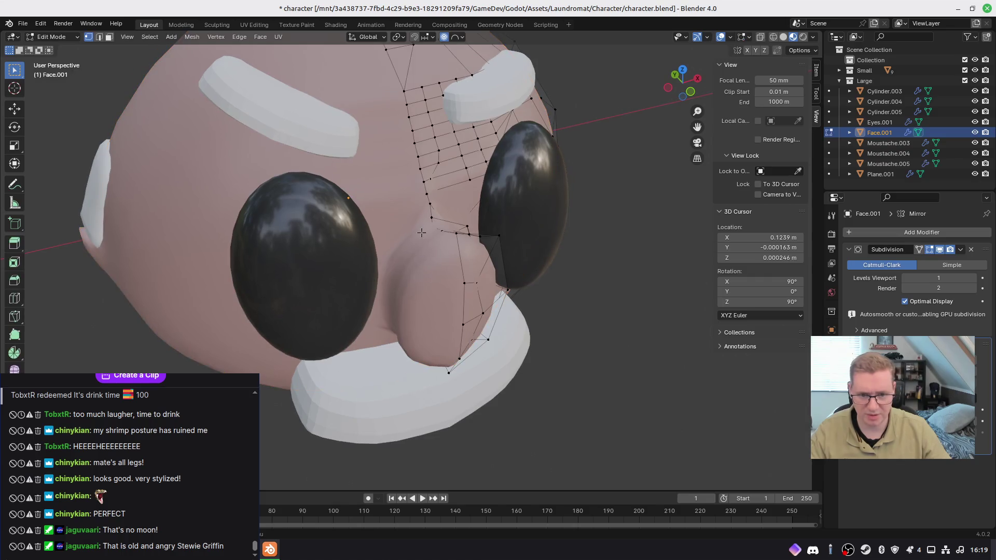
scroll(421, 233, "up", 4)
middle_click_drag(462, 109, 472, 177)
key("KP_1")
scroll(402, 273, "up", 2)
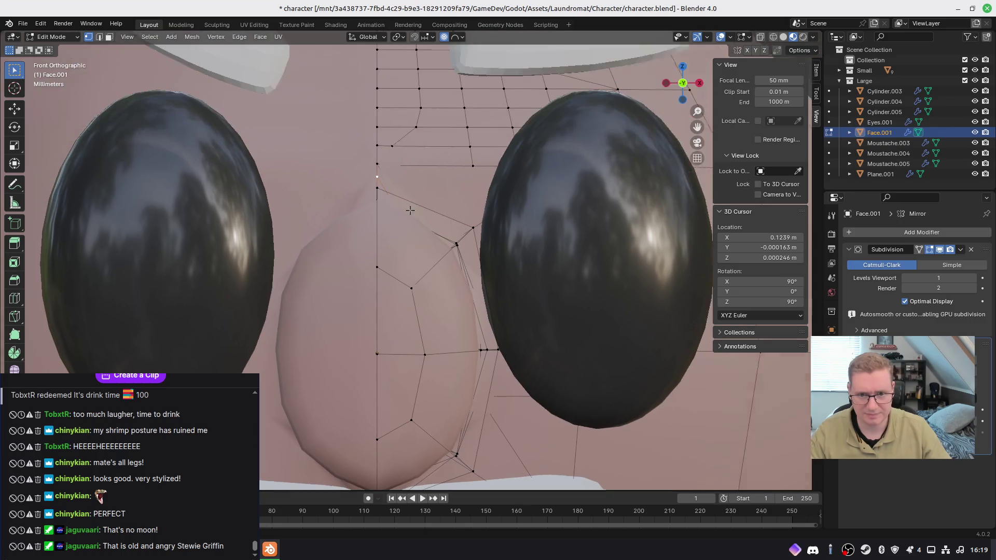
scroll(402, 274, "up", 2, "shift")
key("KP_3")
key("KP_Divide")
scroll(343, 239, "up", 6)
scroll(344, 239, "up", 5, "ctrl")
scroll(451, 267, "up", 2, "shift")
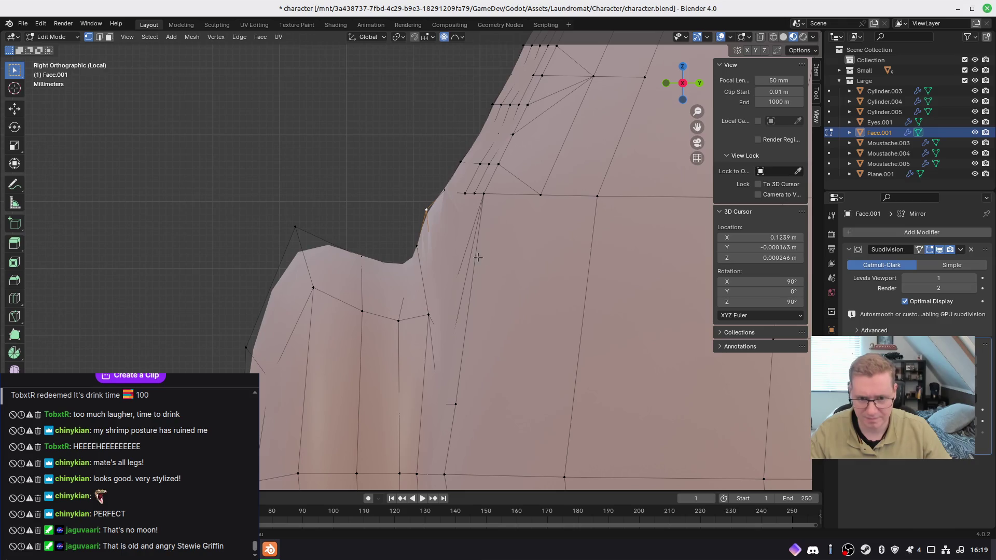
Step: Reposition the cheek vertices beside the nose and a vertex higher up the nose edge
key("g")
left_click(494, 263)
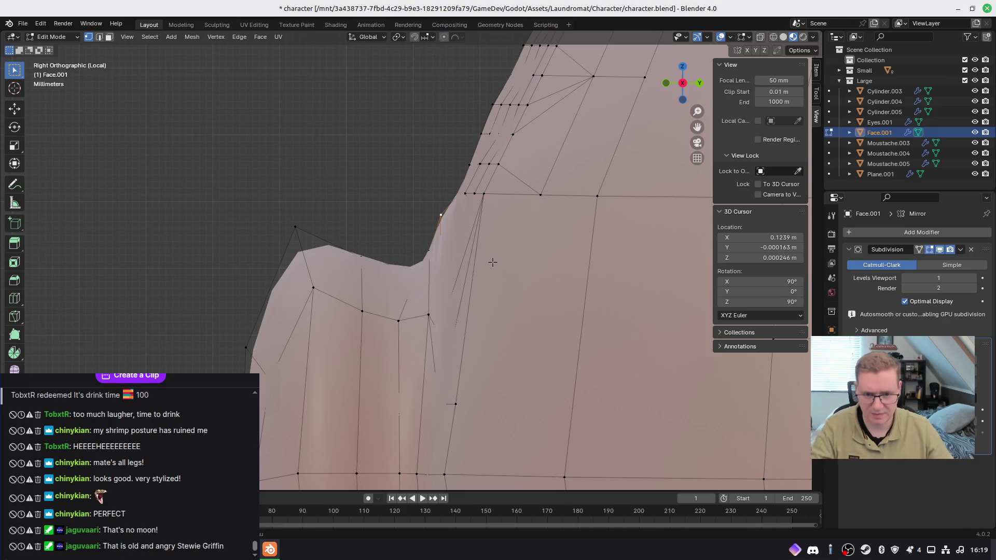
key("ctrl+z")
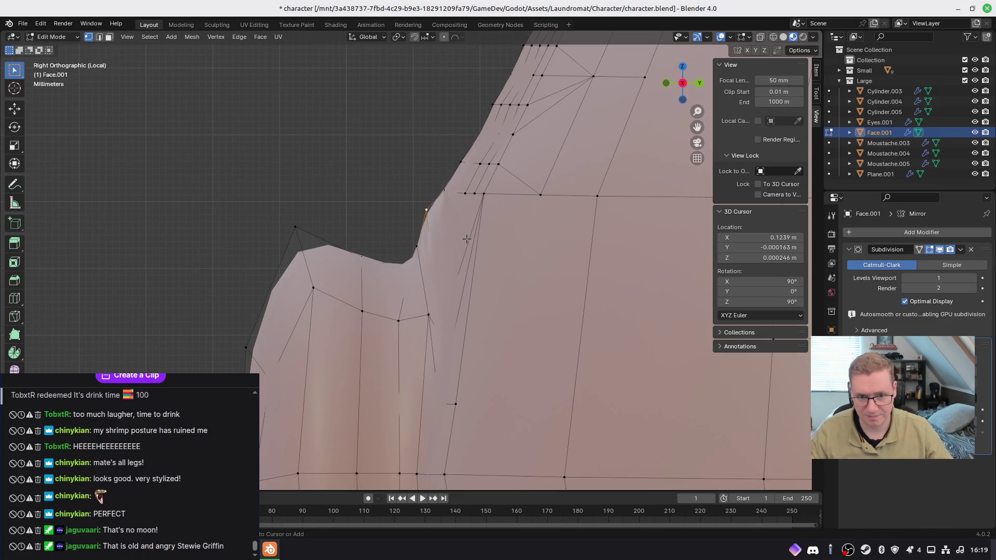
key("g")
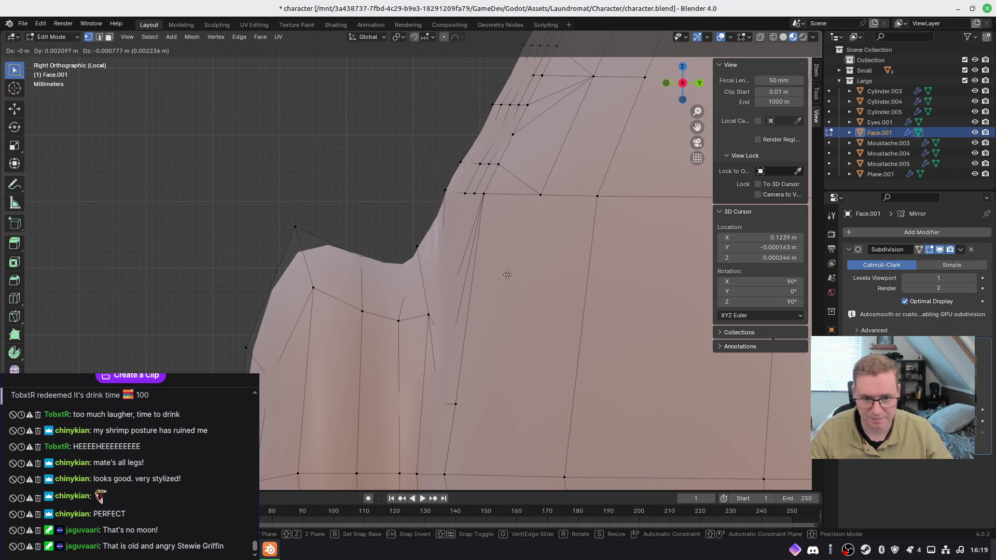
left_click(518, 281)
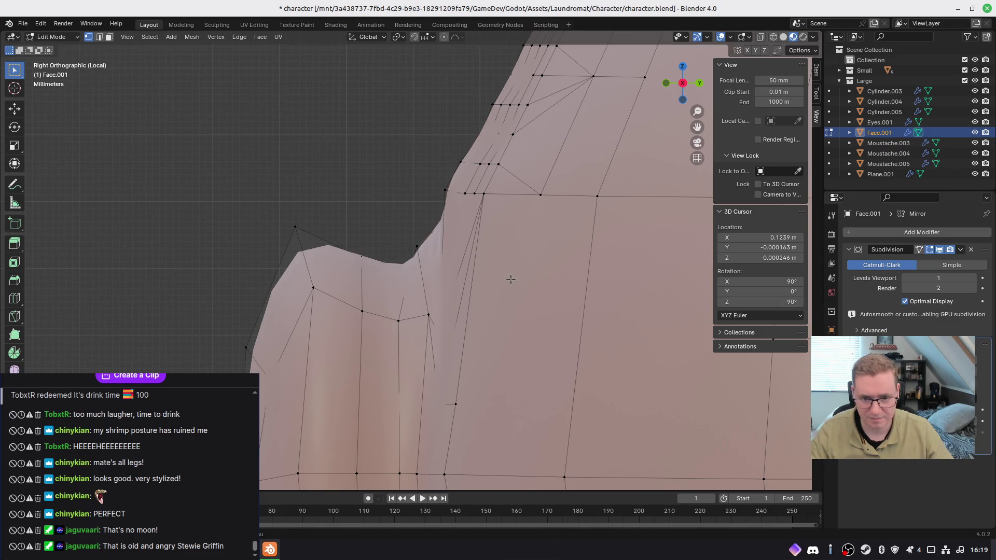
left_click(427, 251)
key("g")
left_click(452, 265)
left_click(453, 197)
key("g")
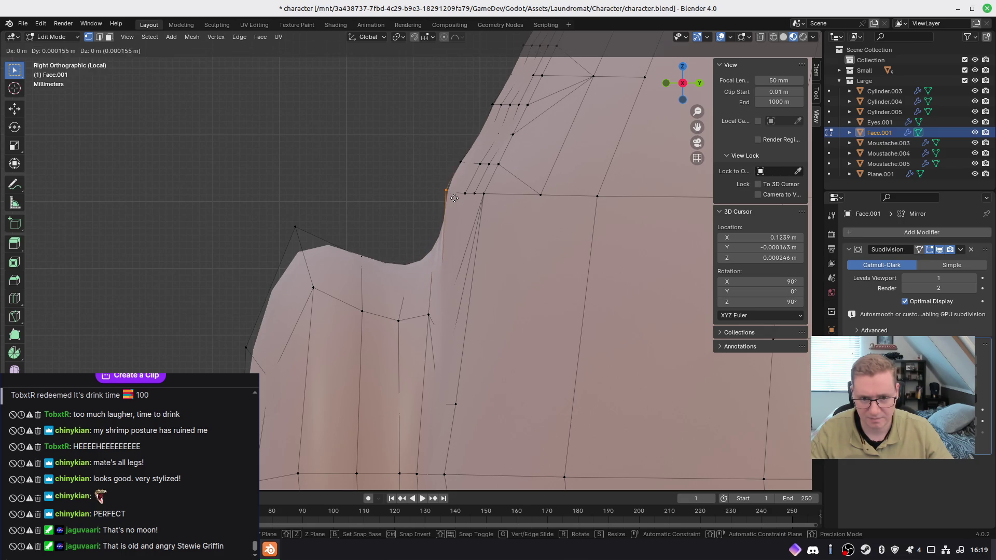
left_click(454, 196)
scroll(436, 228, "down", 10, "shift")
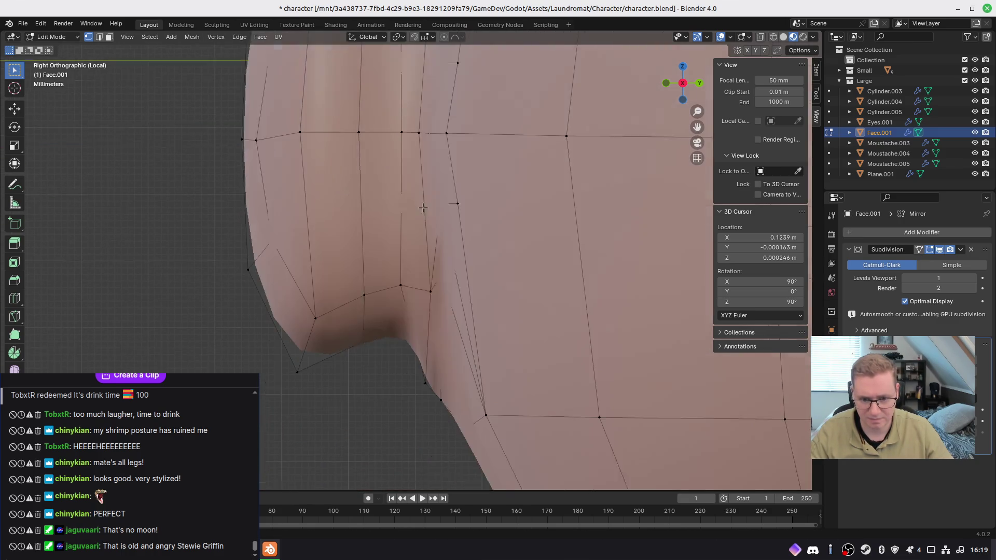
Step: Adjust a cheek vertex below the nose and further nose-edge vertices, checking from the side view
left_click_drag(419, 263, 420, 263)
key("g")
left_click(418, 265)
left_click(430, 274)
key("g")
left_click(460, 275)
mouse_move(460, 275)
middle_mouse_down()
mouse_move(405, 312)
mouse_move(363, 301)
mouse_move(416, 286)
mouse_move(407, 275)
mouse_move(561, 252)
mouse_move(542, 298)
mouse_move(493, 262)
middle_mouse_up()
key("KP_3")
key("g")
left_click(420, 274)
Step: Exit local view so both heads show, then re-enter Edit Mode in front orthographic view
key("z")
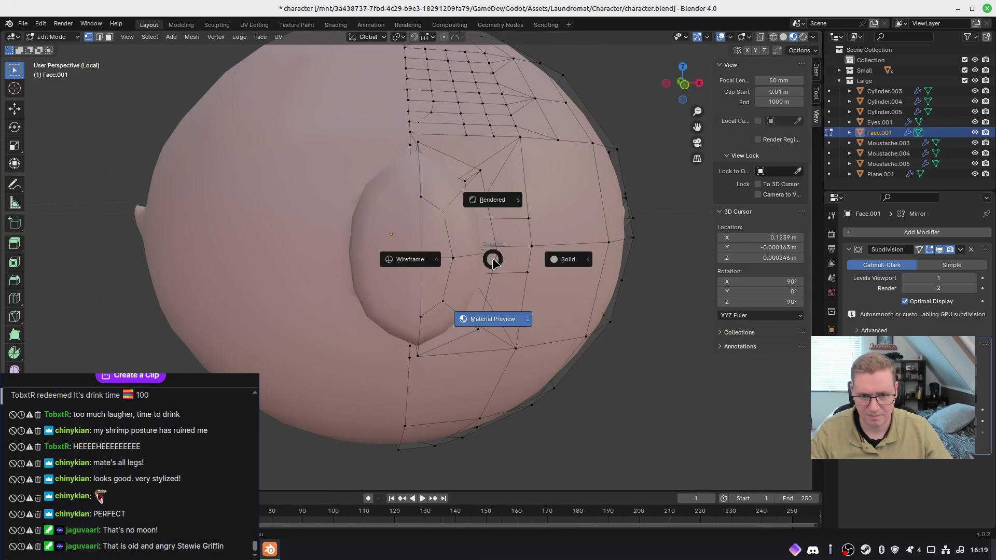
key("Tab")
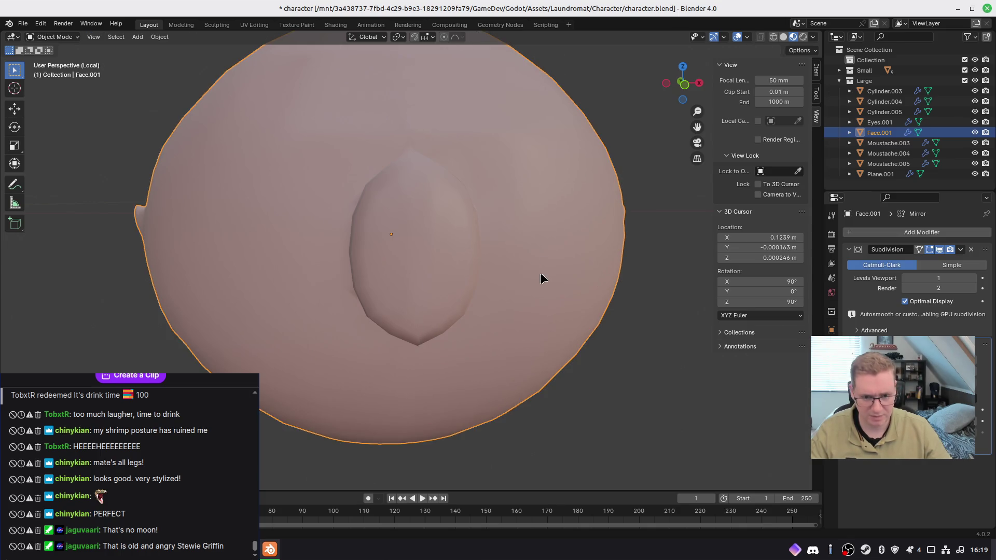
key("KP_Divide")
mouse_move(501, 328)
middle_mouse_down()
mouse_move(623, 319)
mouse_move(466, 311)
mouse_move(507, 321)
mouse_move(519, 310)
middle_mouse_up()
key("Tab")
scroll(421, 306, "up", 2)
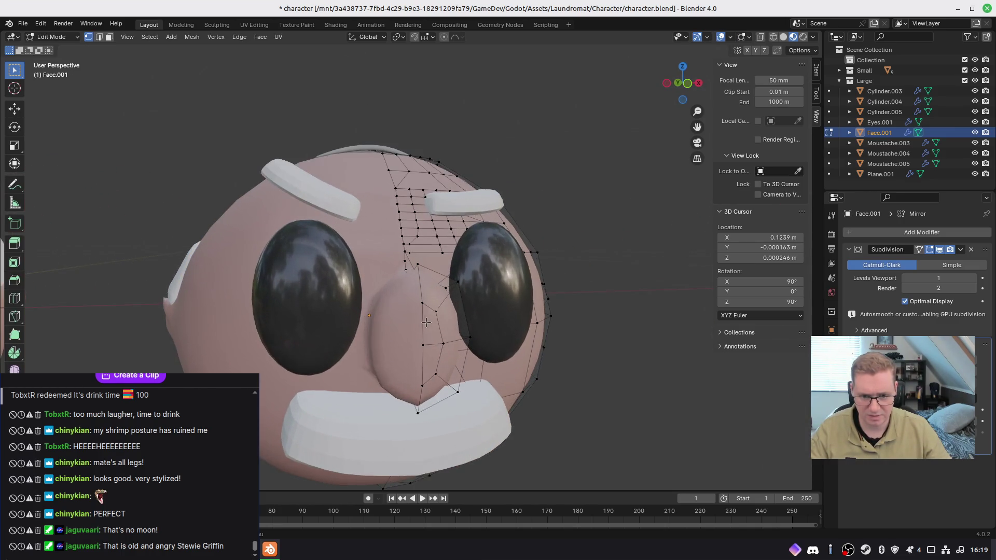
key("KP_1")
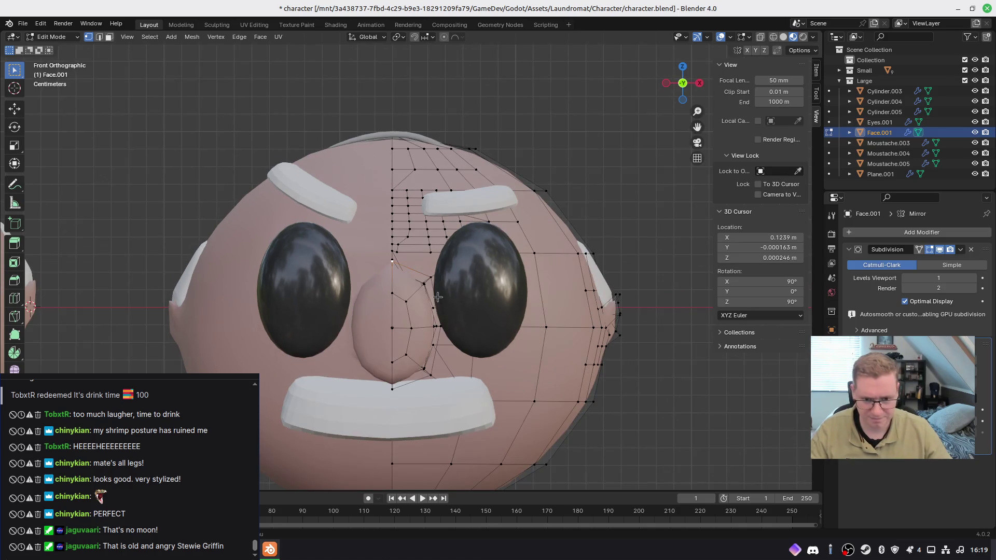
Step: Move three nose-base vertices along Z so the bulb reaches down to the moustache
key("g")
key("z")
left_click(387, 311)
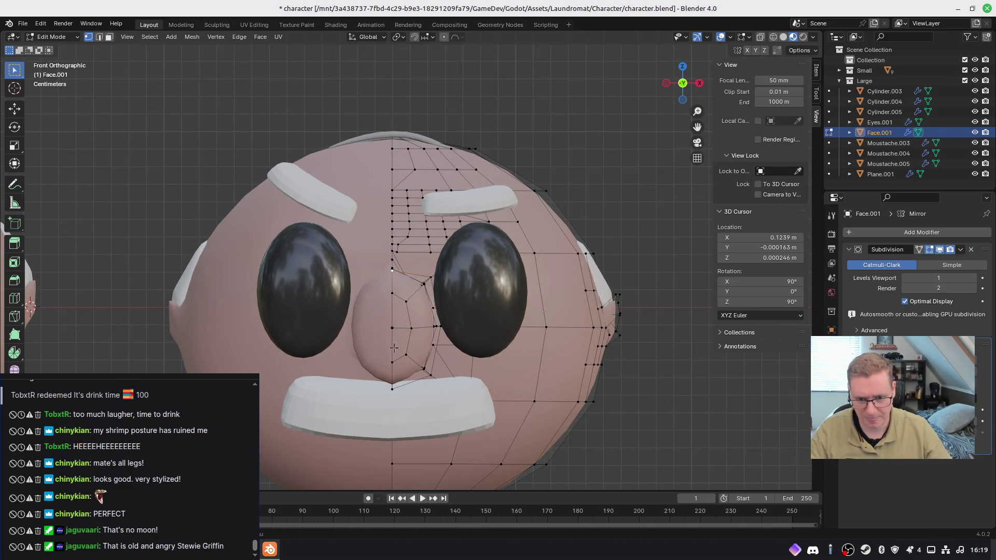
key("g")
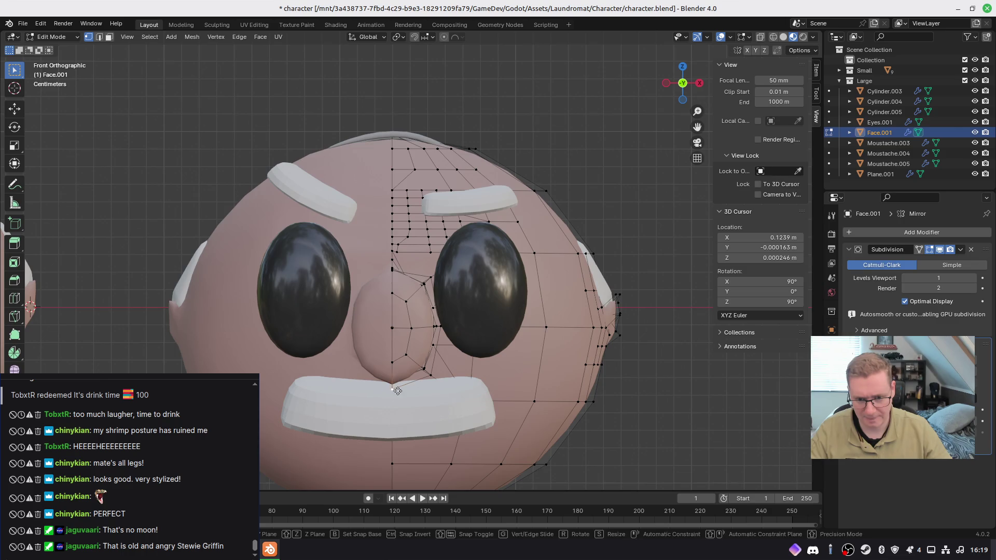
key("z")
left_click(403, 380)
mouse_move(402, 381)
middle_mouse_down()
mouse_move(377, 301)
mouse_move(337, 401)
mouse_move(371, 420)
mouse_move(393, 475)
mouse_move(381, 4)
middle_mouse_up()
key("g")
key("z")
left_click(326, 395)
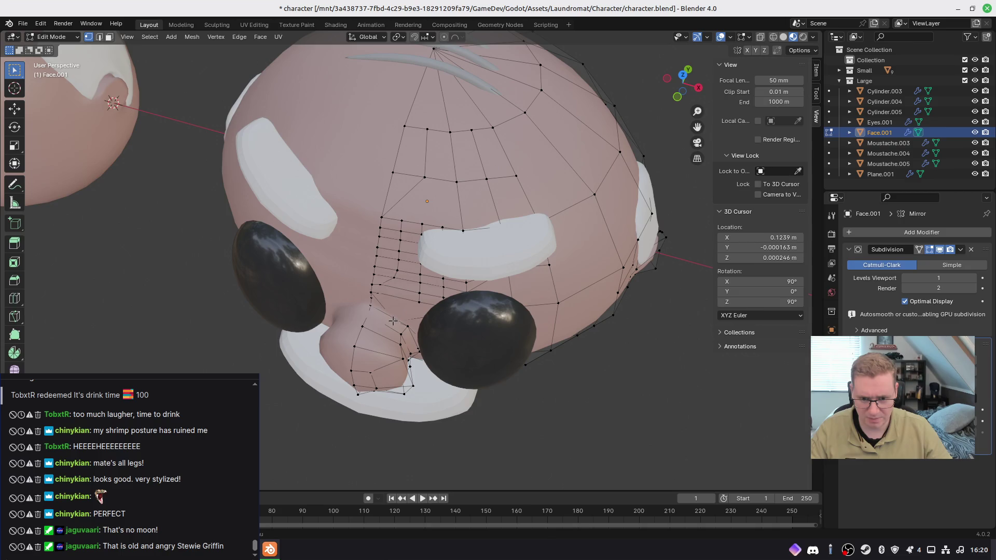
Step: In wireframe, move a nose-edge vertex with Y excluded (Shift+Y), then switch to Material Preview
key("z")
left_click(329, 328)
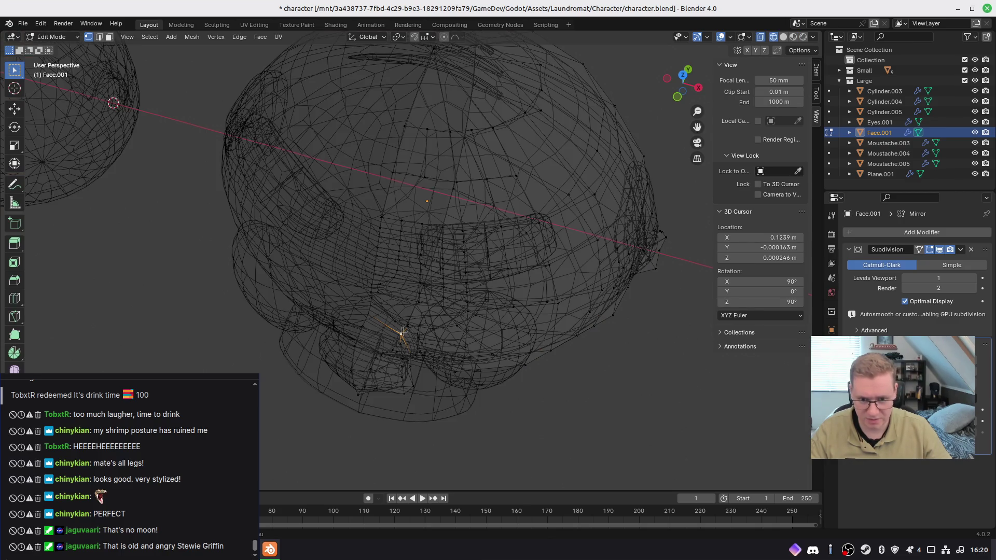
scroll(403, 332, "up", 5)
mouse_move(406, 404)
middle_mouse_down()
mouse_move(378, 347)
mouse_move(385, 334)
mouse_move(367, 397)
mouse_move(399, 397)
mouse_move(415, 385)
middle_mouse_up()
key("g")
key("shift+y")
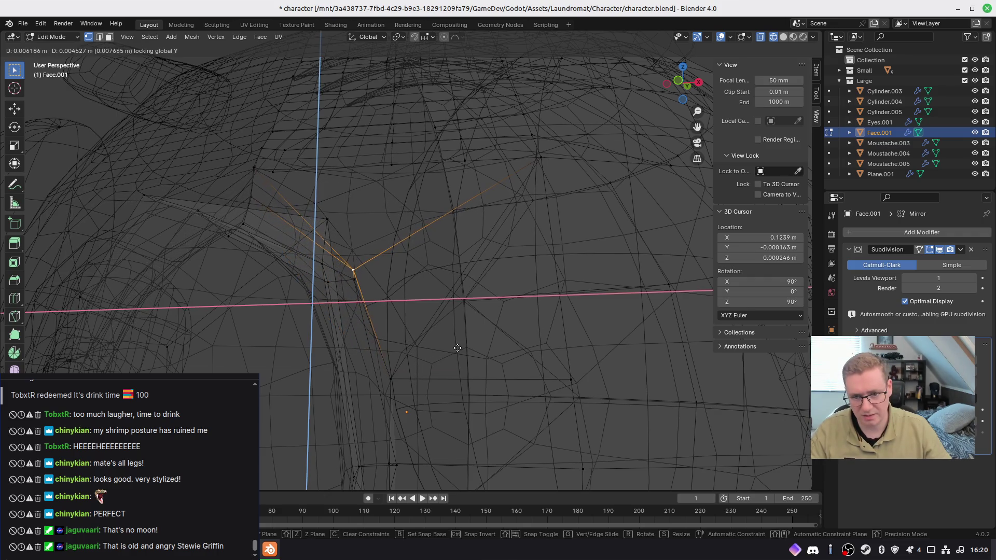
left_click(453, 358)
scroll(453, 358, "down", 3)
key("z")
left_click(424, 391)
Step: From below, move another nose-cheek vertex in wireframe with Y excluded, returning to Material Preview
middle_click_drag(424, 391, 423, 329)
key("z")
left_click(344, 397)
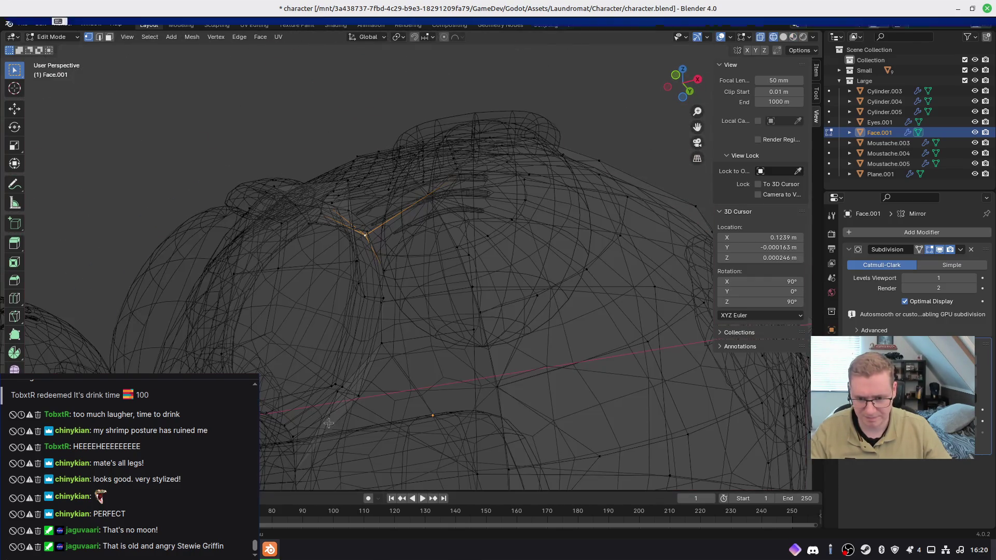
key("g")
key("shift+y")
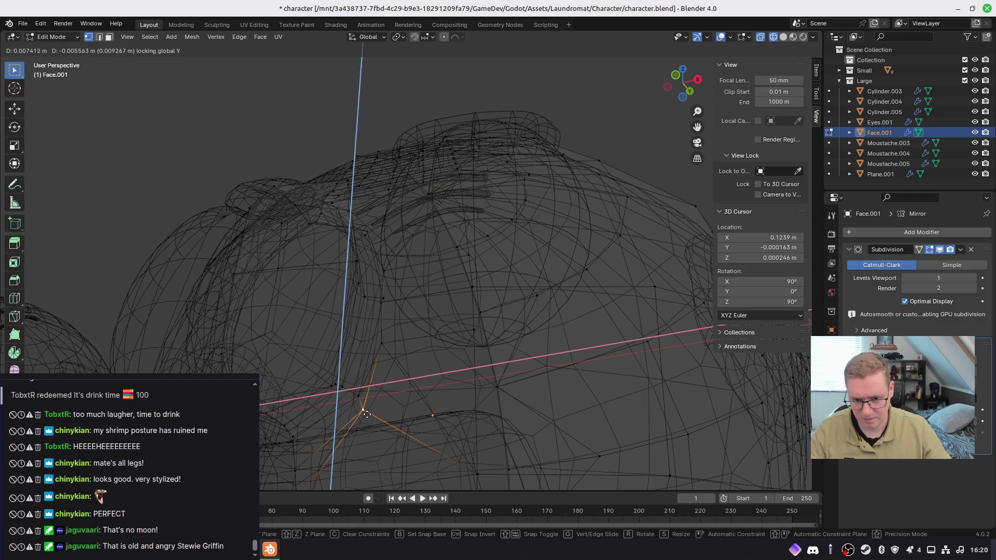
left_click(371, 412)
key("z")
left_click(391, 439)
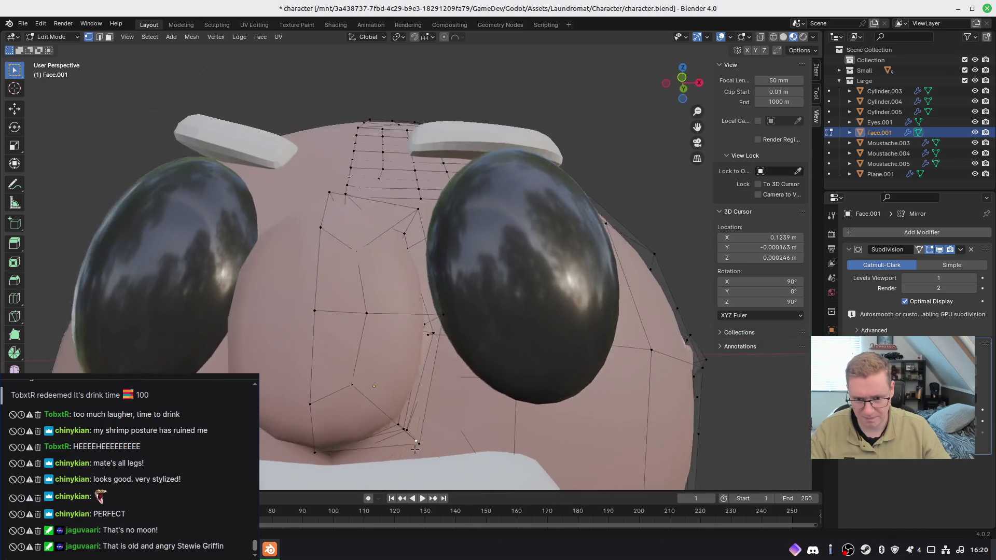
mouse_move(391, 440)
middle_mouse_down()
mouse_move(366, 422)
mouse_move(463, 36)
mouse_move(386, 465)
mouse_move(453, 301)
middle_mouse_up()
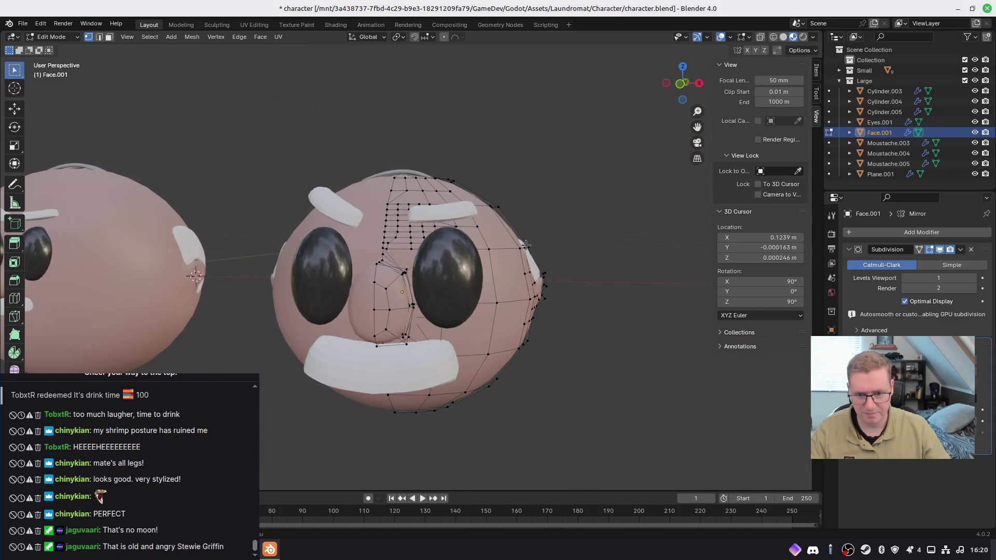
Step: In Object Mode front view, box-select the whole large head and move it left beside the small head
key("Tab")
mouse_move(535, 244)
middle_mouse_down()
mouse_move(541, 275)
mouse_move(609, 284)
mouse_move(549, 223)
mouse_move(438, 289)
mouse_move(464, 314)
mouse_move(529, 267)
mouse_move(362, 263)
mouse_move(533, 280)
mouse_move(467, 240)
middle_mouse_up()
key("KP_1")
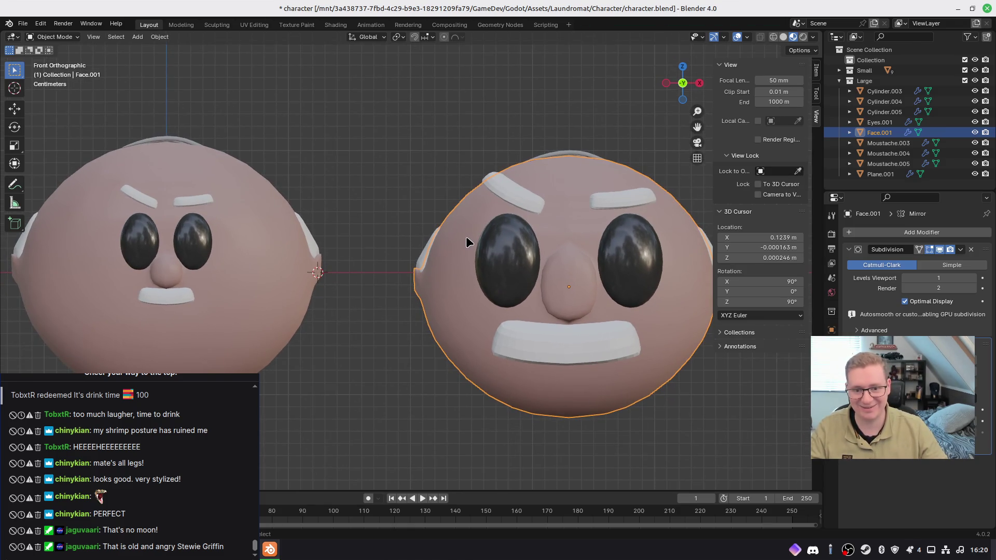
mouse_move(378, 113)
left_mouse_down()
mouse_move(658, 449)
mouse_move(710, 474)
mouse_move(701, 468)
left_mouse_up()
key("g")
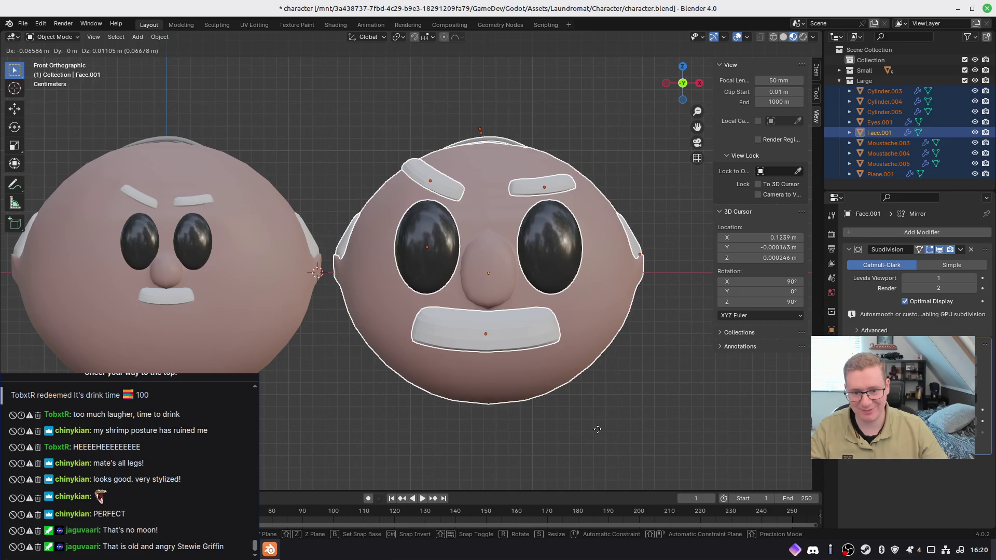
left_click(597, 430)
left_click(484, 445)
scroll(391, 409, "up", 2)
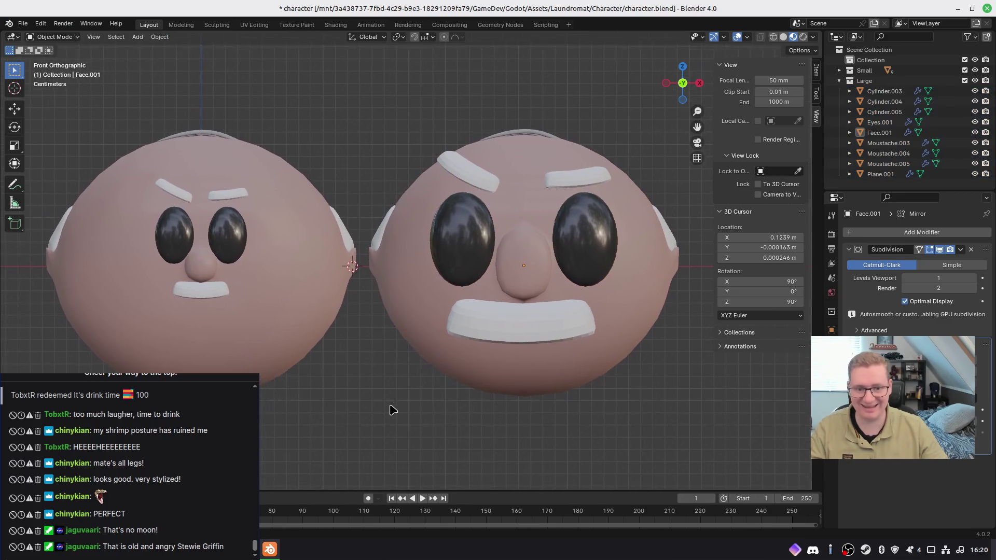
scroll(403, 394, "down", 2)
key("n")
middle_click_drag(391, 400, 442, 418, "shift")
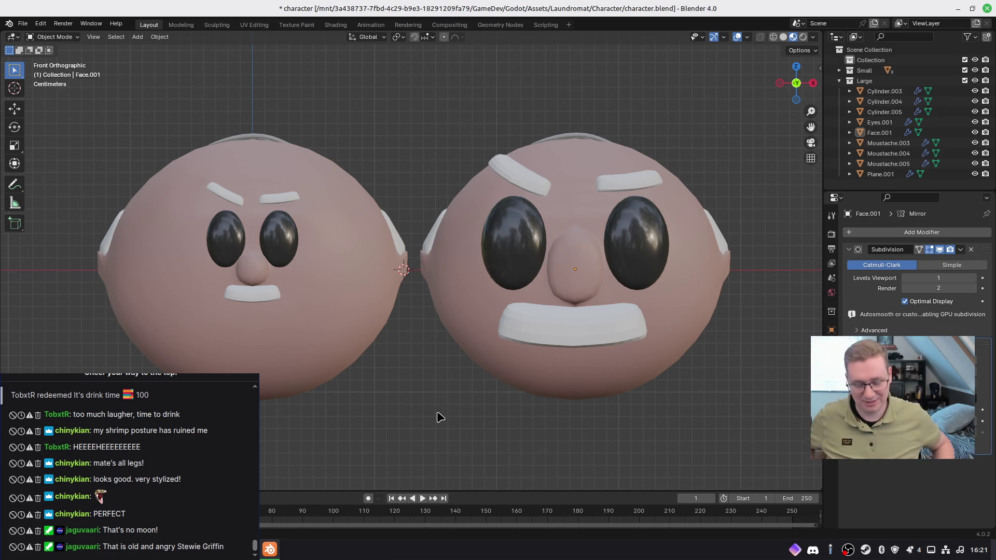
Step: Launch Screenshot from the app menu and capture a selected area around both heads
key("super")
type("screen")
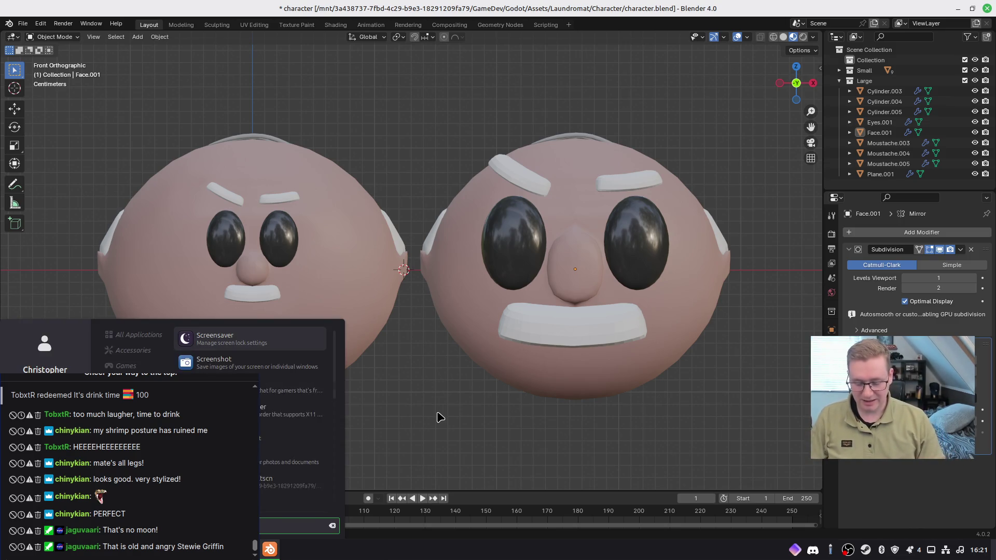
key("Down")
key("Return")
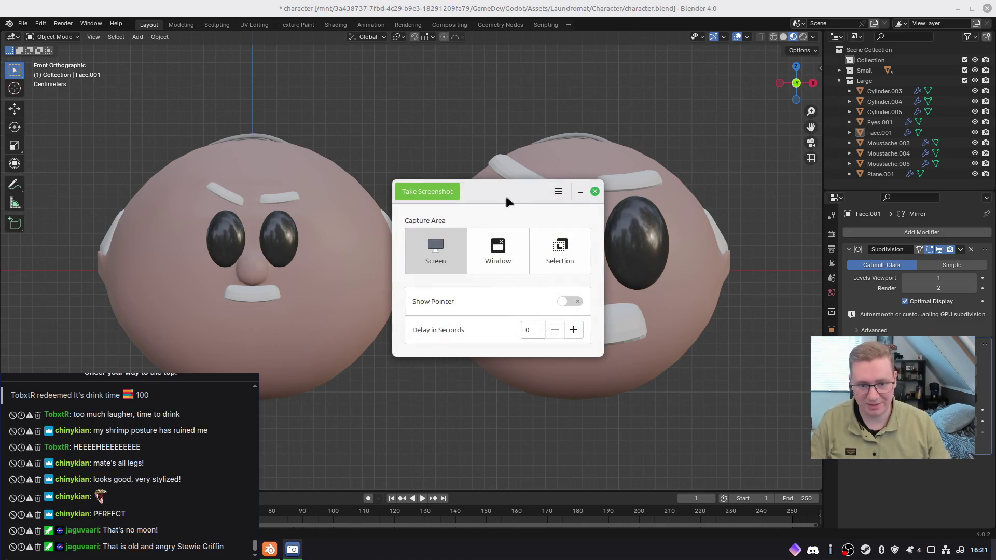
left_click(559, 251)
left_click(427, 191)
mouse_move(67, 84)
left_mouse_down()
mouse_move(648, 348)
mouse_move(764, 445)
left_mouse_up()
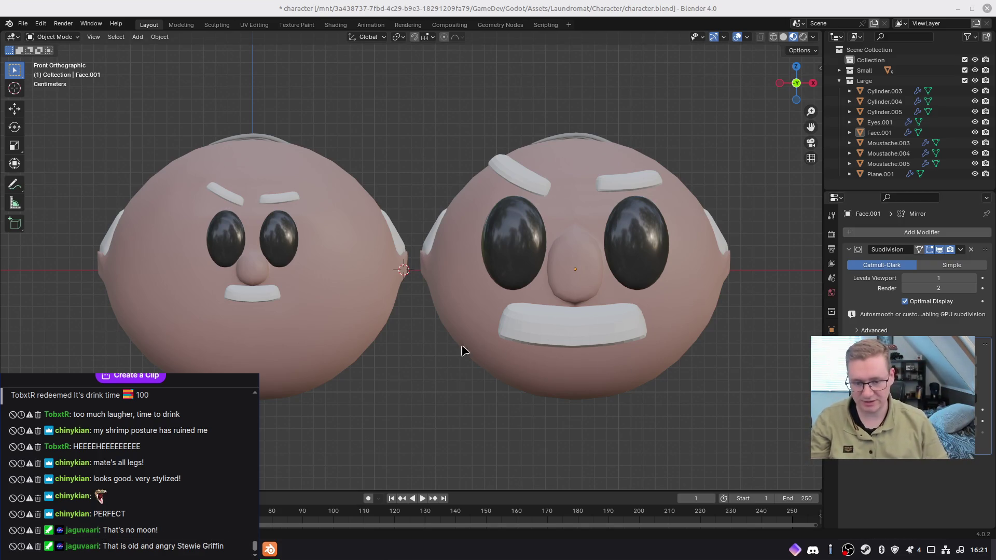
Step: Set the white side piece Moustache.005 at a new angle, working from a top-down view
key("KP_5")
mouse_move(633, 309)
middle_mouse_down()
mouse_move(537, 313)
mouse_move(503, 351)
mouse_move(528, 372)
middle_mouse_up()
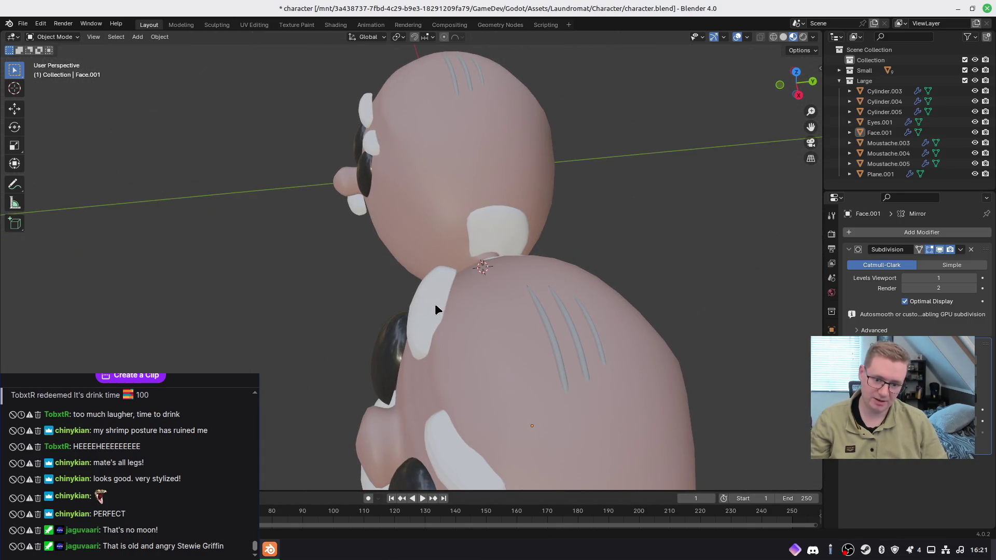
left_click(435, 310)
key("KP_7")
scroll(495, 306, "up", 2)
mouse_move(496, 306)
middle_mouse_down()
mouse_move(452, 299)
mouse_move(368, 251)
mouse_move(413, 254)
middle_mouse_up()
key("s")
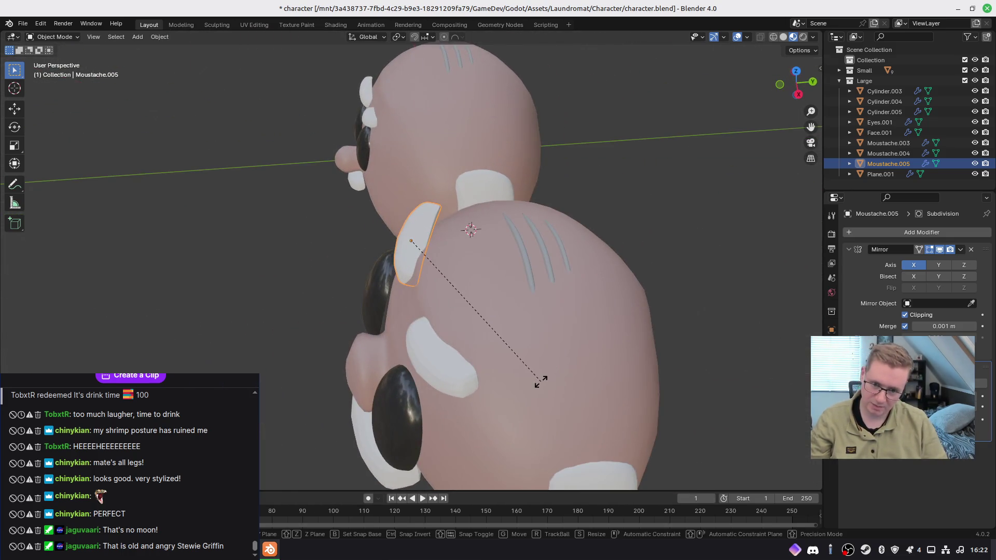
left_click(489, 396)
mouse_move(349, 396)
middle_mouse_down()
mouse_move(492, 329)
mouse_move(376, 360)
mouse_move(401, 377)
middle_mouse_up()
Step: Rotate the large head's right eyebrow, save character.blend, and inspect both heads from the front
left_click(485, 319)
key("r")
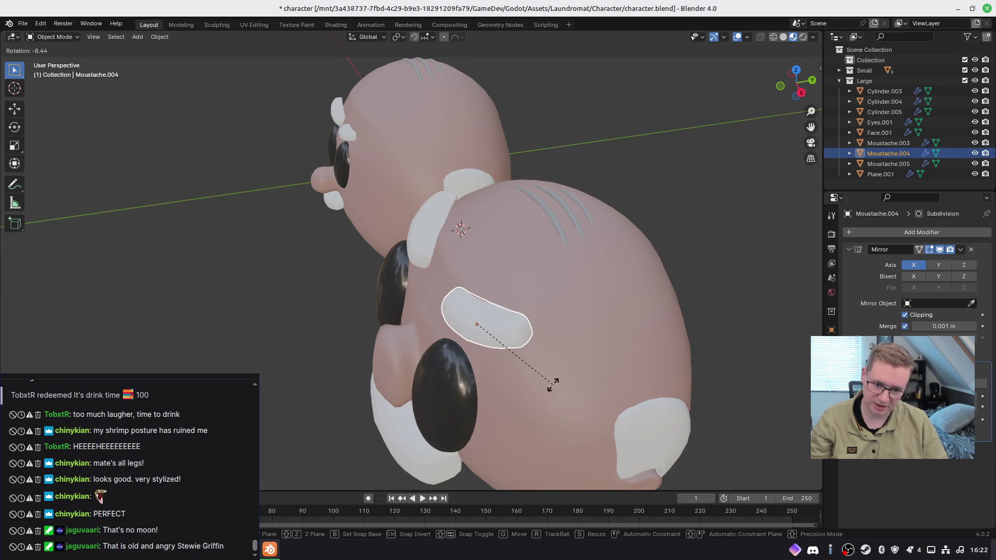
left_click(553, 384)
mouse_move(493, 437)
middle_mouse_down()
mouse_move(600, 378)
mouse_move(590, 395)
mouse_move(539, 396)
mouse_move(640, 400)
mouse_move(511, 394)
middle_mouse_up()
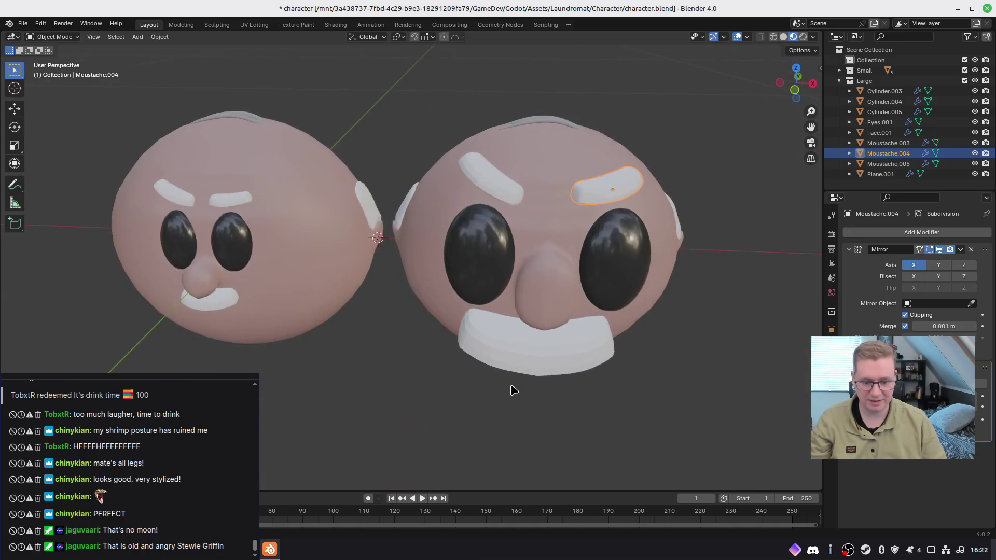
key("ctrl+s")
mouse_move(613, 406)
middle_mouse_down()
mouse_move(480, 407)
mouse_move(480, 382)
mouse_move(560, 393)
mouse_move(679, 367)
mouse_move(648, 289)
mouse_move(563, 250)
mouse_move(409, 329)
mouse_move(396, 409)
mouse_move(622, 396)
mouse_move(385, 373)
mouse_move(633, 378)
mouse_move(545, 369)
middle_mouse_up()
key("KP_1")
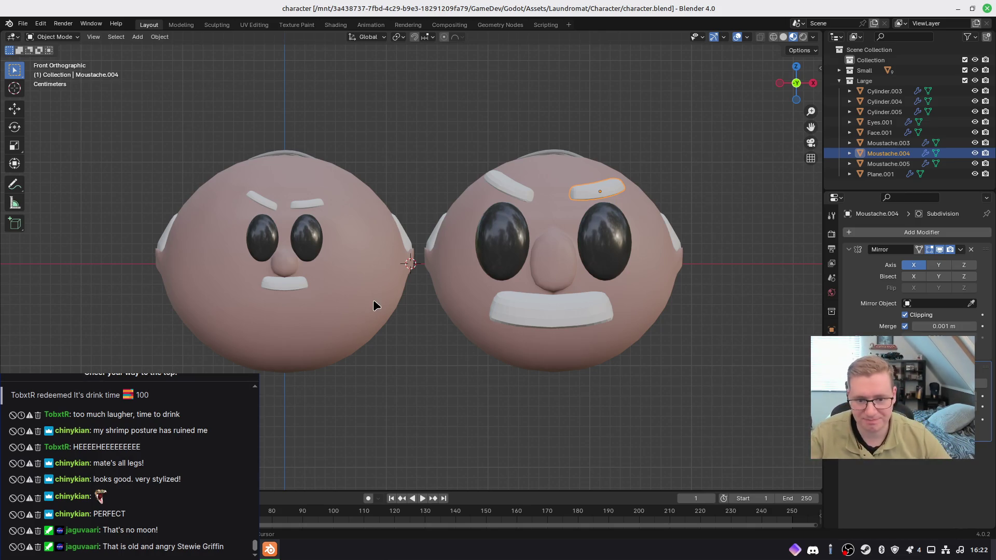
middle_click_drag(422, 329, 407, 322, "shift")
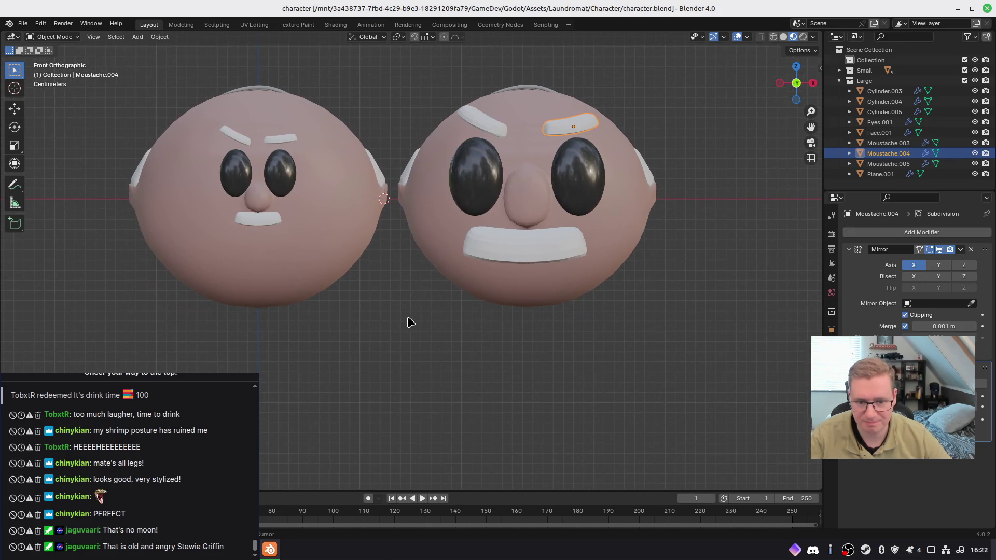
mouse_move(489, 349)
middle_mouse_down()
mouse_move(372, 296)
mouse_move(441, 345)
mouse_move(540, 356)
mouse_move(502, 356)
middle_mouse_up()
left_click(520, 355)
Step: From the front view, add a UV sphere, shrink it and place it below the heads
key("KP_1")
key("shift+a")
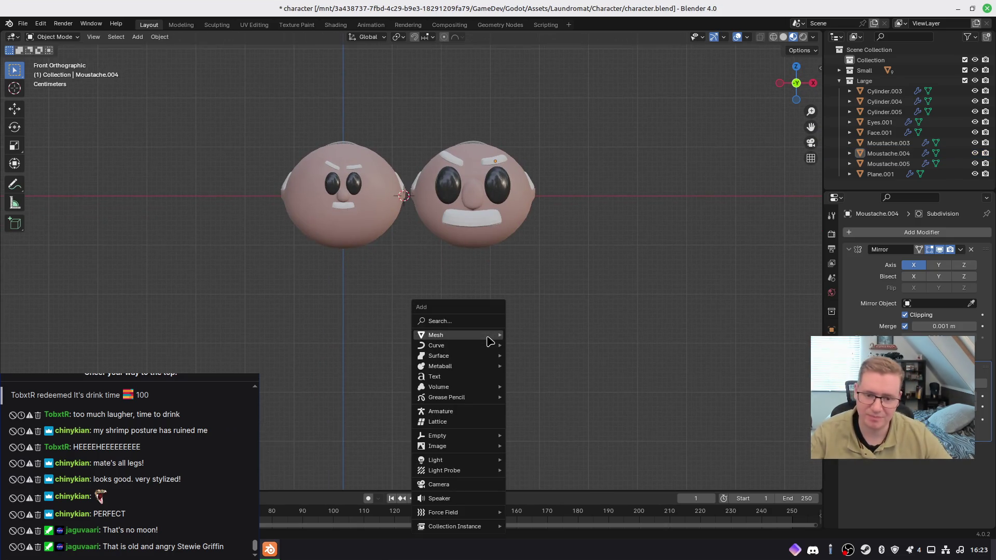
mouse_move(487, 337)
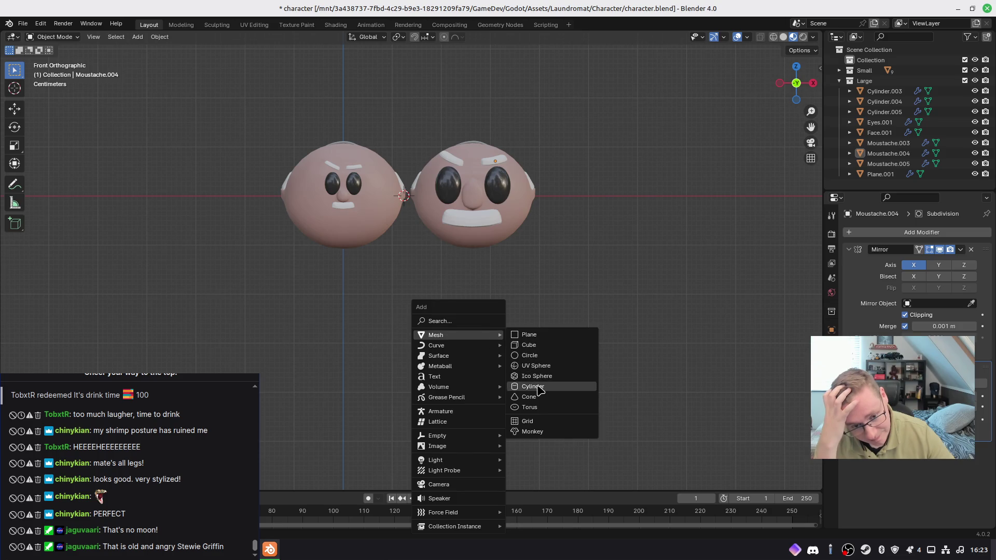
left_click(534, 366)
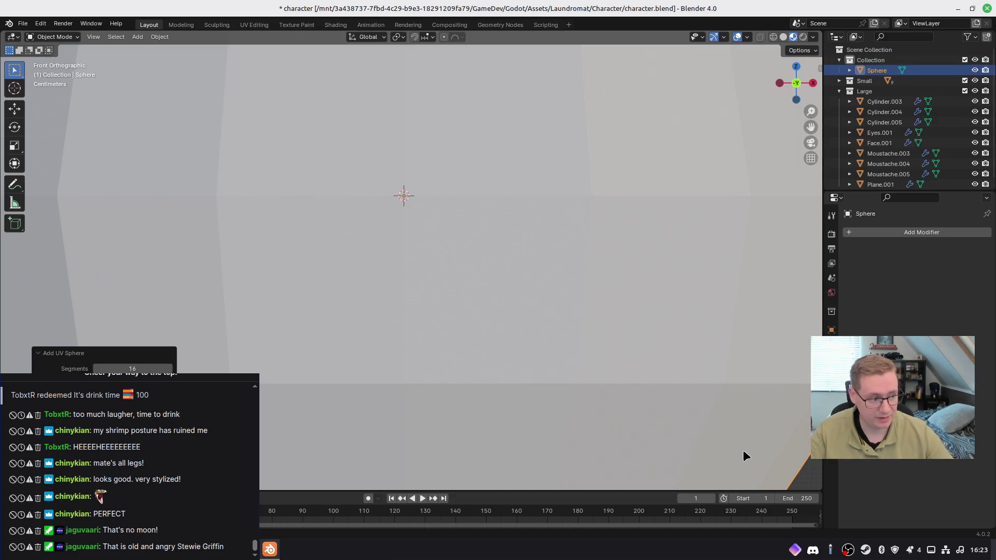
key("s")
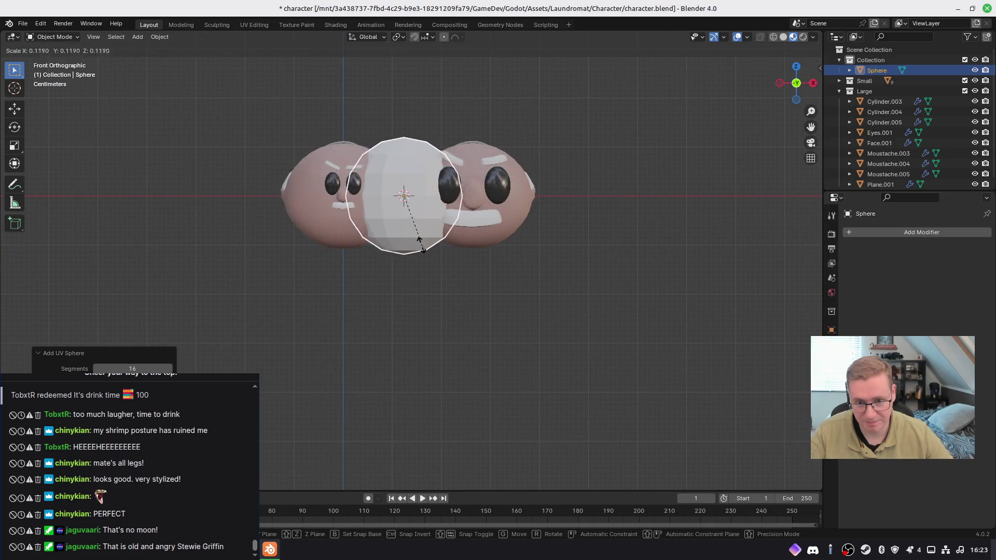
left_click(415, 228)
key("g")
left_click(367, 343)
Step: Make the sphere slightly smaller and nudge it into position
key("s")
left_click(391, 346)
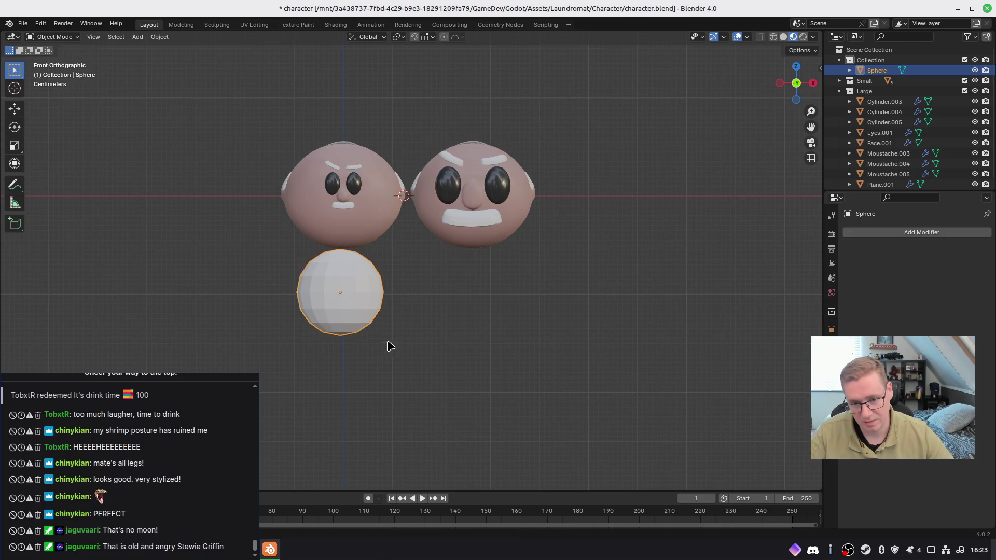
middle_click_drag(390, 346, 418, 318, "shift")
key("g")
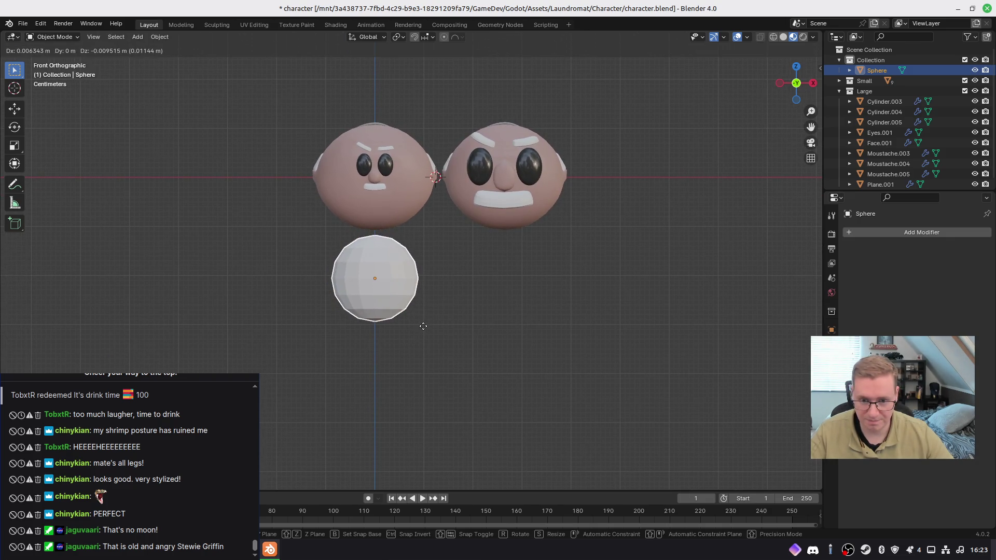
left_click(424, 326)
right_click(429, 334)
key("Escape")
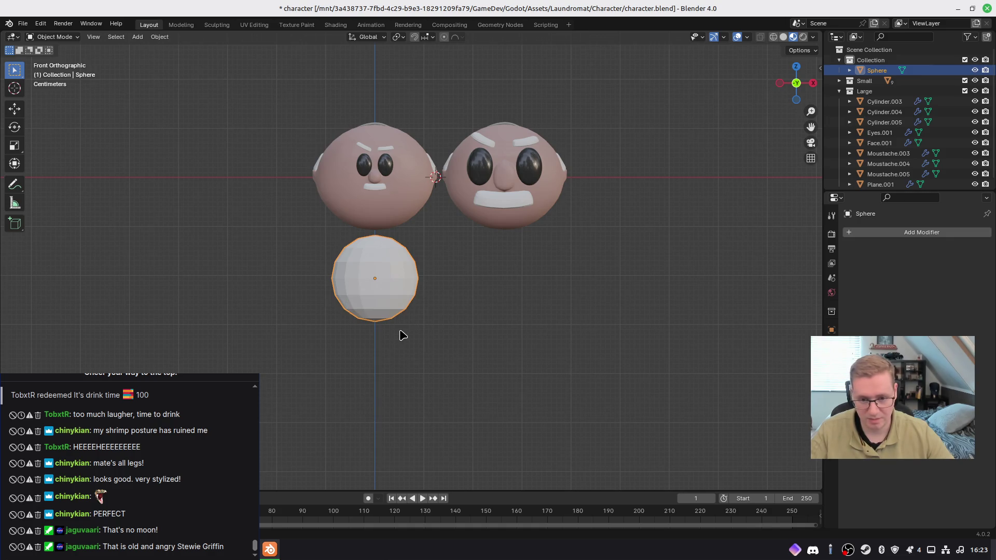
Step: In Edit Mode with wireframe view, delete the left half of the sphere's vertices
key("Tab")
key("shift+z")
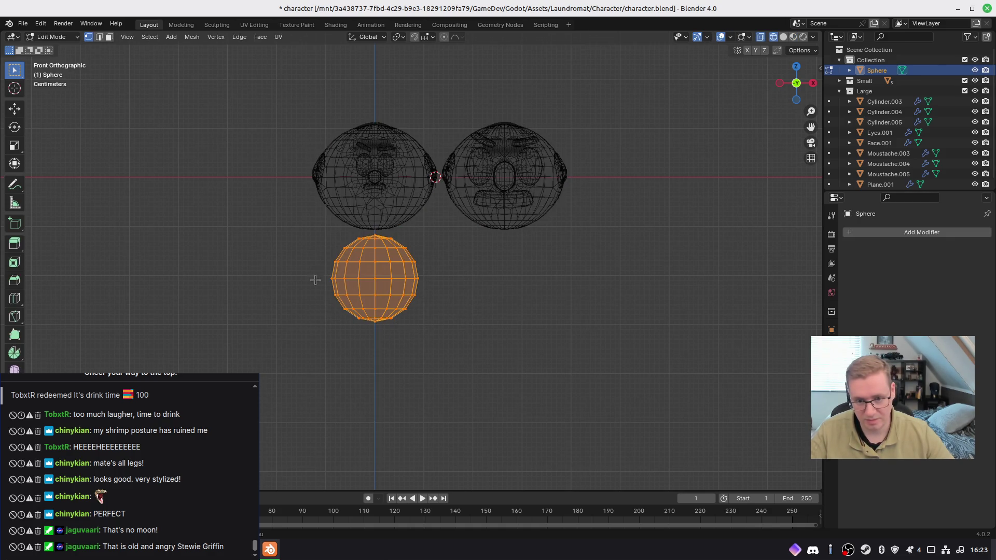
left_click_drag(305, 227, 372, 329)
key("x")
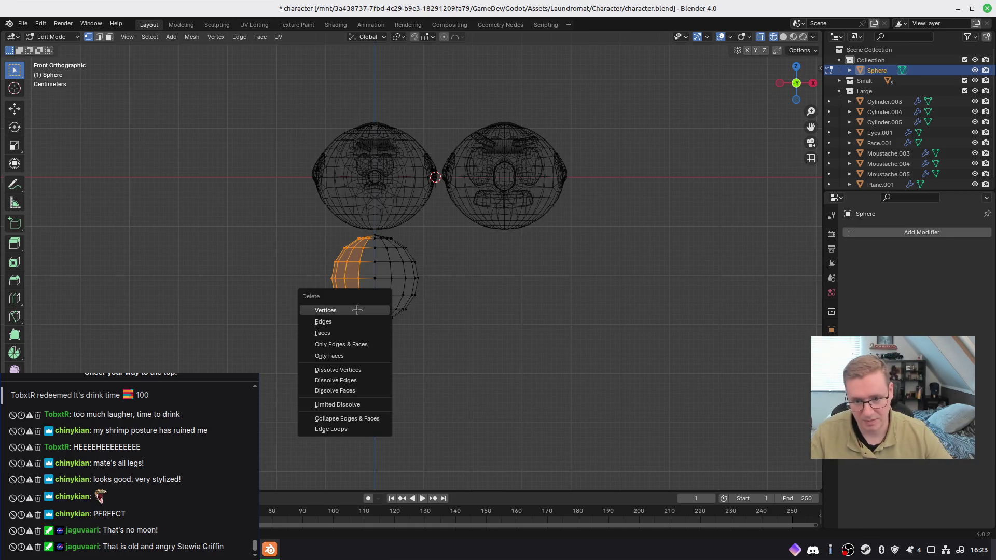
left_click(357, 310)
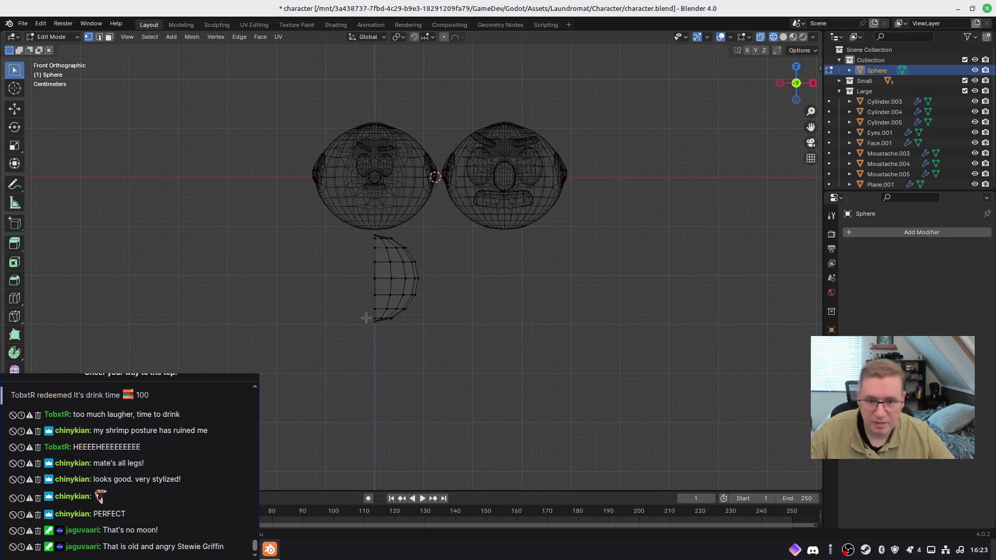
Step: Add a Mirror modifier to rebuild the deleted half
left_click(846, 232)
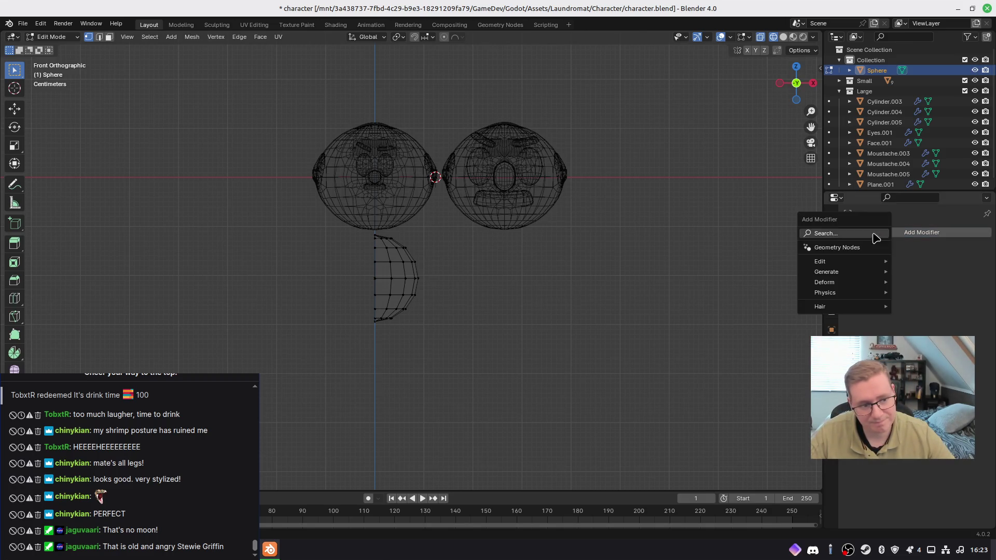
type("mirr")
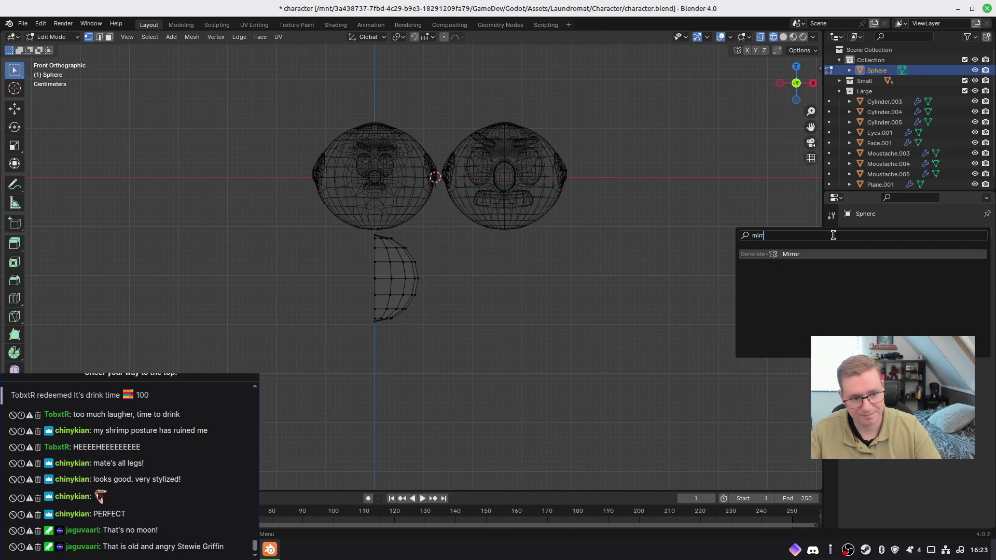
key("Return")
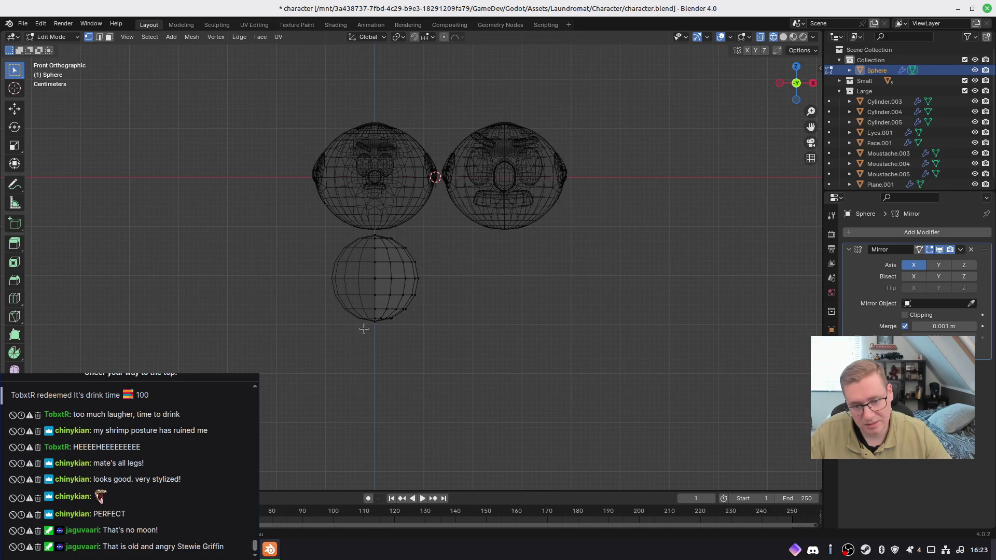
Step: Select the lower faces of the half sphere and pull them straight down to stretch it
mouse_move(320, 275)
left_mouse_down()
mouse_move(433, 351)
mouse_move(426, 344)
left_mouse_up()
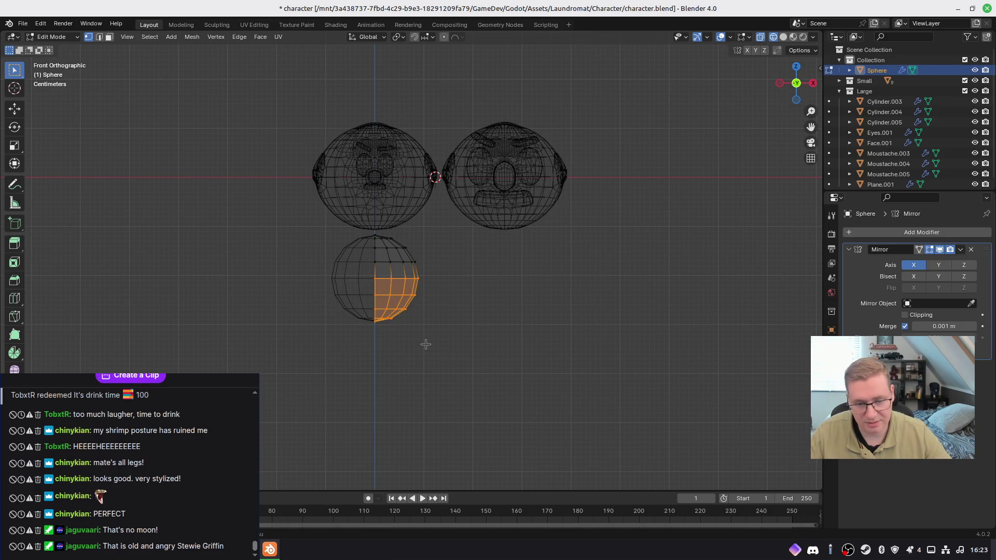
key("g")
key("z")
left_click(428, 390)
key("g")
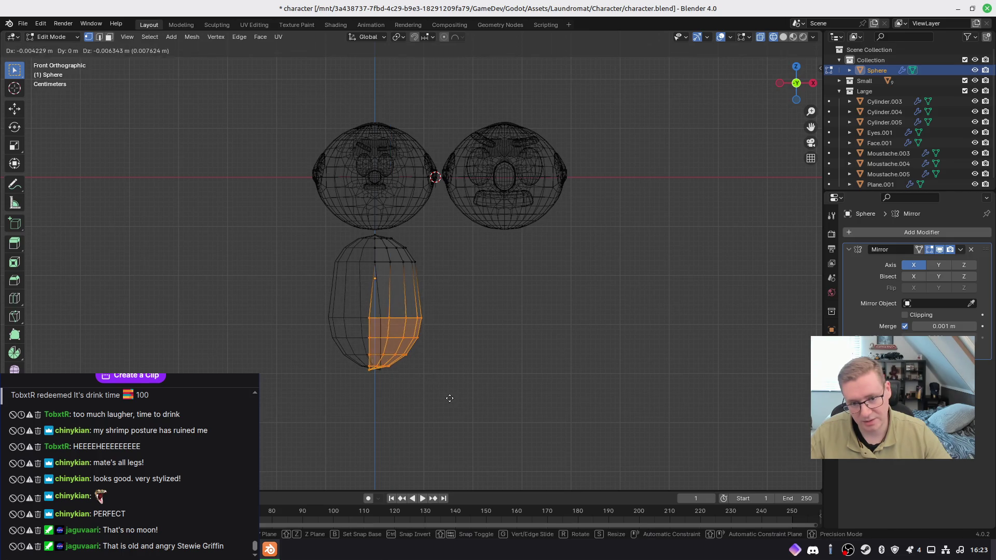
key("z")
left_click(451, 411)
Step: Enable mirror clipping and reposition the lower faces to widen the lower body
left_click(905, 315)
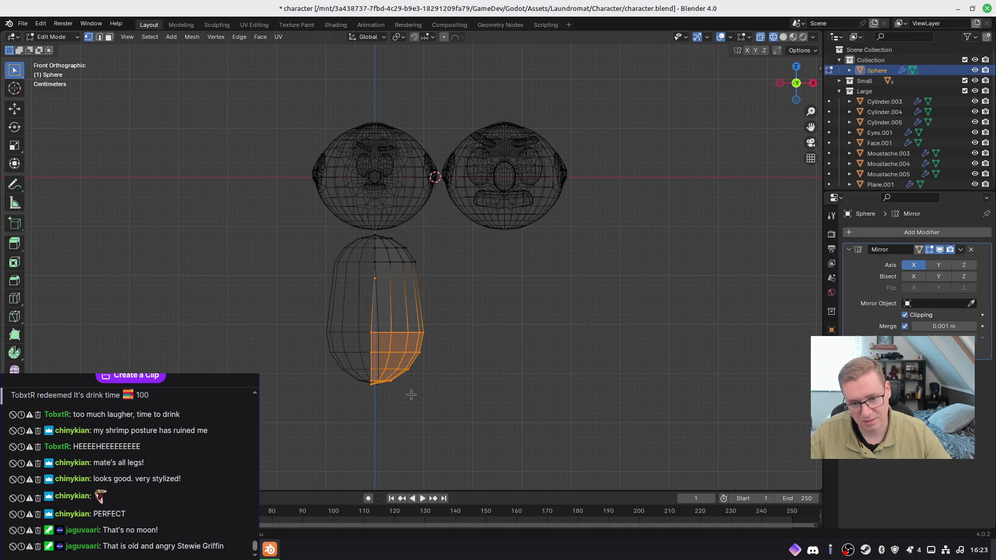
key("g")
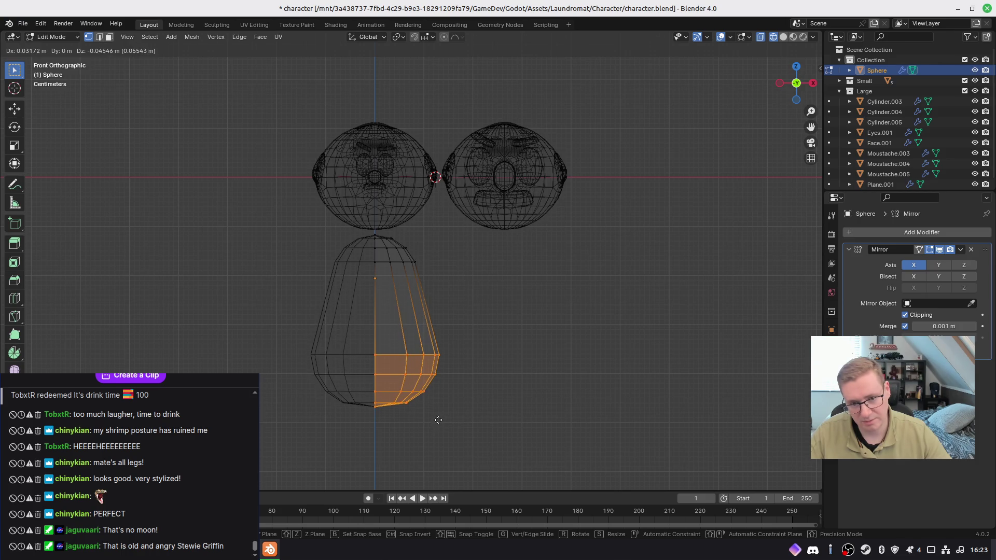
left_click(442, 347)
Step: Add an edge loop across the body and scale it down to form a narrower waist
key("ctrl+r")
left_click(366, 310)
right_click(365, 310)
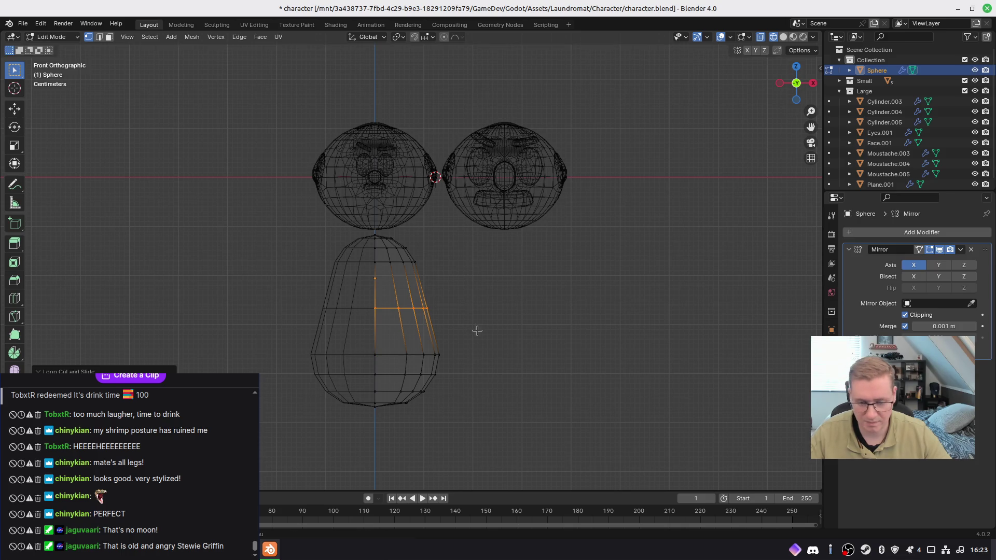
key("s")
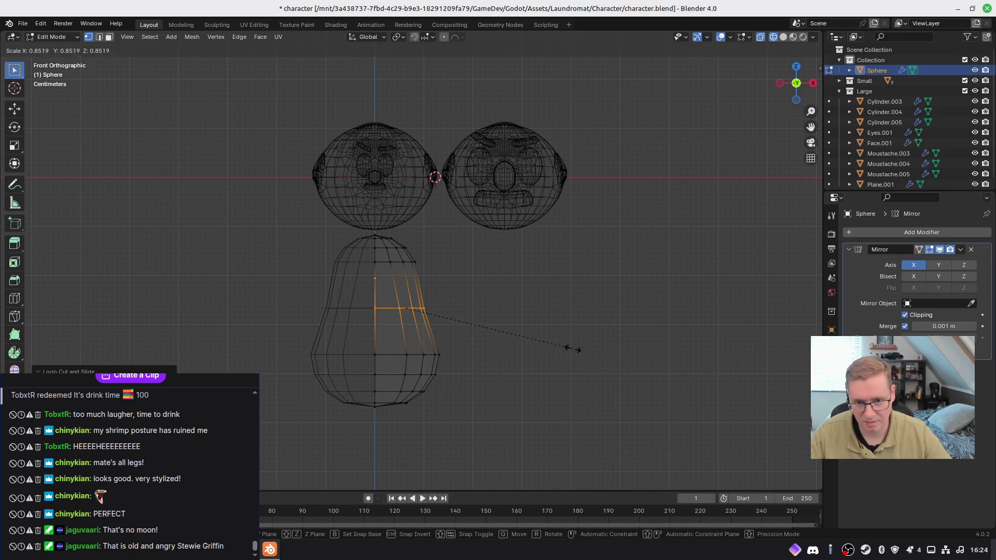
left_click(570, 348)
Step: Return to Object Mode with Material Preview shading
key("Tab")
key("z")
left_click(523, 406)
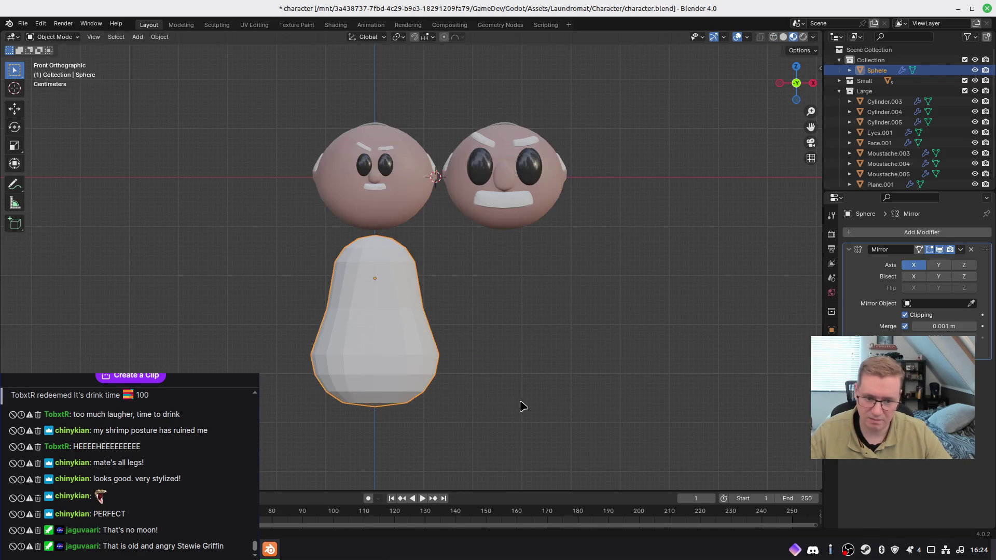
Step: Inspect the body in perspective and from below, then return to the centred front view
key("g")
key("z")
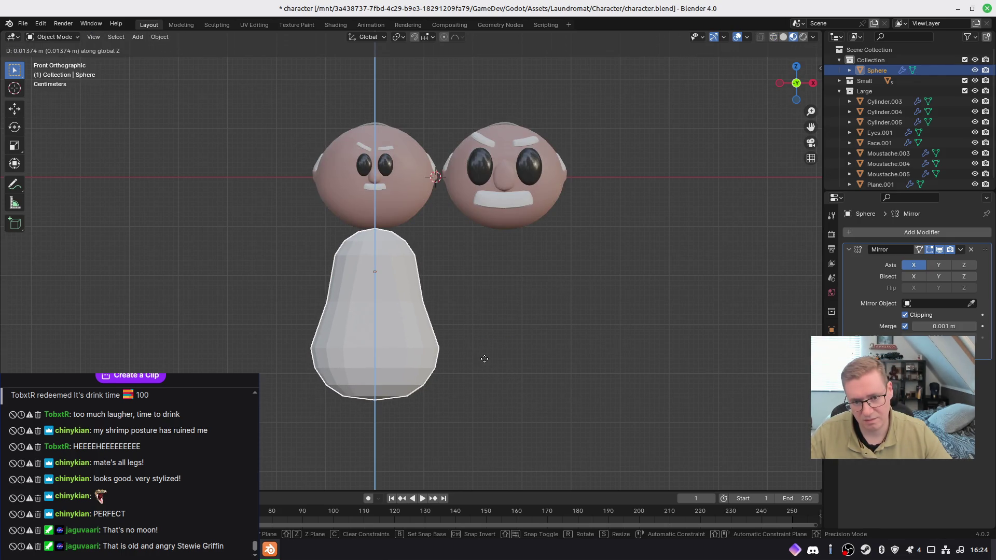
left_click(486, 366)
mouse_move(489, 358)
middle_mouse_down()
mouse_move(280, 343)
mouse_move(322, 388)
mouse_move(717, 358)
mouse_move(700, 340)
mouse_move(683, 371)
middle_mouse_up()
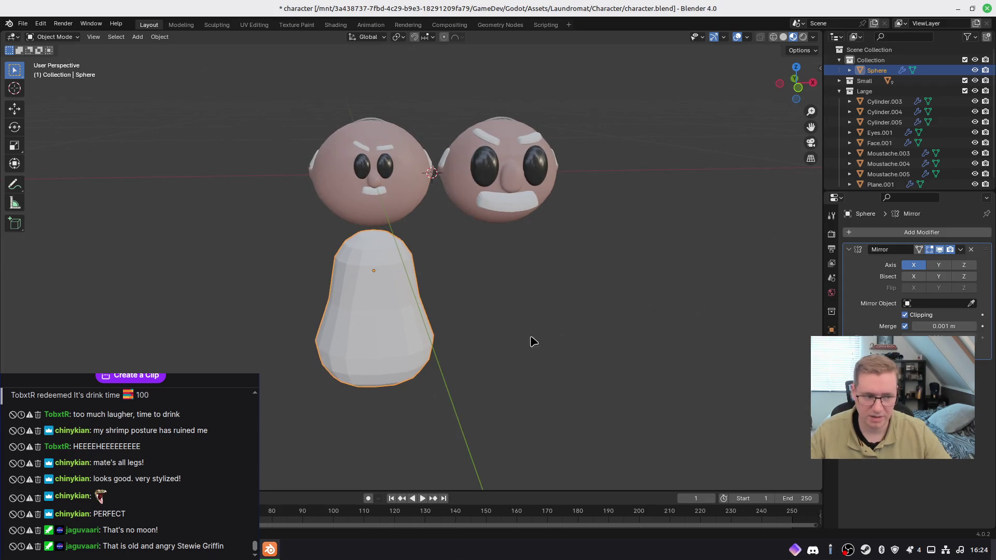
mouse_move(392, 344)
middle_mouse_down()
mouse_move(407, 269)
mouse_move(343, 337)
mouse_move(397, 376)
middle_mouse_up()
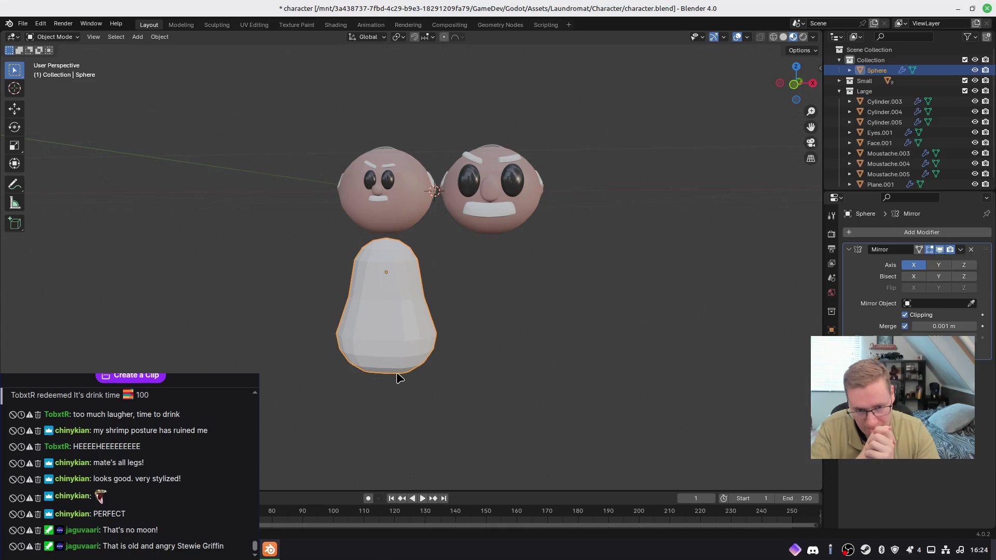
key("KP_1")
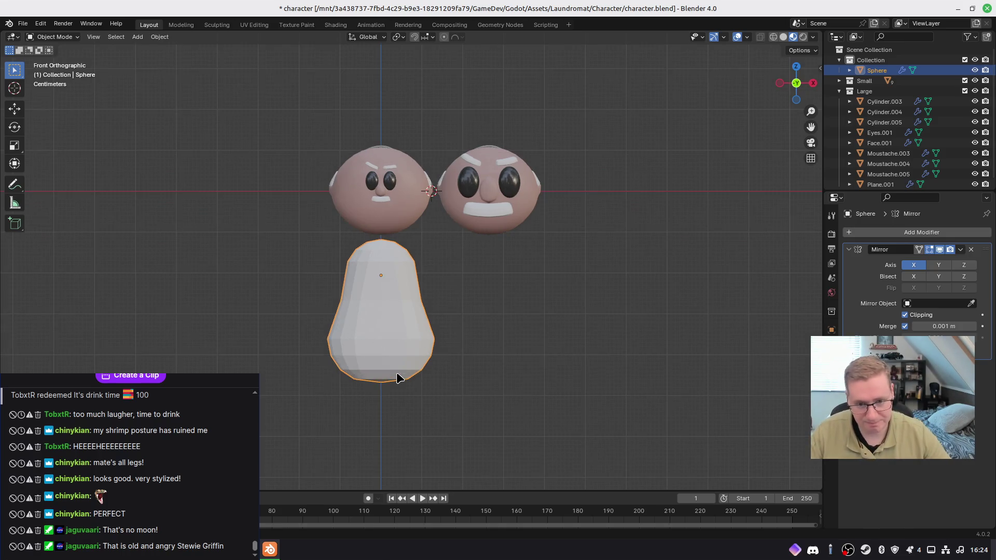
middle_click_drag(446, 271, 472, 284, "shift")
Step: Slide both heads left along X over the body, then select the body
left_click_drag(342, 144, 596, 421)
key("g")
key("x")
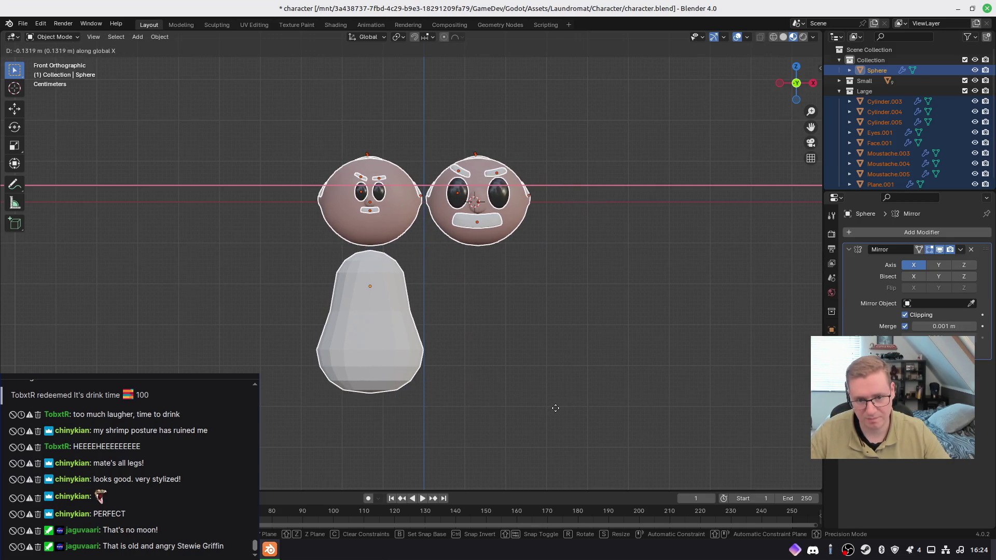
left_click(553, 407)
left_click(534, 401)
left_click(391, 330)
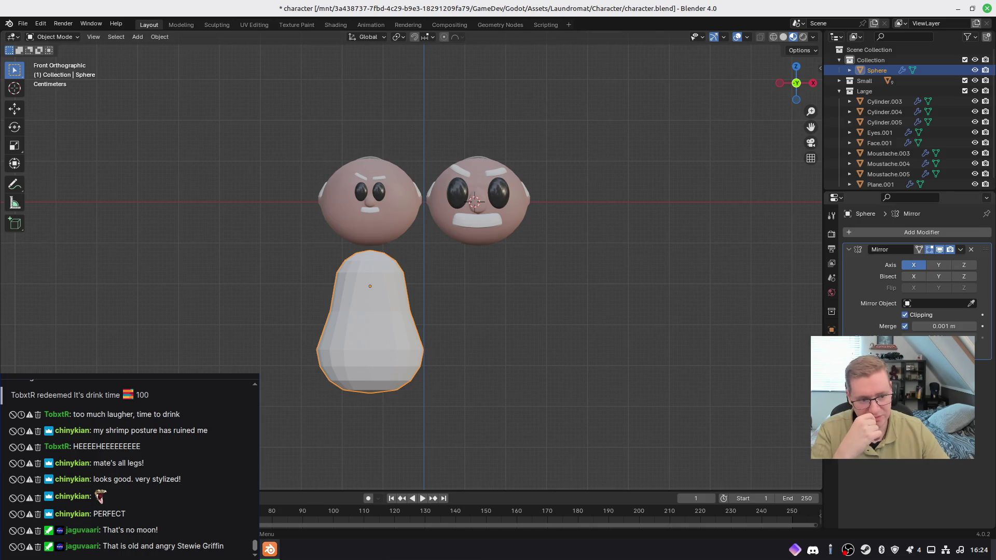
Step: Assign the skin-coloured Material.002 to the body
left_click(831, 418)
left_click(876, 278)
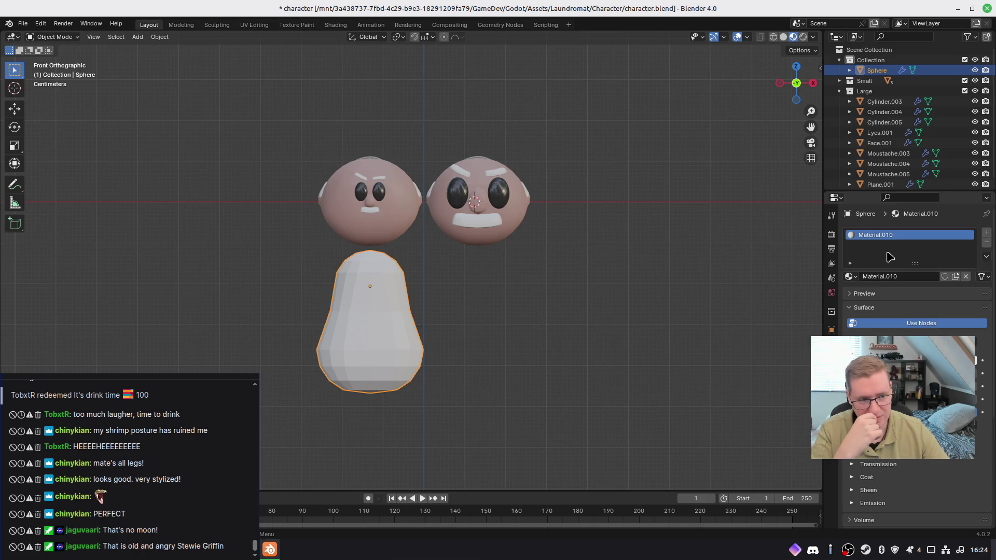
left_click(849, 276)
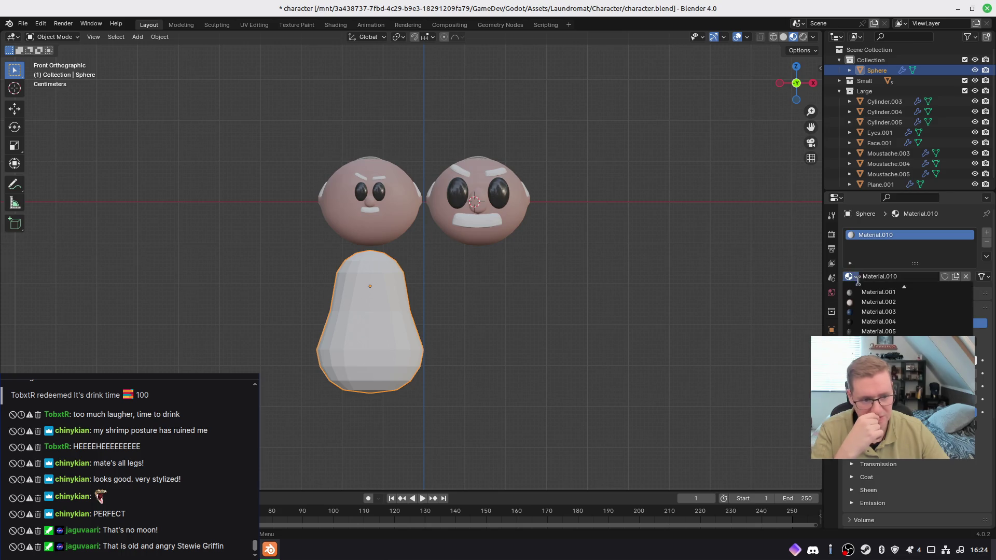
left_click(878, 302)
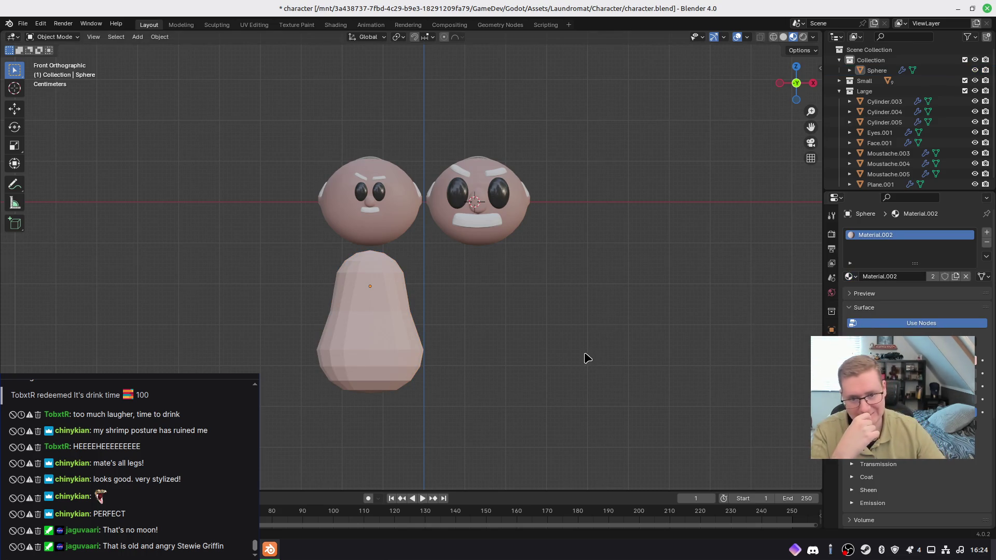
Step: Add a Subdivision Surface modifier to the body and check it from the front
left_click(409, 330)
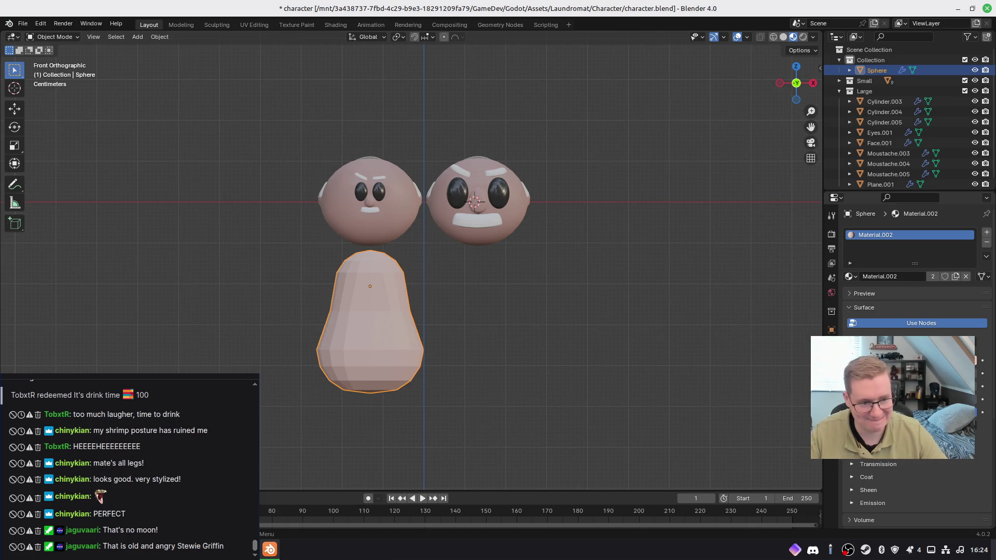
left_click(832, 215)
left_click(871, 234)
type("sub")
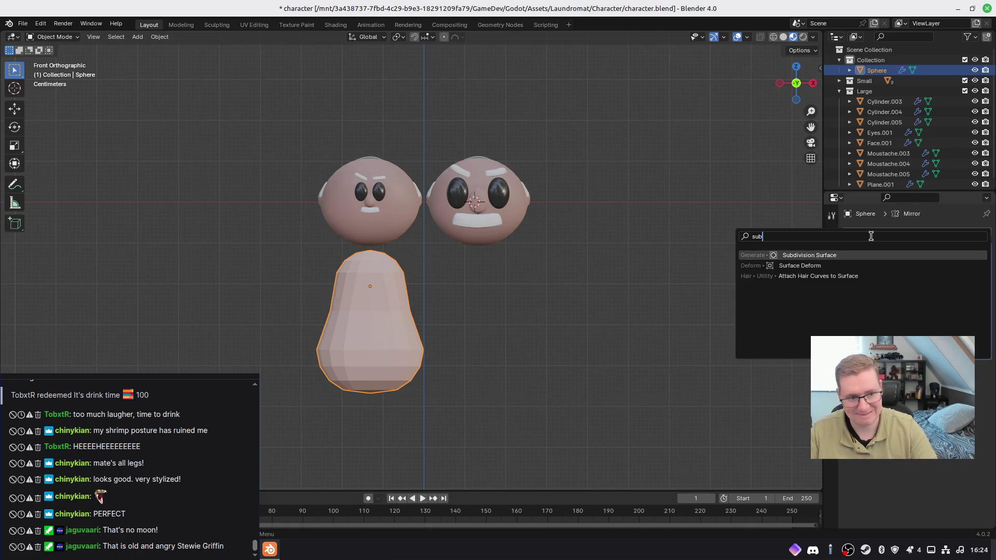
key("Return")
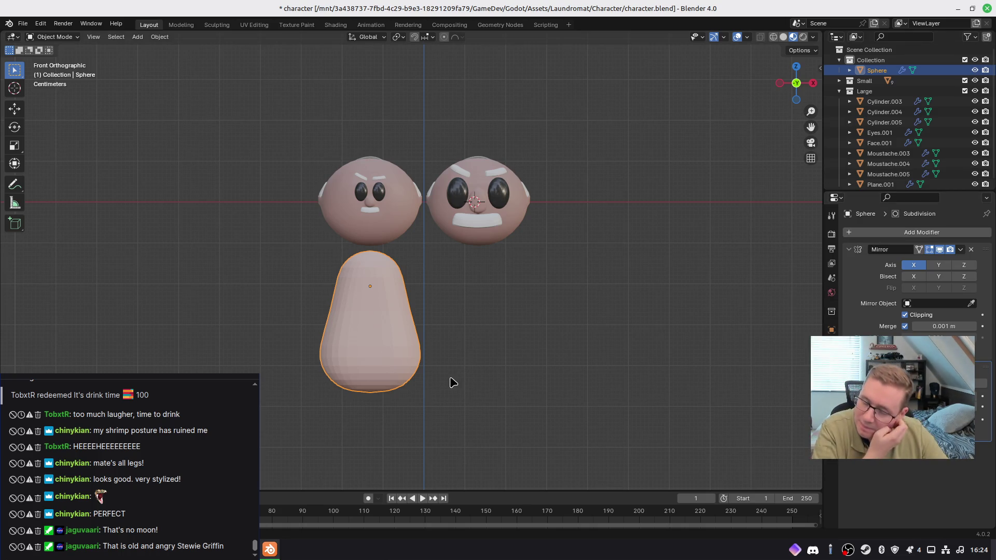
mouse_move(460, 372)
middle_mouse_down()
mouse_move(477, 368)
mouse_move(378, 356)
mouse_move(371, 367)
mouse_move(429, 371)
middle_mouse_up()
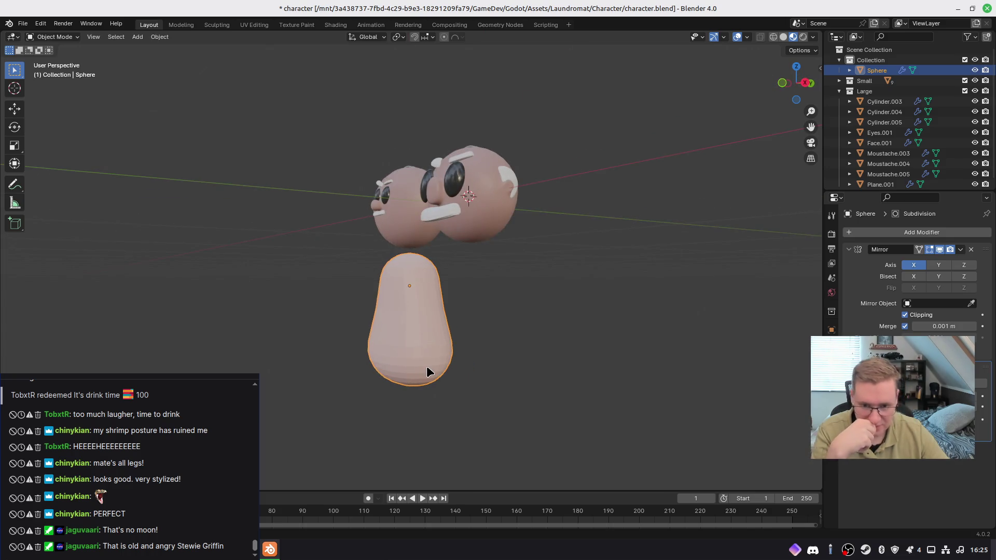
key("KP_1")
Step: Shade the body smooth
right_click(369, 325)
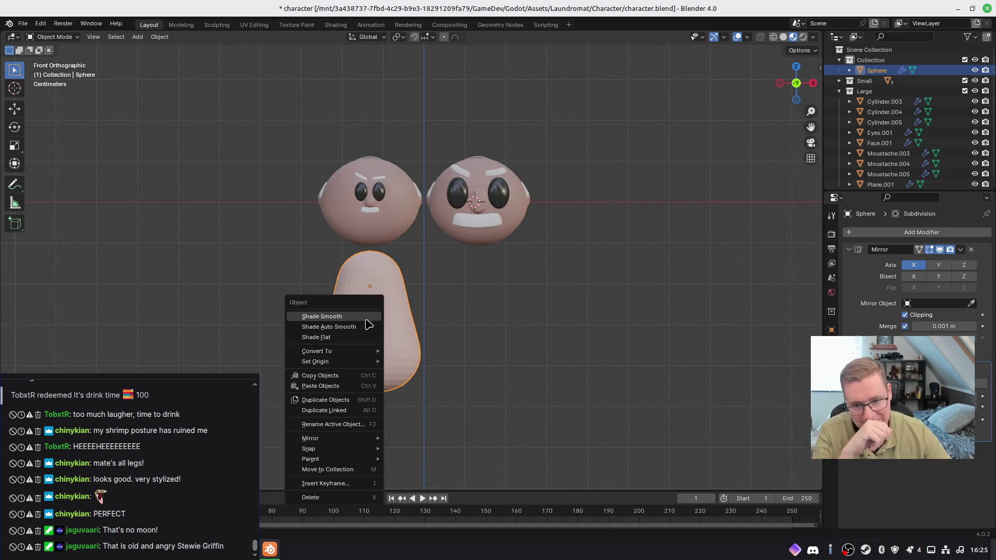
left_click(343, 316)
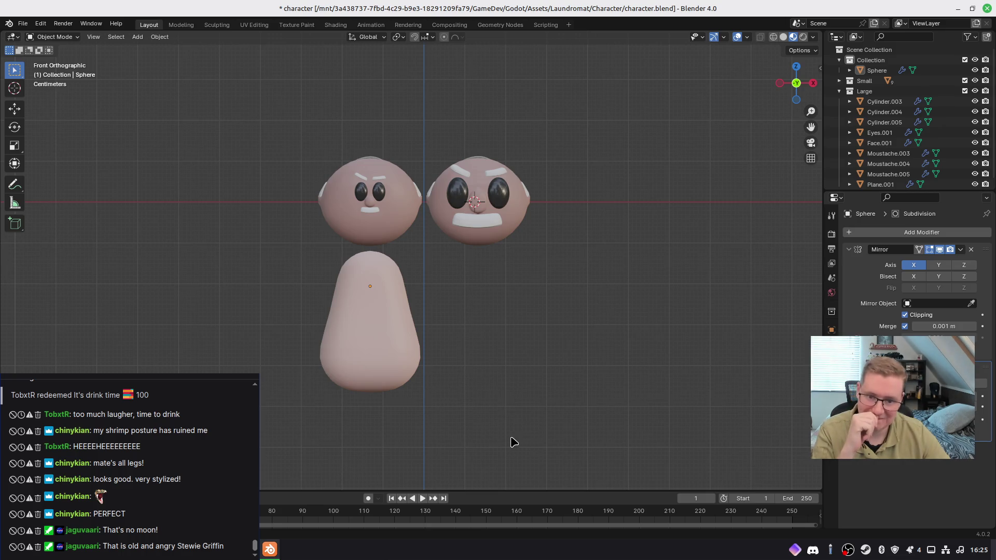
left_click(366, 339)
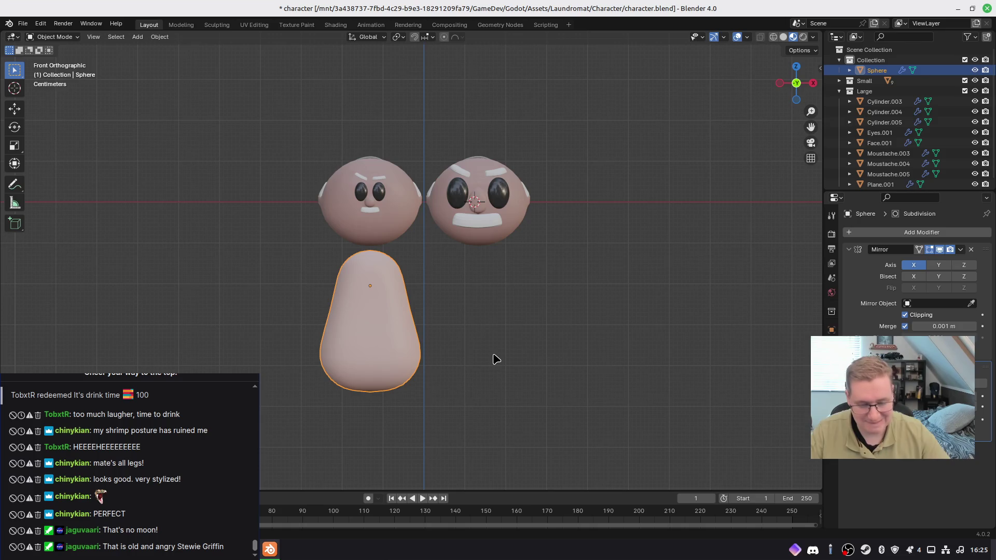
Step: Duplicate the body and slide the copy along X under the right head
middle_click_drag(557, 356, 542, 358, "shift")
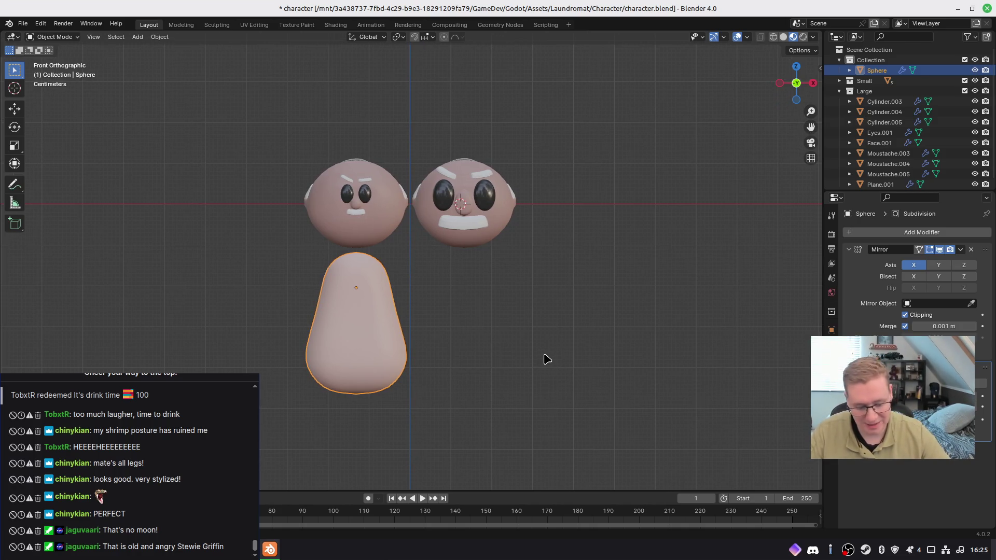
key("shift+d")
key("y")
left_click(558, 338)
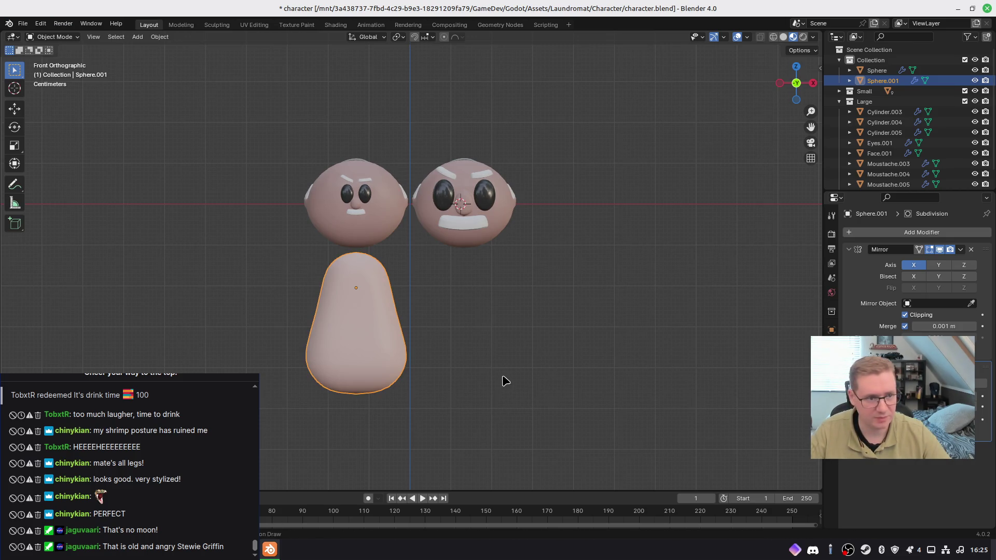
left_click(877, 70, "ctrl")
key("ctrl+j")
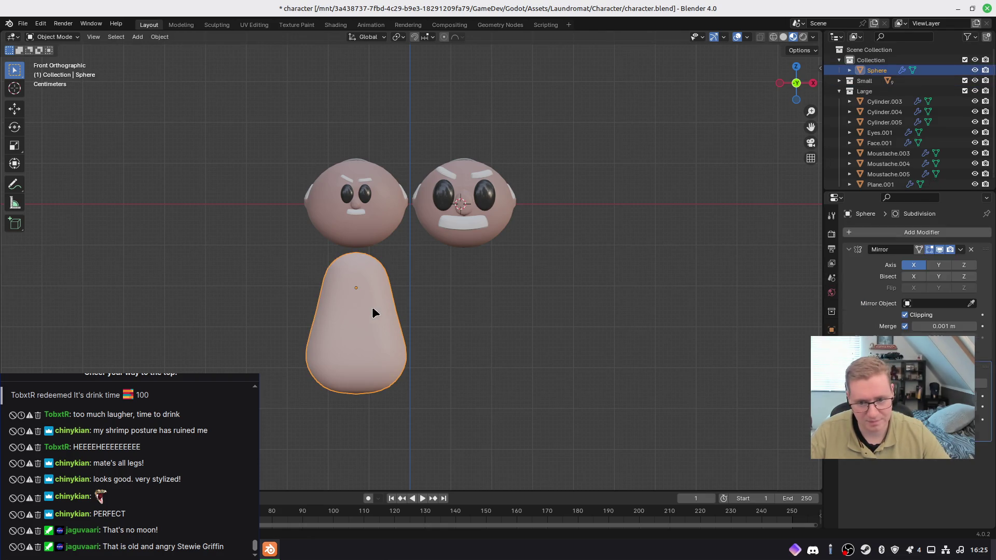
key("shift+d")
key("y")
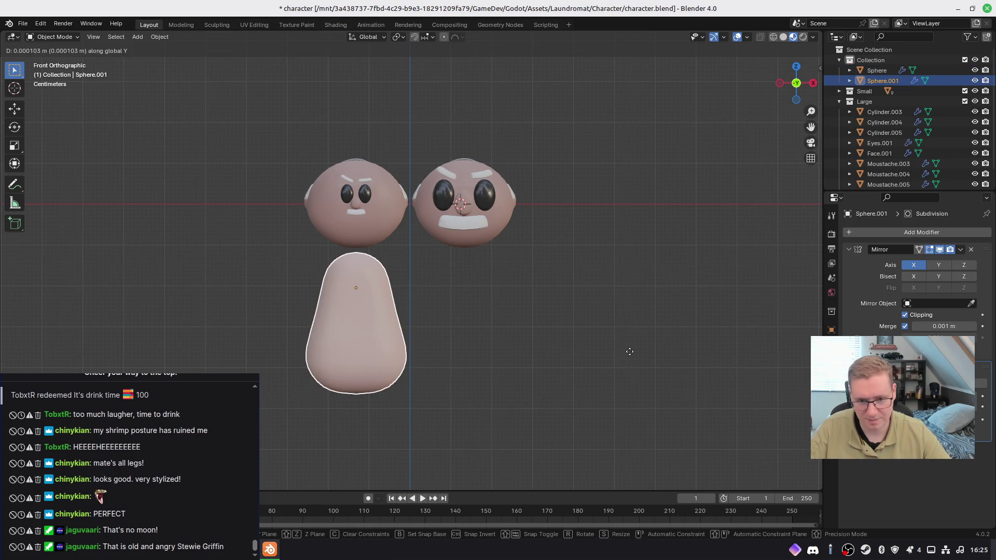
key("x")
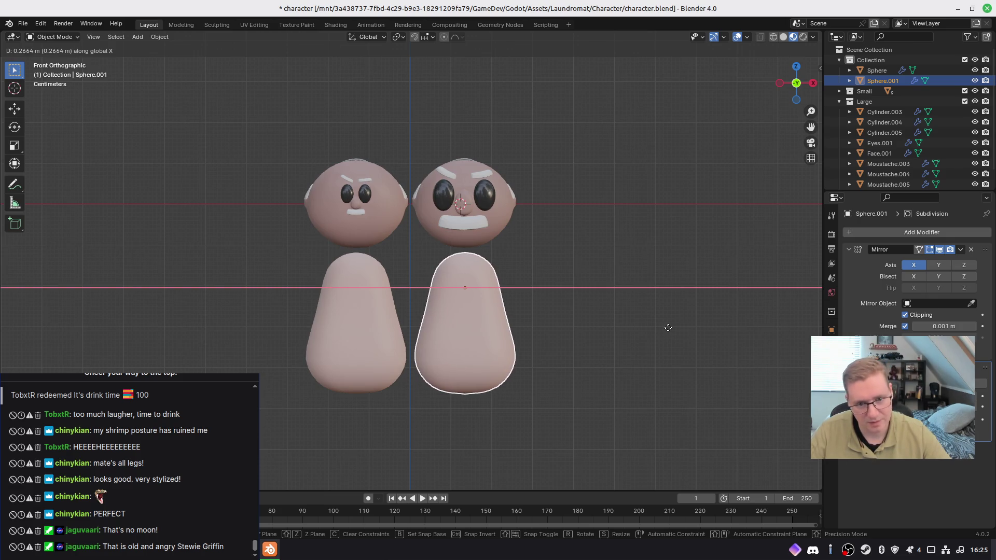
left_click(669, 333)
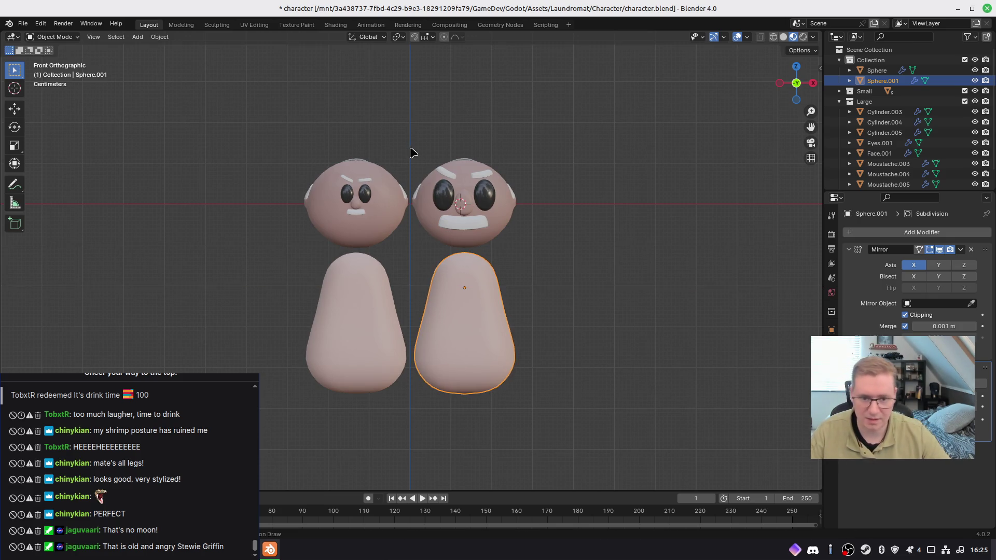
Step: Select every part of the right character and shift it sideways along X
mouse_move(415, 154)
left_mouse_down()
mouse_move(520, 339)
mouse_move(556, 466)
left_mouse_up()
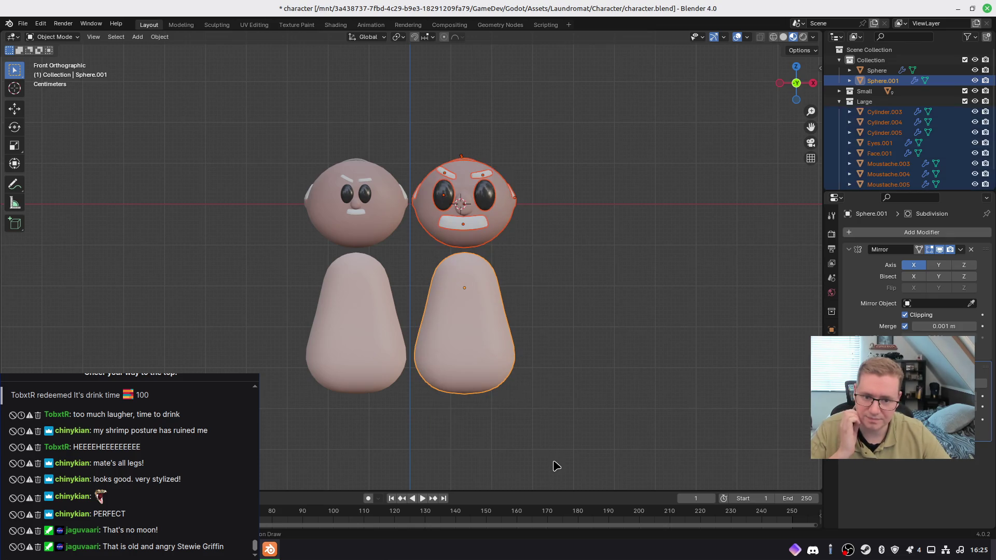
scroll(913, 166, "down", 1)
scroll(913, 166, "up", 1)
type("gx0.5")
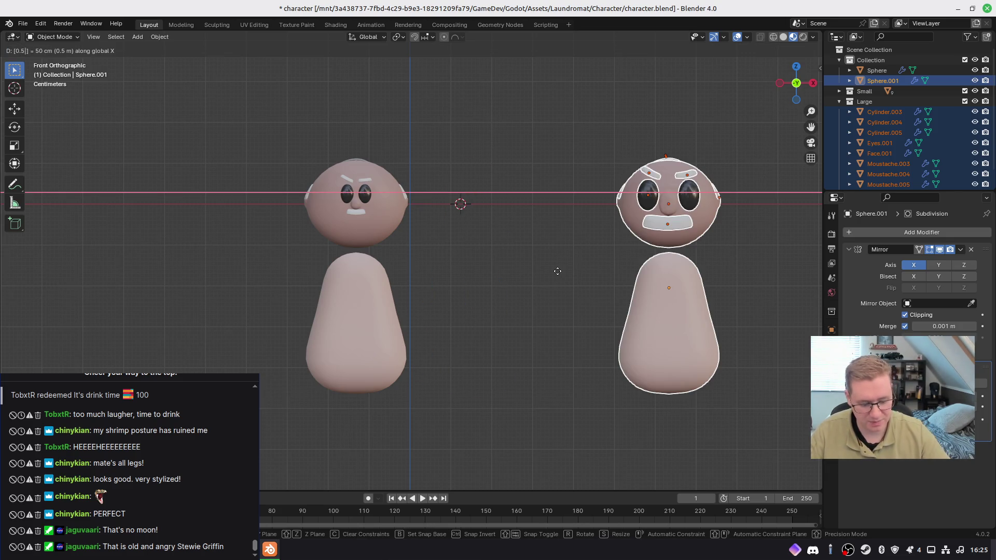
key("minus")
key("BackSpace")
key("Return")
Step: Move the whole left character 0.2 further left along X
mouse_move(218, 102)
left_mouse_down()
mouse_move(369, 431)
mouse_move(437, 492)
left_mouse_up()
type("gx-0.2")
key("Return")
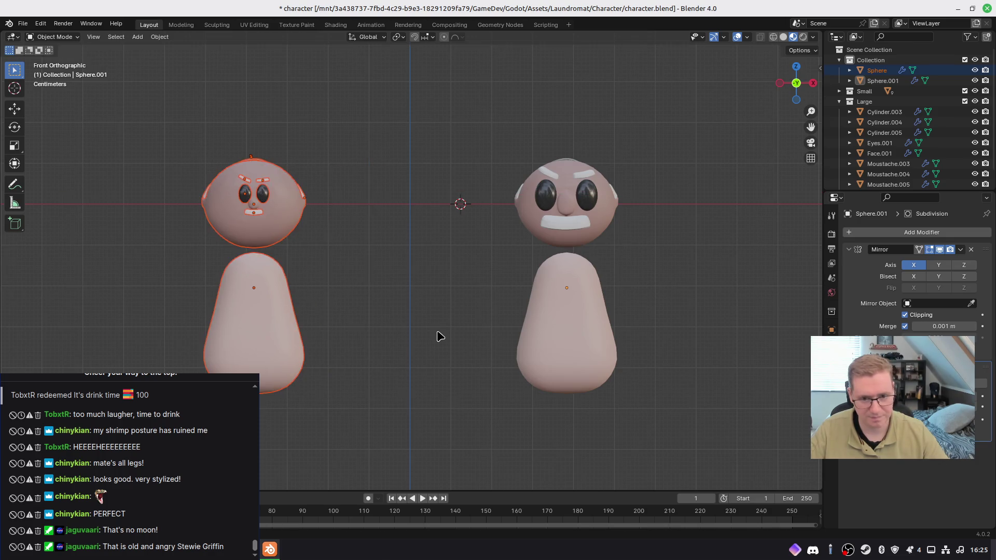
left_click(437, 336)
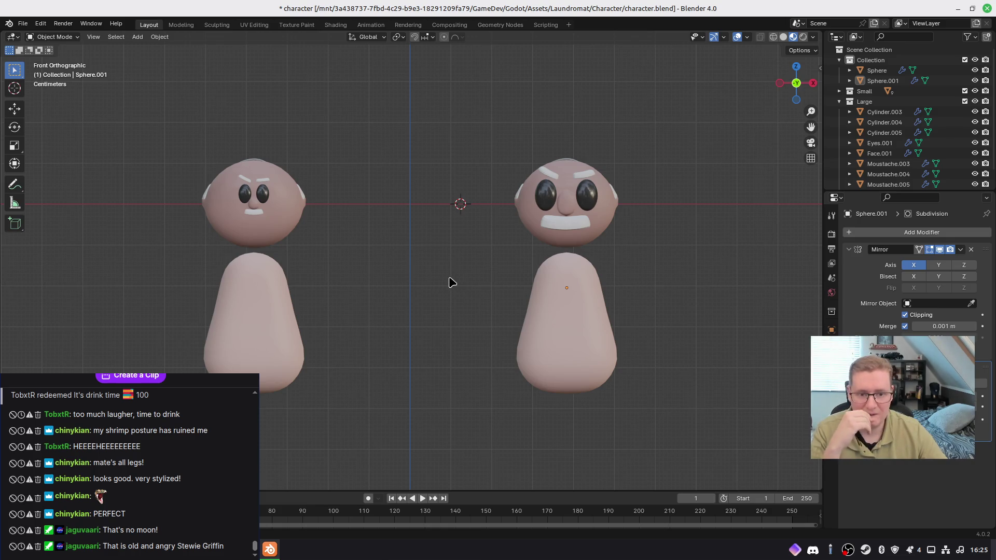
left_click_drag(503, 98, 656, 265)
left_click(414, 260)
left_click_drag(154, 109, 307, 237)
left_click(347, 279)
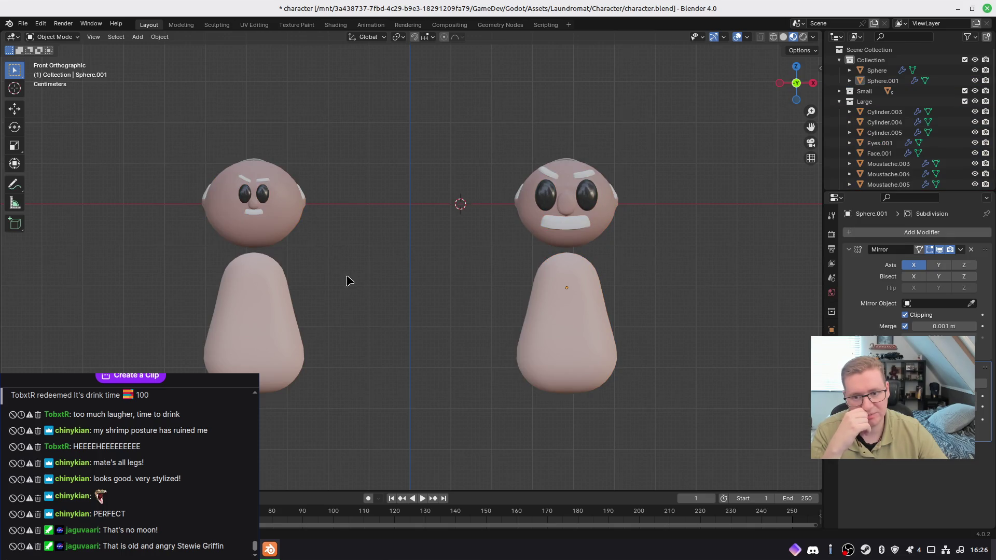
left_click_drag(164, 128, 326, 249)
left_click(333, 250)
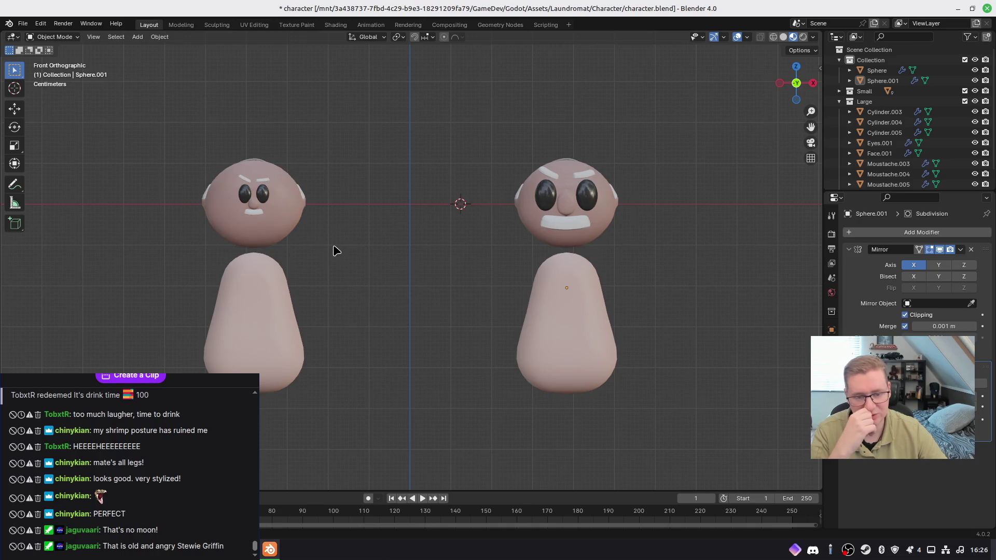
left_click(549, 194)
key("s")
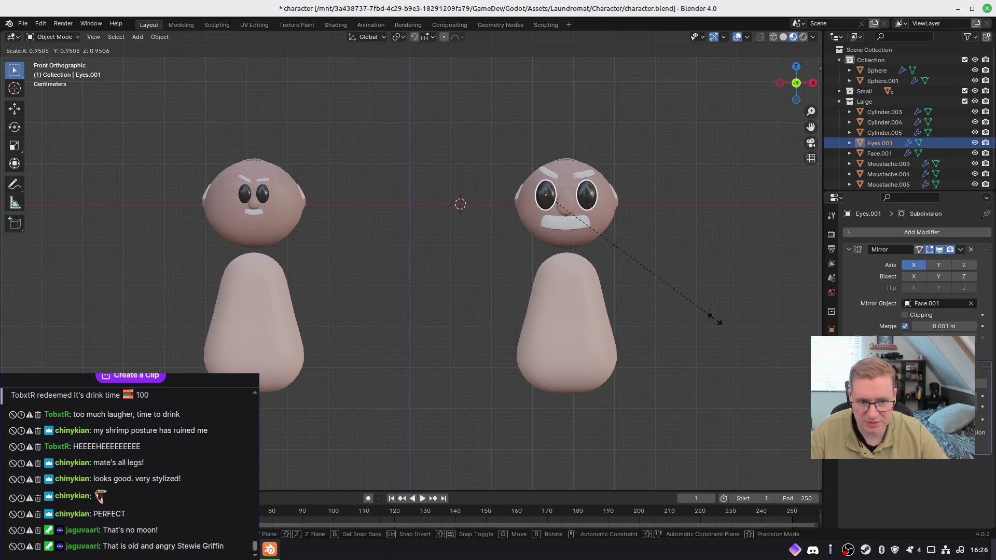
left_click(707, 314)
left_click(682, 275)
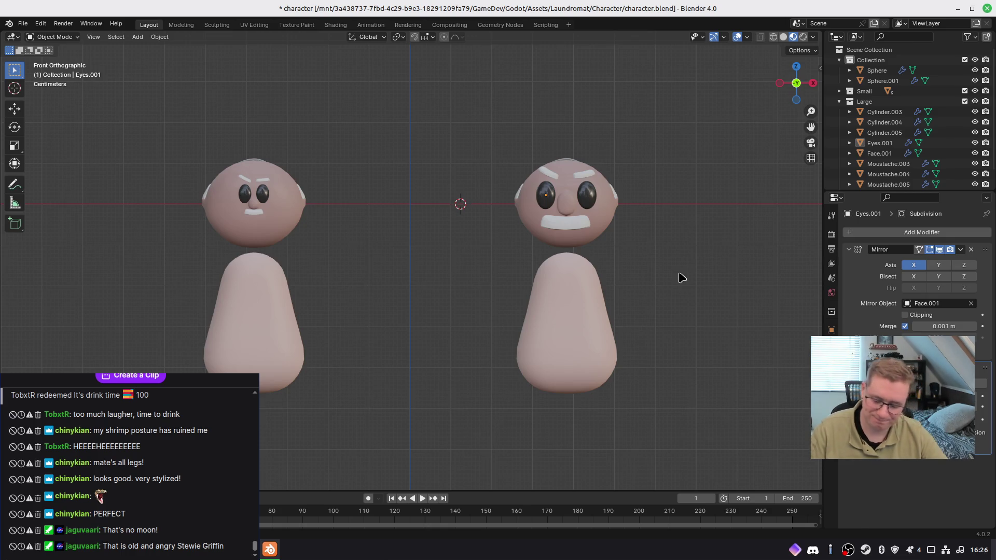
key("ctrl+z")
left_click(679, 280)
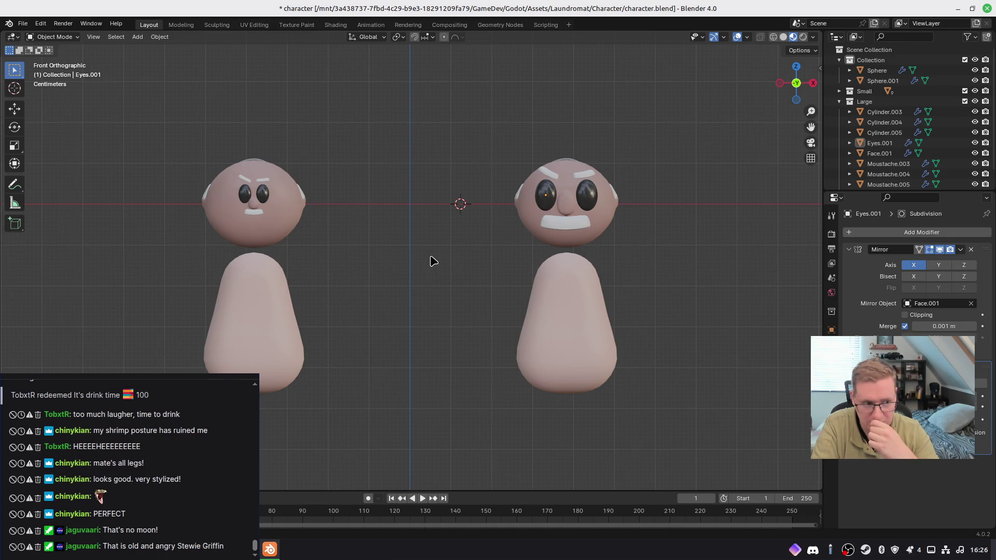
middle_click_drag(369, 274, 564, 247, "shift")
scroll(484, 272, "up", 4)
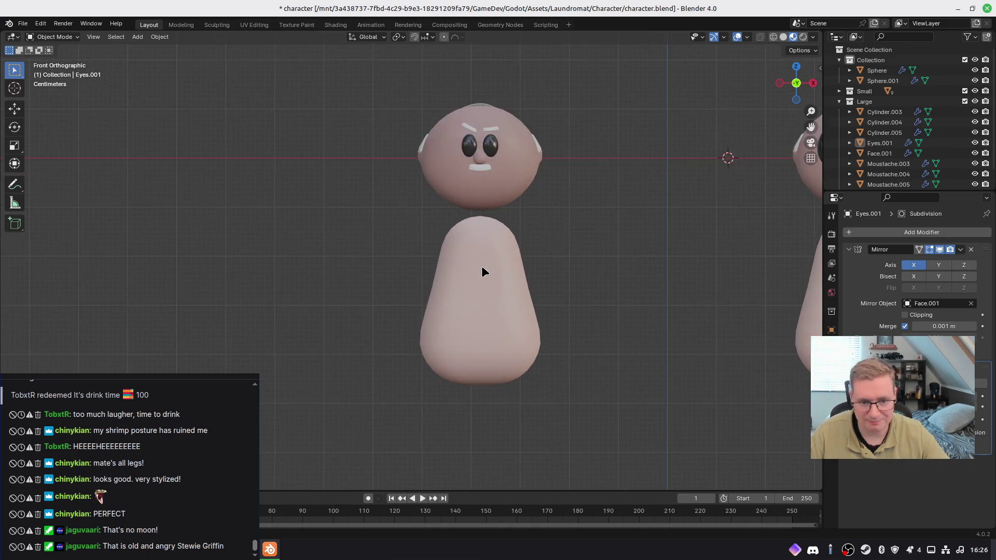